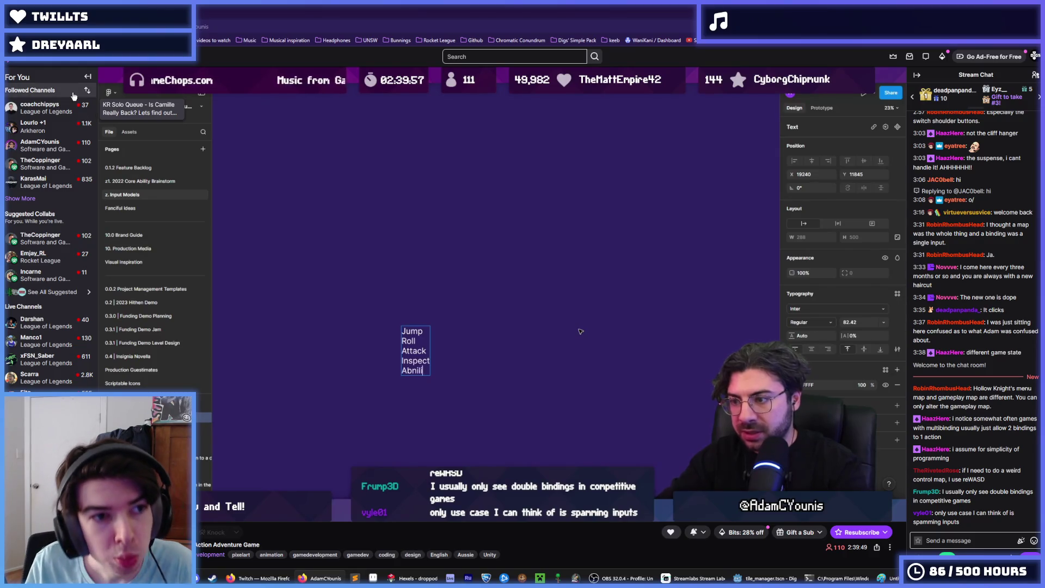
Open the Resubscribe panel showing the channel's emotes and sub badges over the stream.
mouse_move(381, 175)
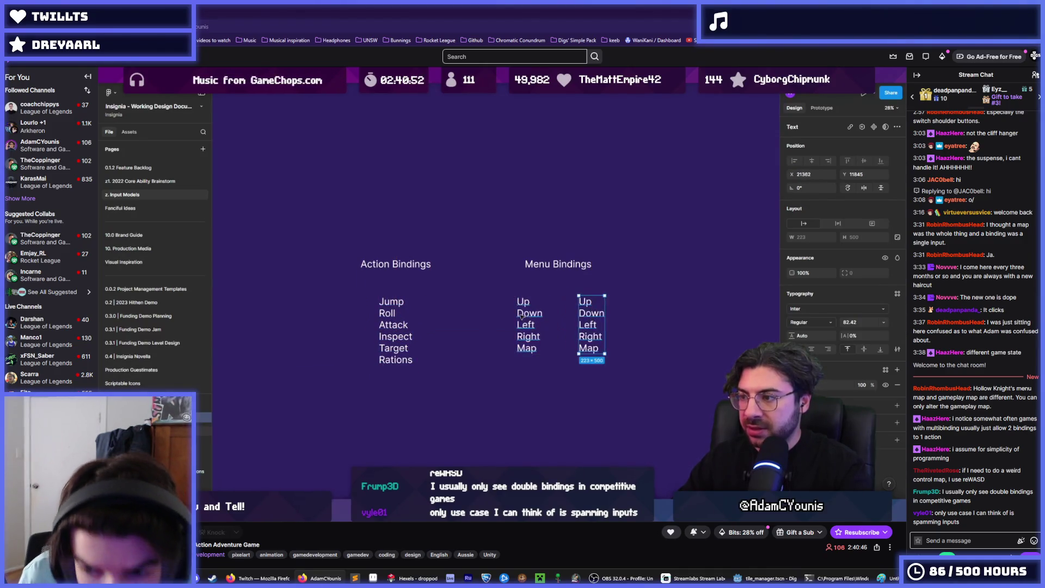
left_click(870, 536)
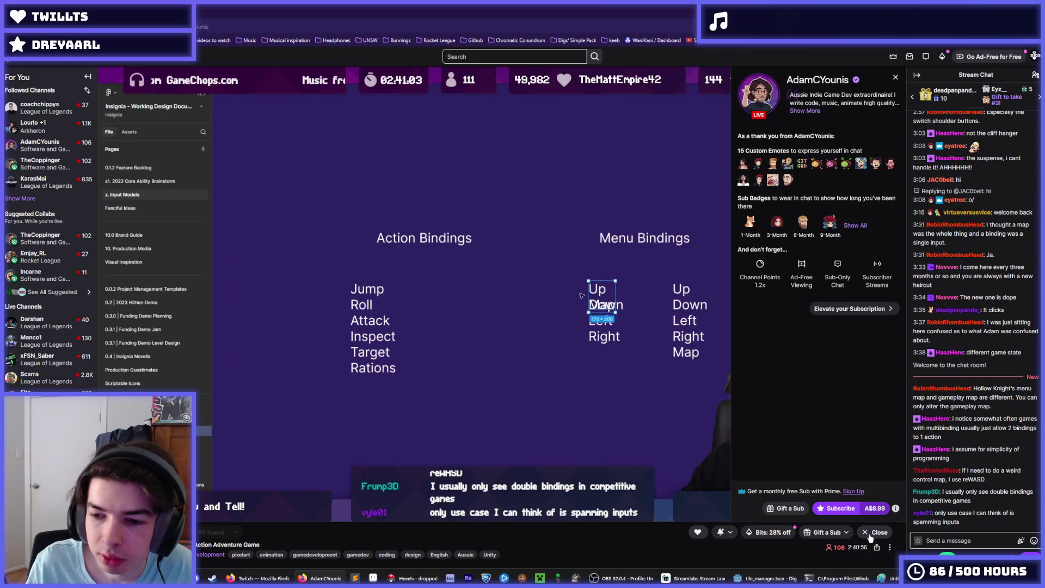
Dismiss the subscription panel so the full stream video is visible again.
left_click(873, 533)
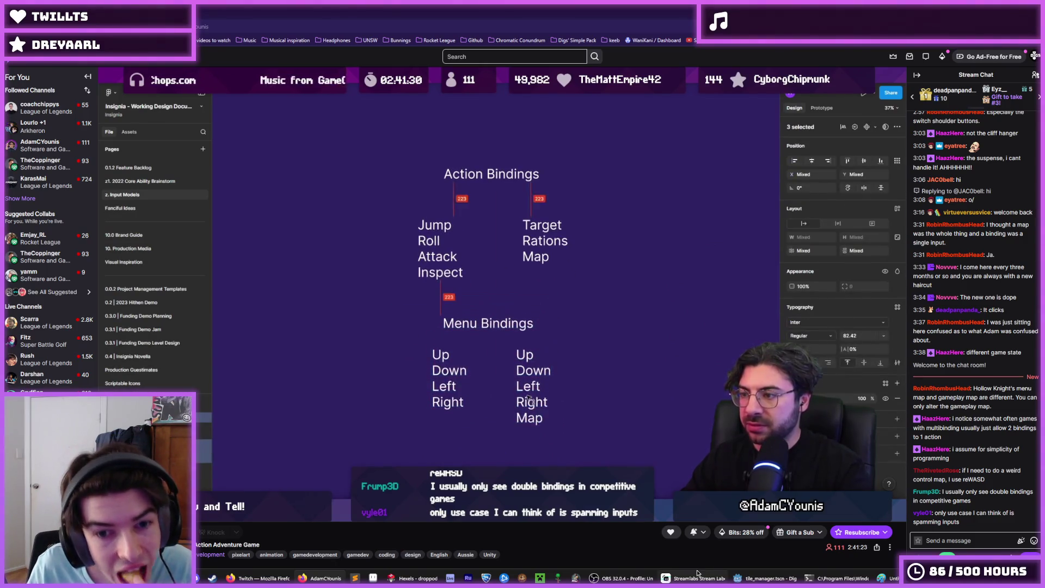
mouse_move(698, 573)
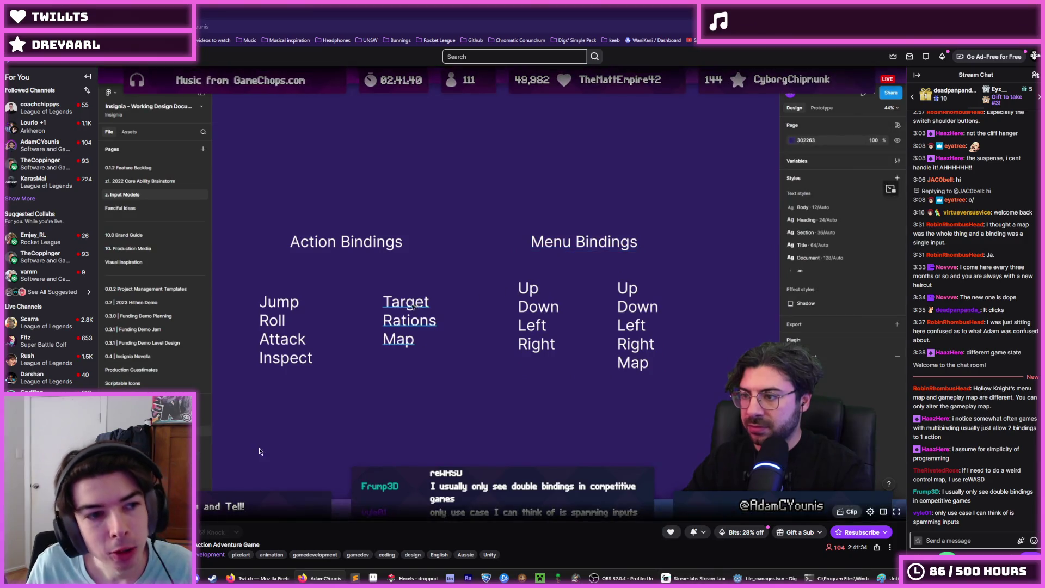
mouse_move(76, 238)
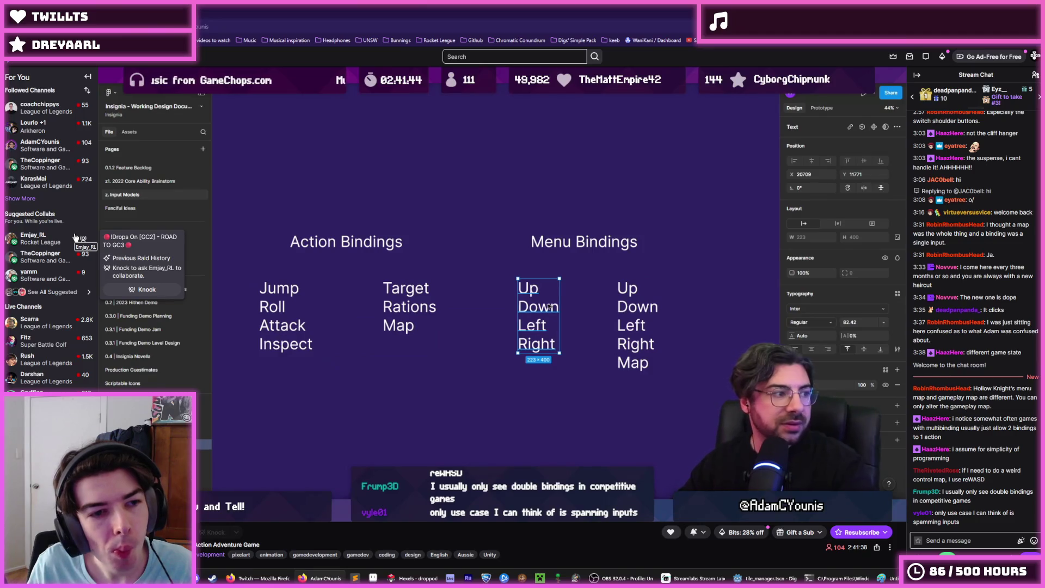
mouse_move(54, 109)
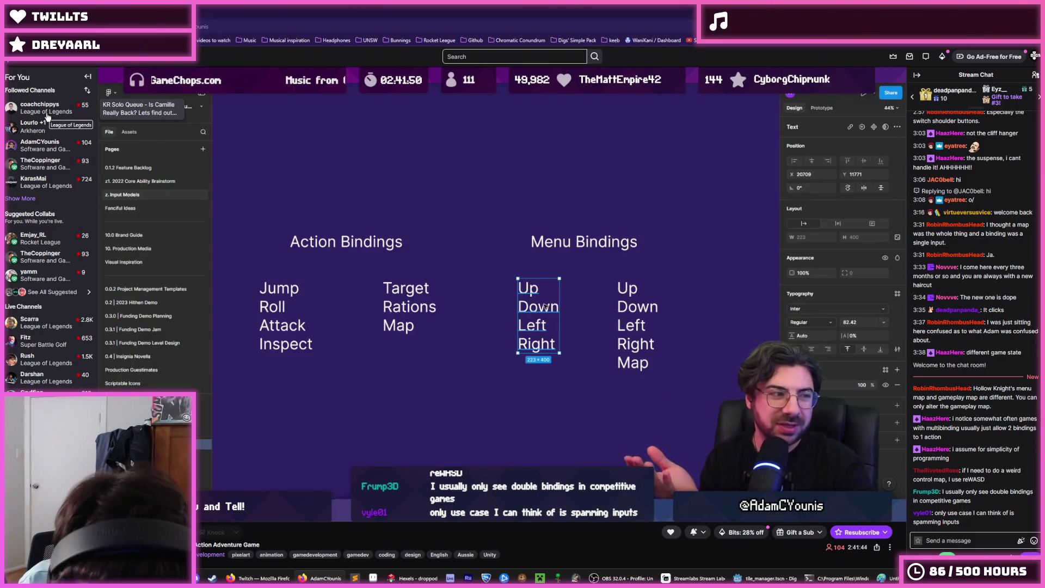
mouse_move(58, 142)
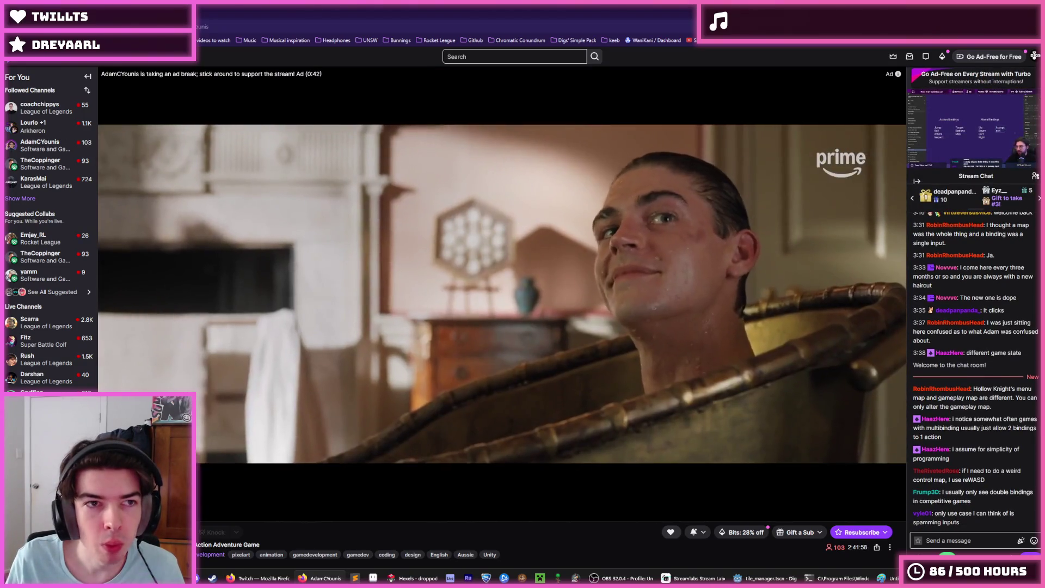
Open the followed League of Legends channel from the Followed Channels sidebar.
left_click(40, 105)
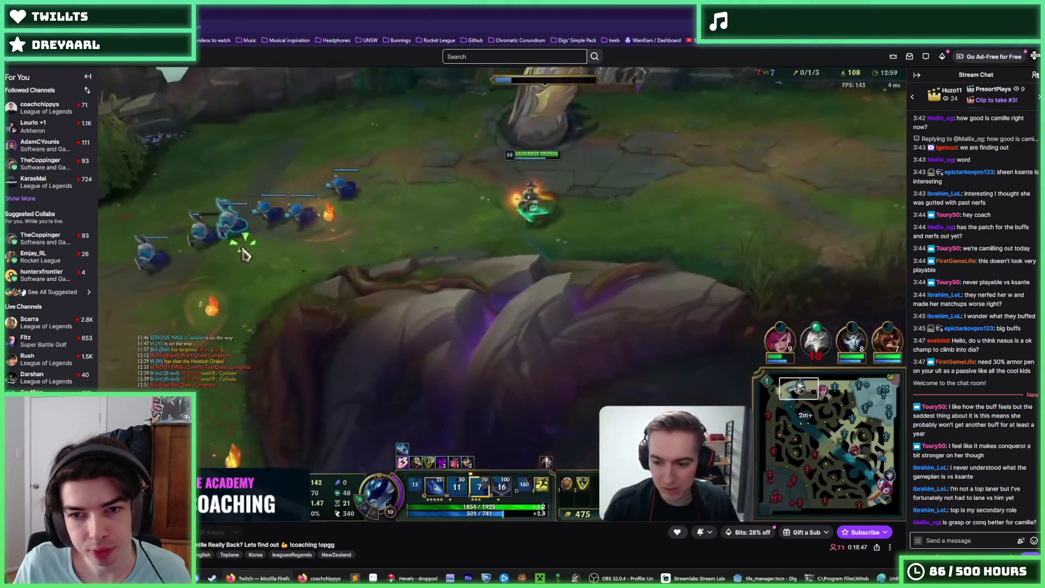
mouse_move(559, 194)
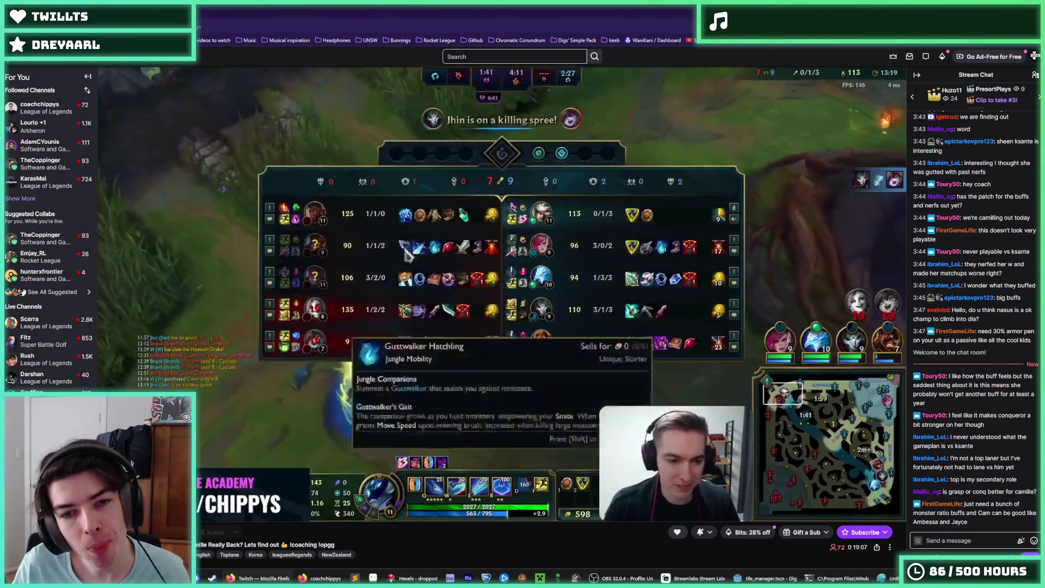
mouse_move(446, 191)
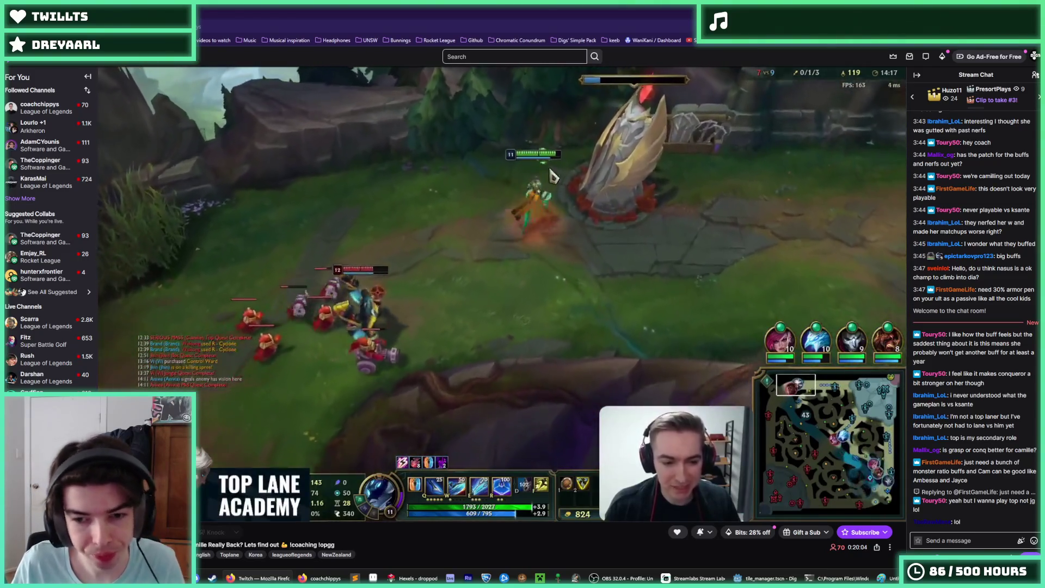
mouse_move(439, 221)
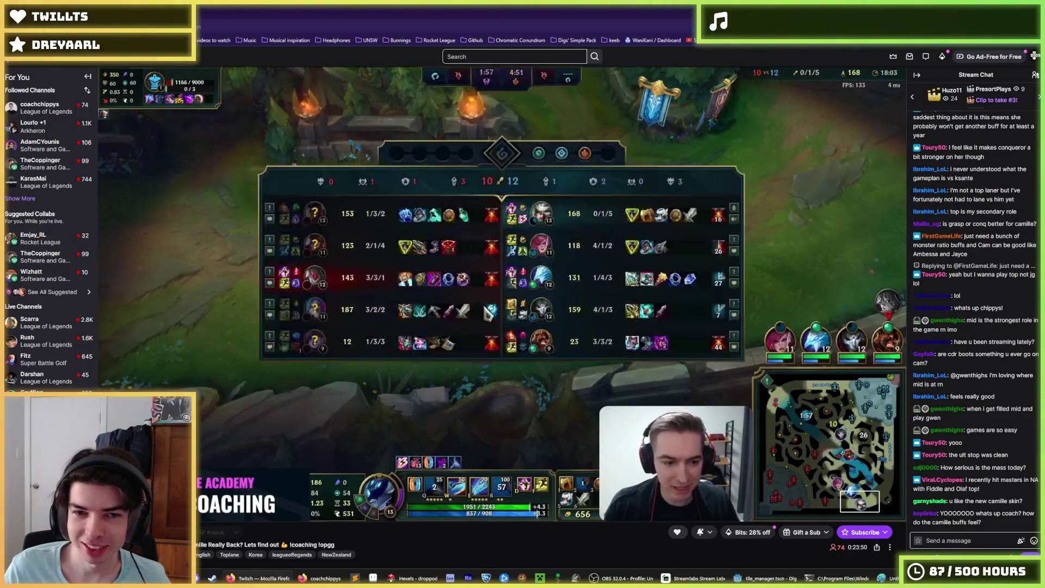
Hide the Twitch stream behind a blank new tab and return to the Godot editor.
mouse_move(268, 247)
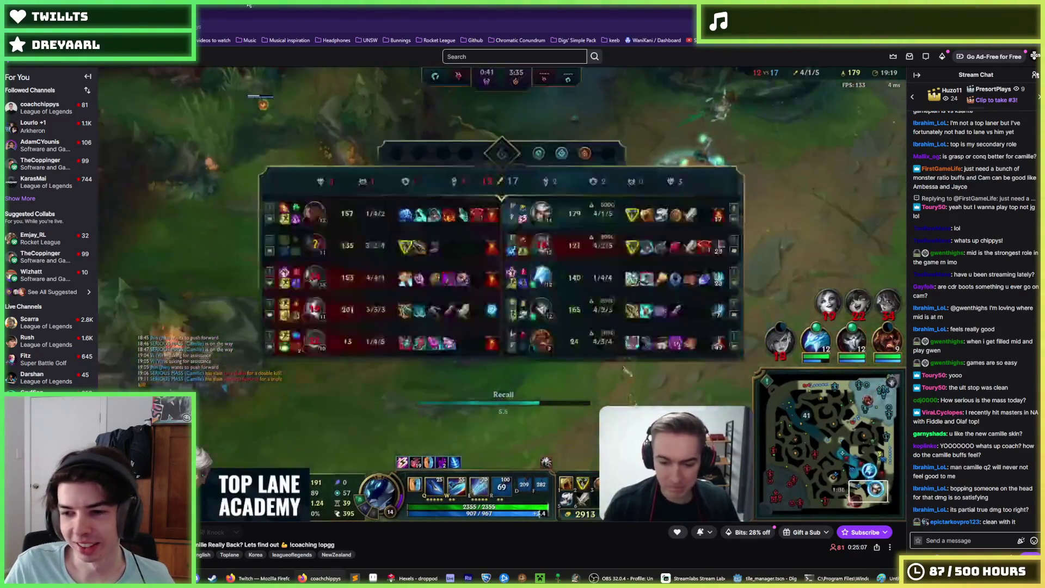
key("ctrl+t")
key("alt+Tab")
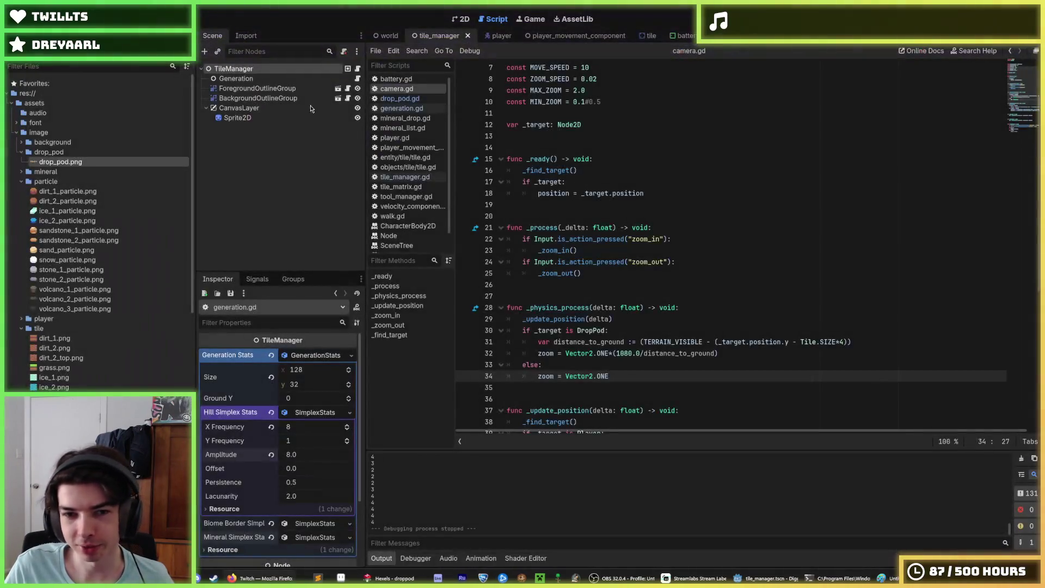
Place the caret in camera.gd, ending on its empty line 13.
left_click(581, 274)
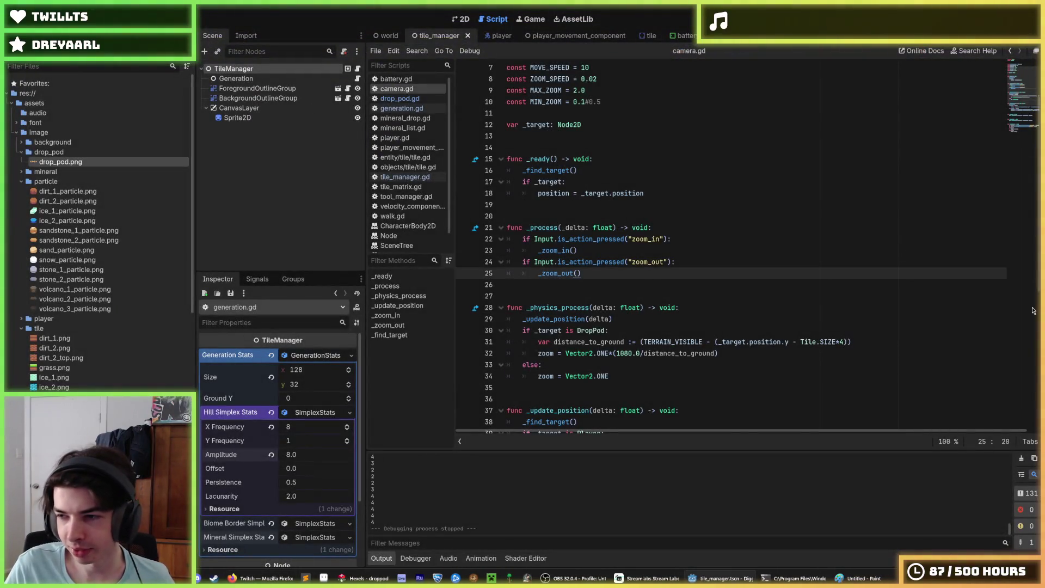
left_click(851, 135)
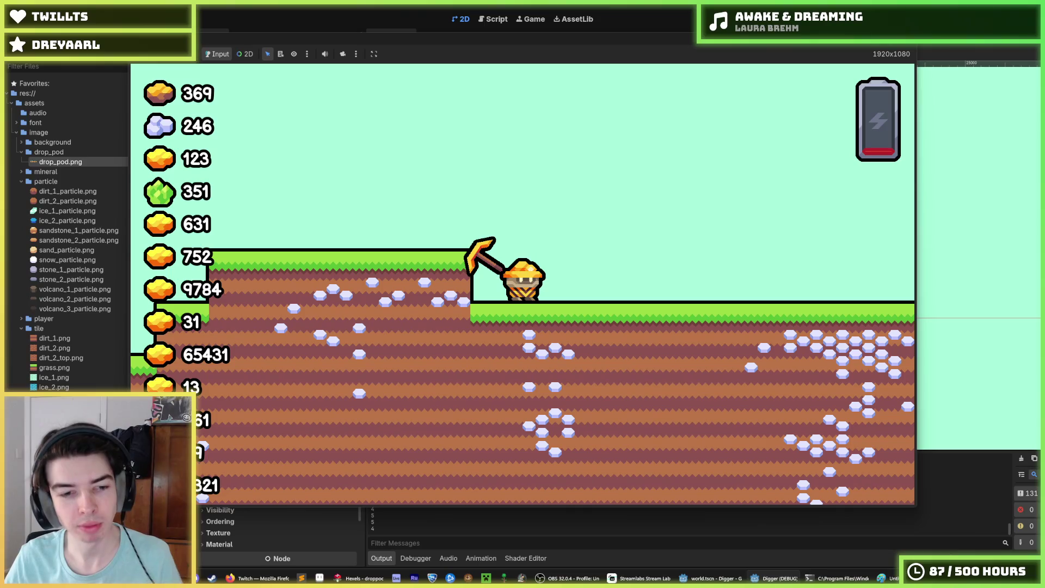
Fly the miner left over the ledge, dig down and right through sand, then stop the game with F8.
key("Left")
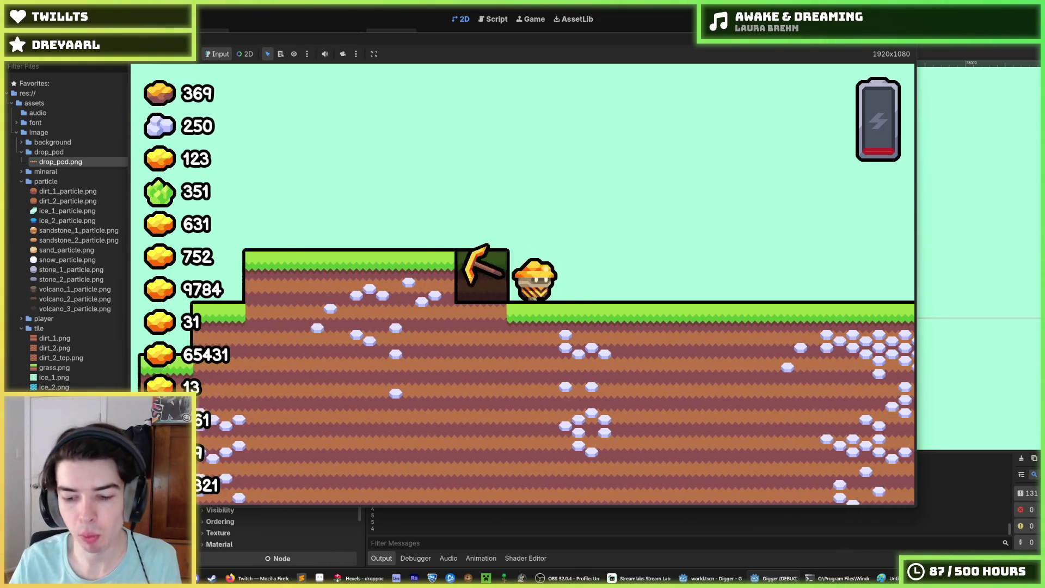
key("Up")
key("Left")
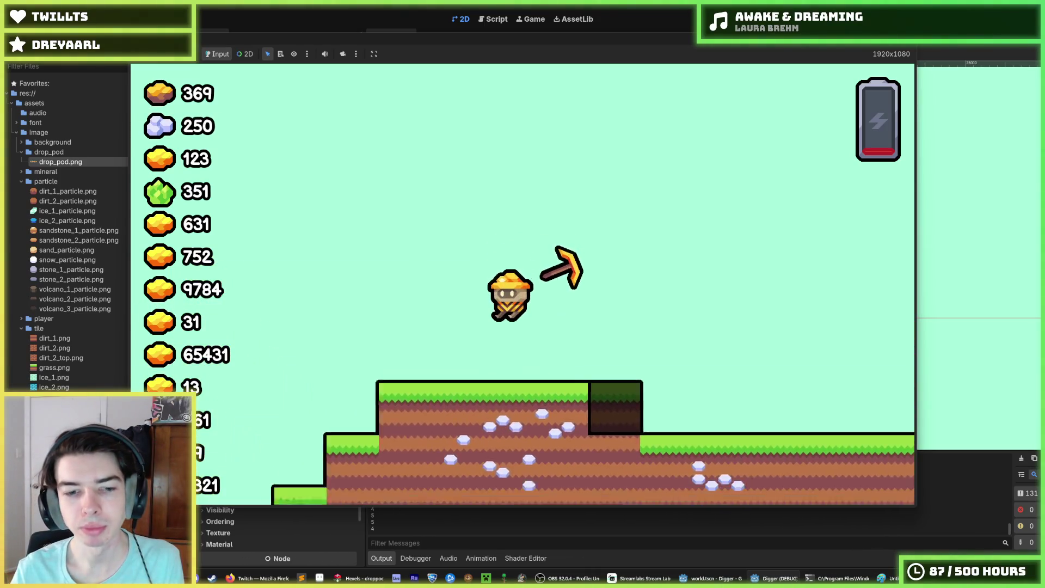
key("Left")
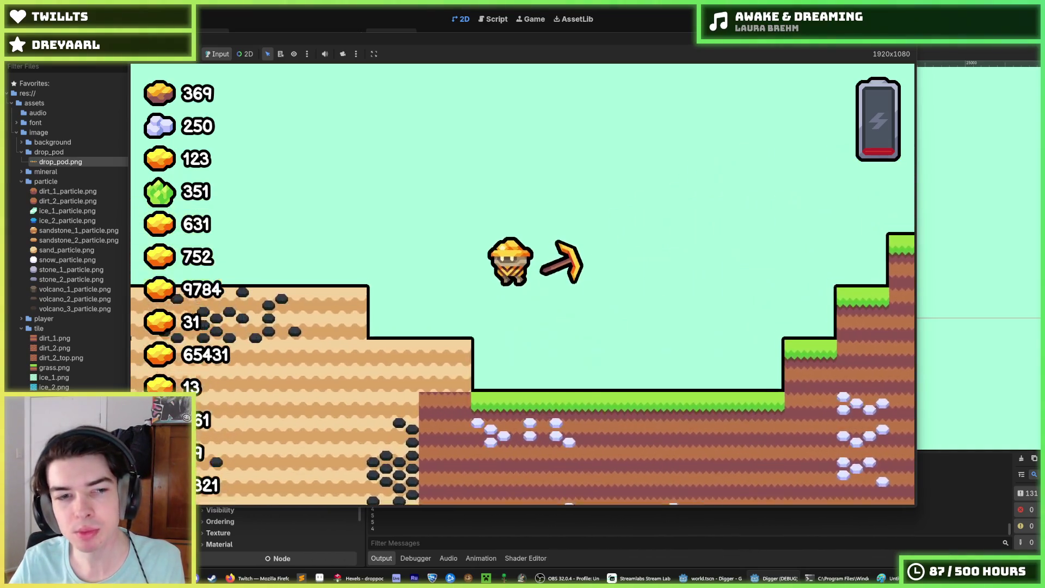
key("Left")
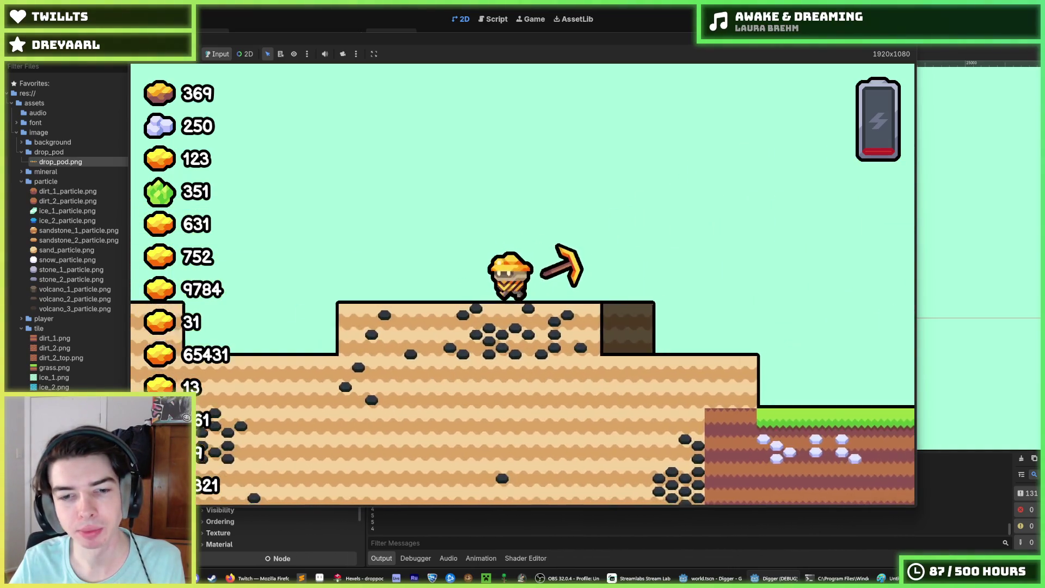
key("Down")
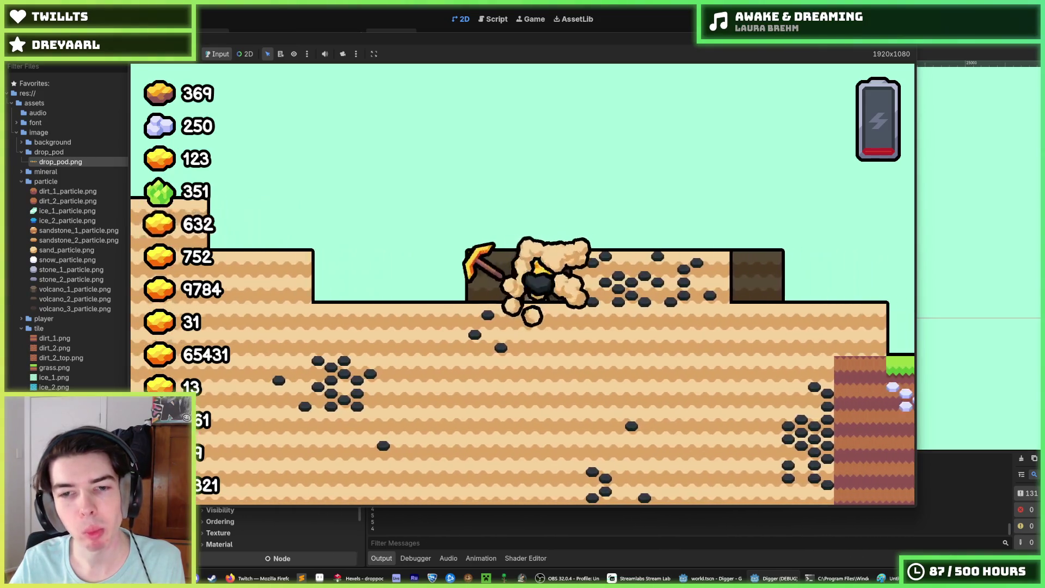
key("Right")
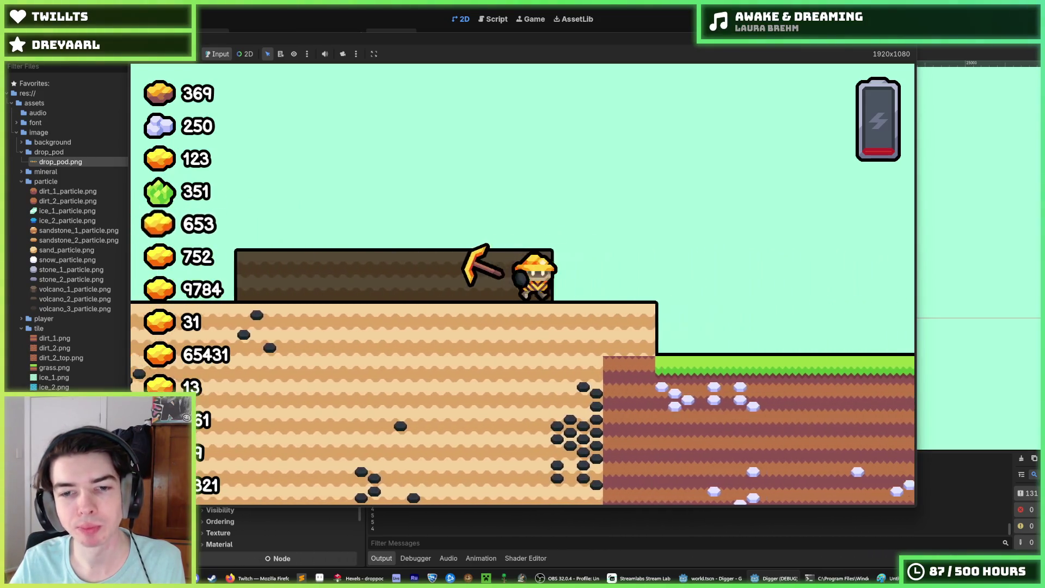
key("Up")
key("F8")
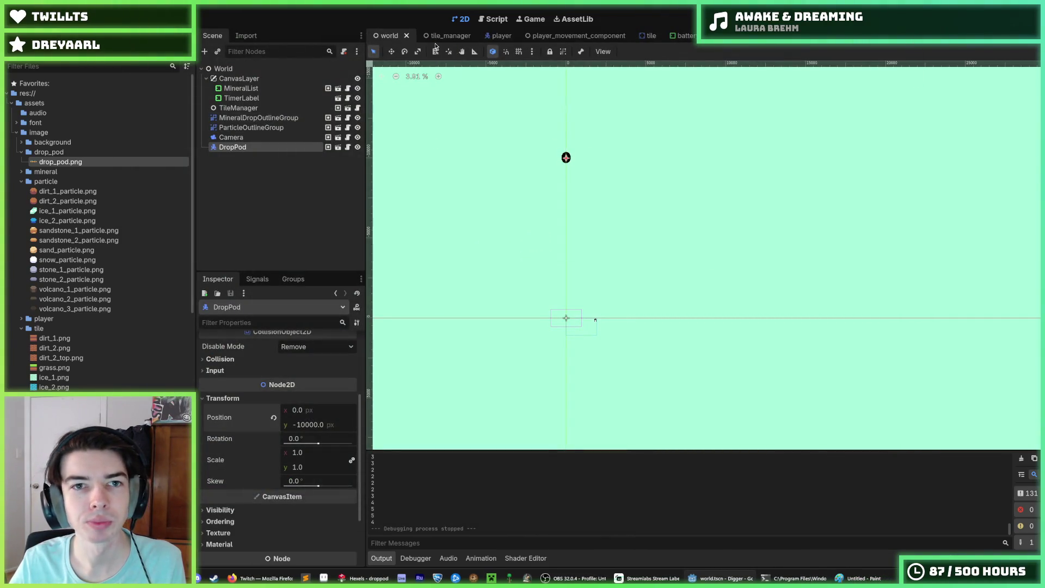
left_click(645, 36)
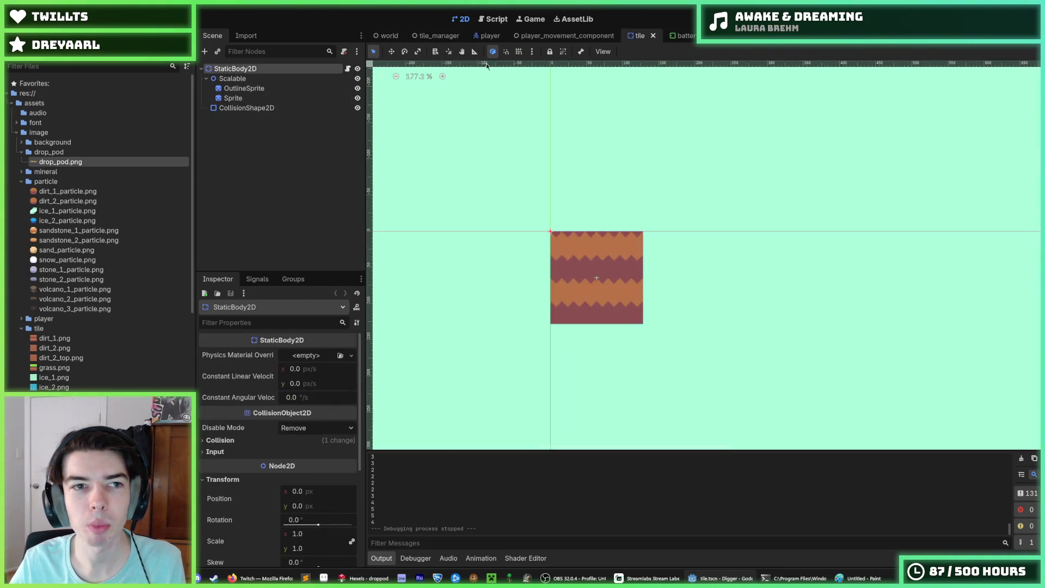
left_click(347, 69)
left_click(675, 191)
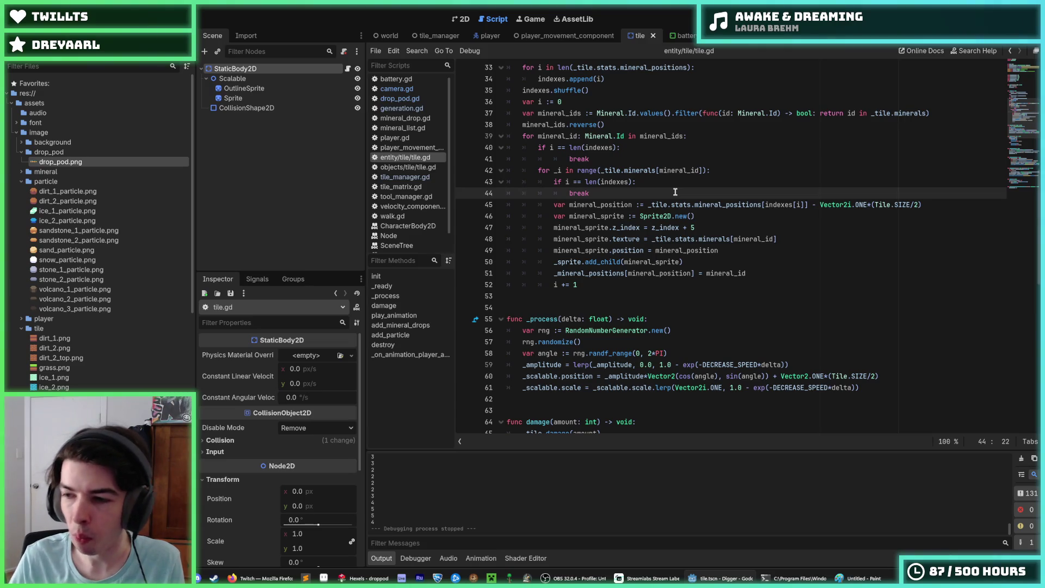
left_click(719, 238)
scroll(709, 262, "down", 4)
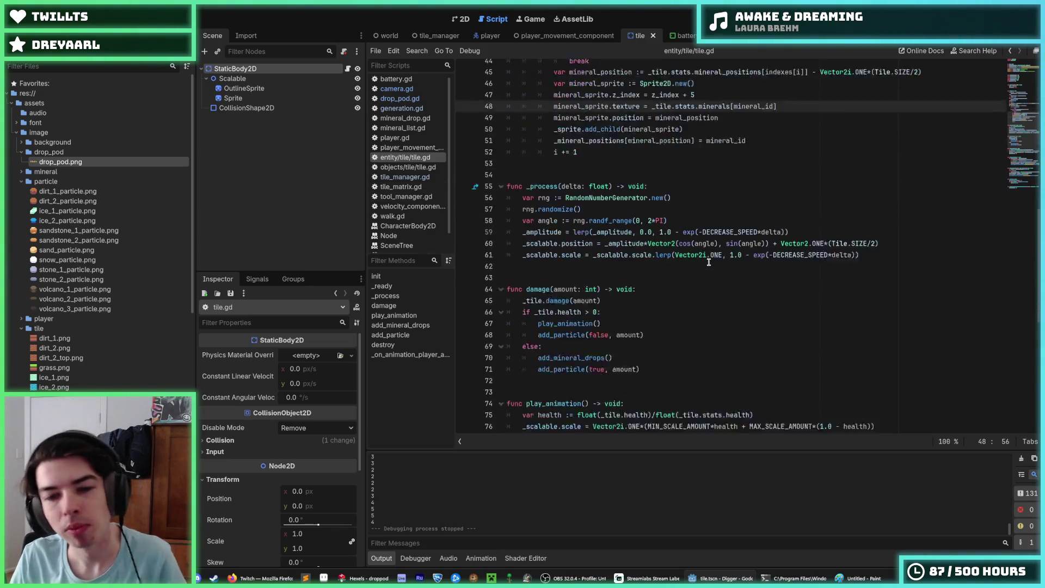
scroll(709, 262, "down", 1)
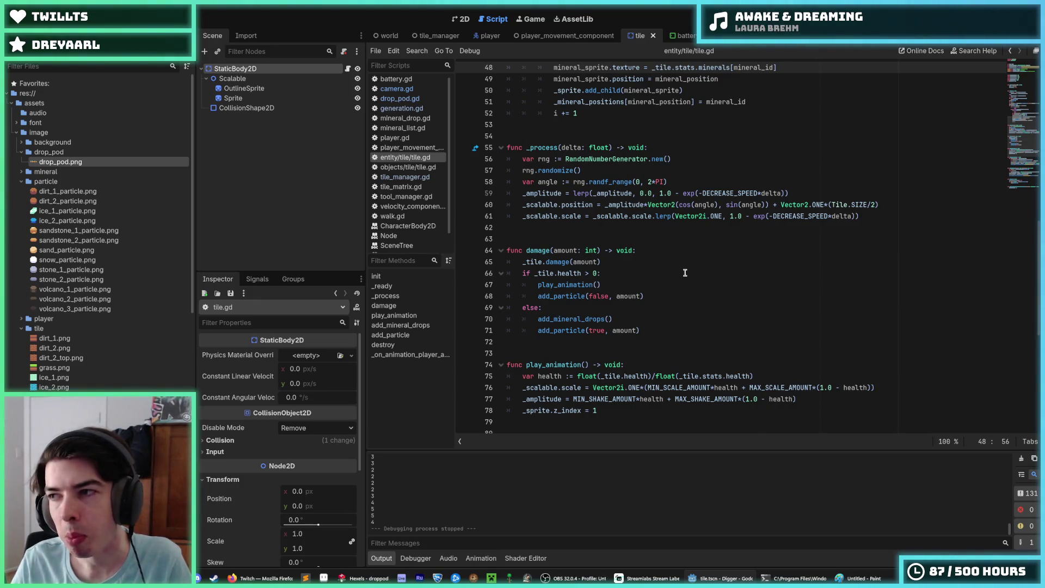
scroll(685, 273, "up", 2)
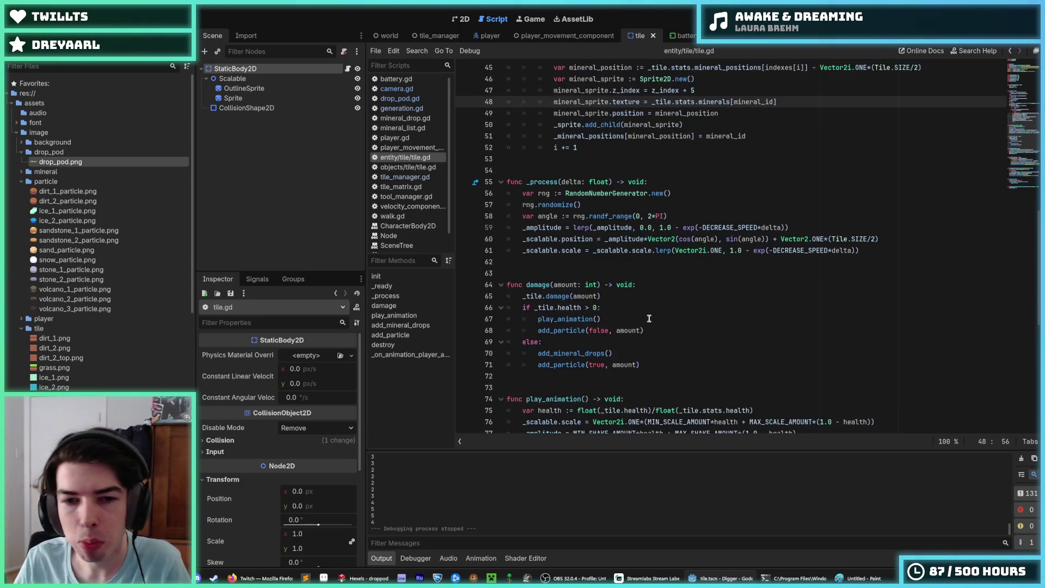
scroll(649, 319, "down", 5)
left_click(640, 228)
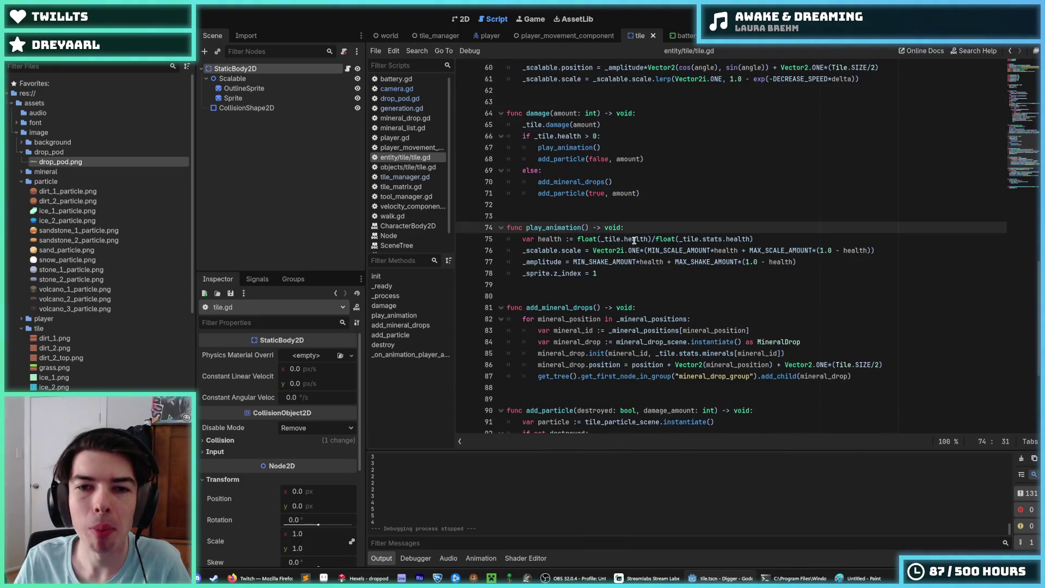
scroll(631, 251, "up", 15)
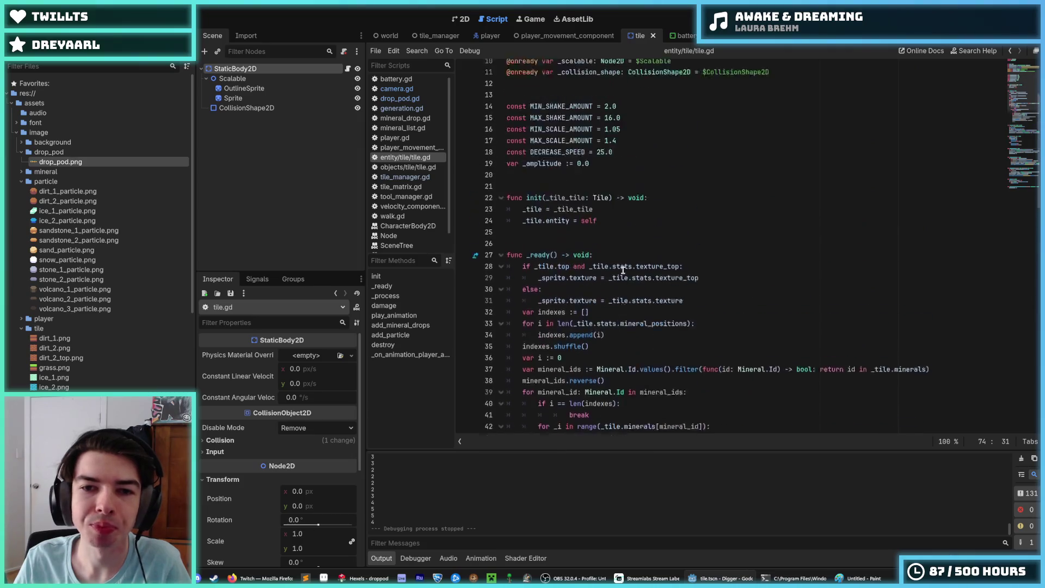
scroll(623, 270, "up", 2)
left_click(598, 308)
scroll(602, 309, "down", 6)
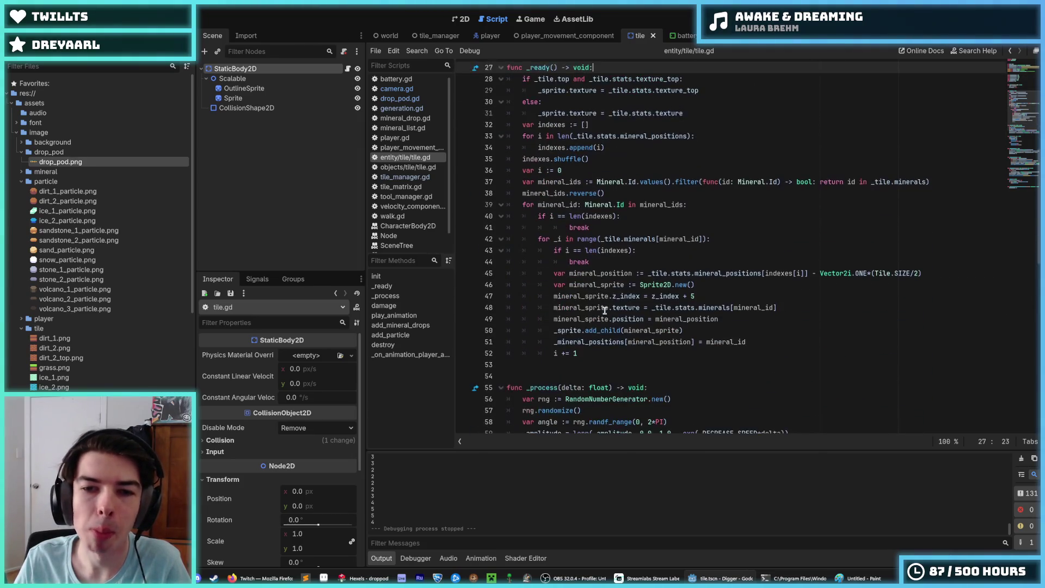
scroll(604, 310, "down", 5)
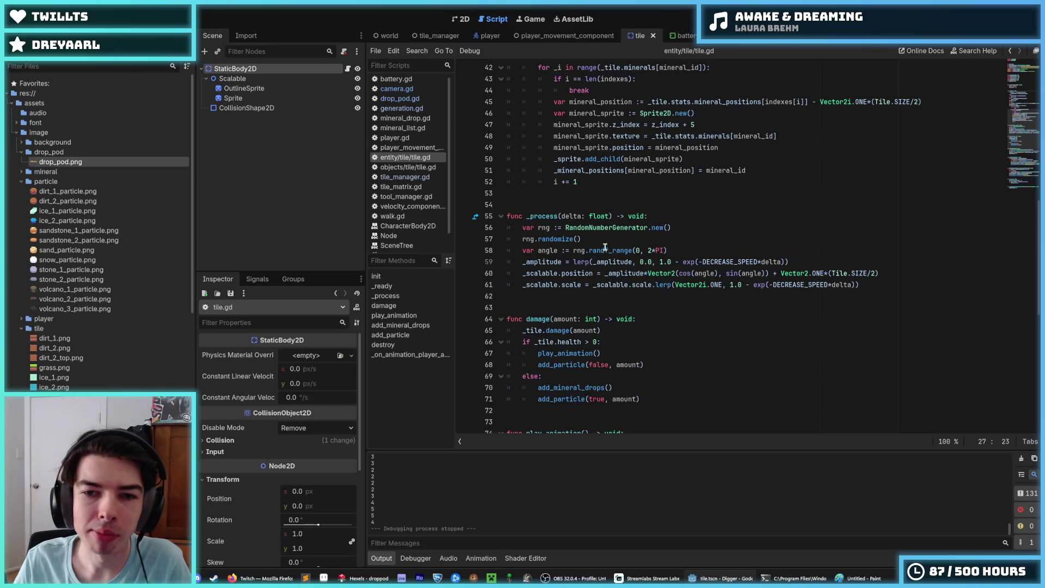
left_click(604, 245)
left_click(659, 227)
left_click(691, 227)
left_click(670, 240)
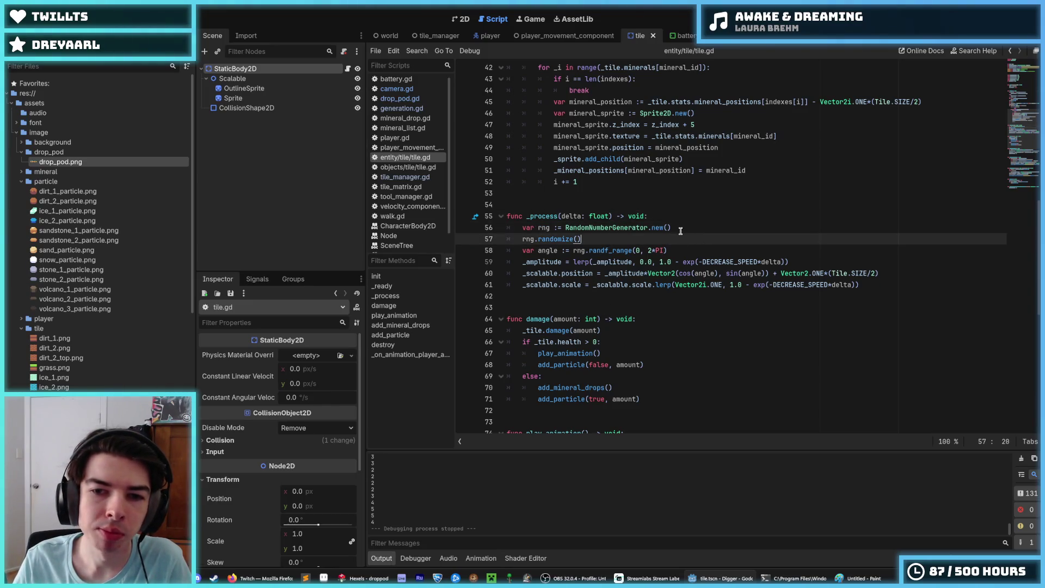
left_click(680, 231)
left_click(660, 236)
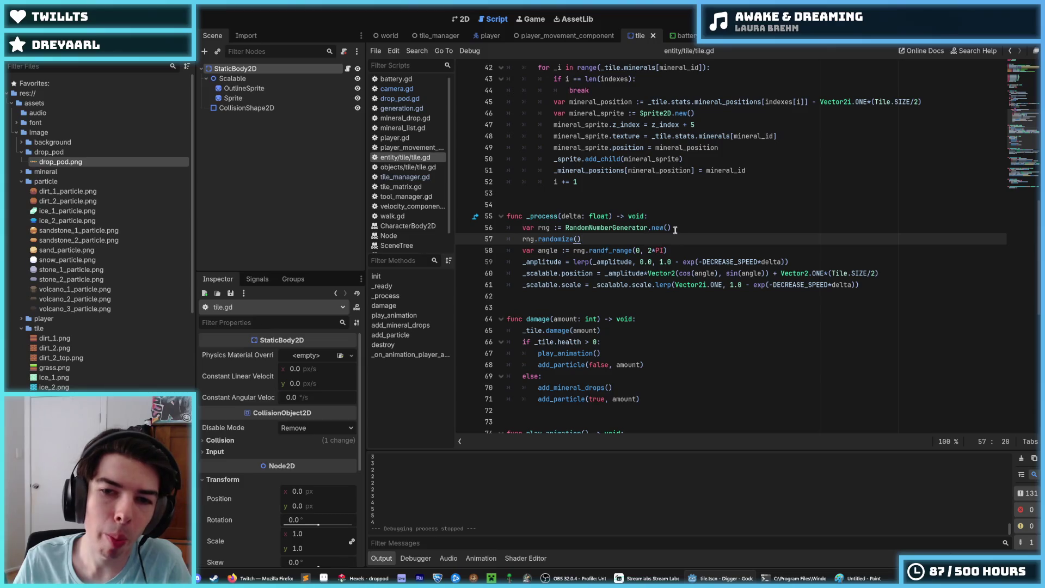
left_click(675, 230)
left_click(678, 239)
left_click(680, 229)
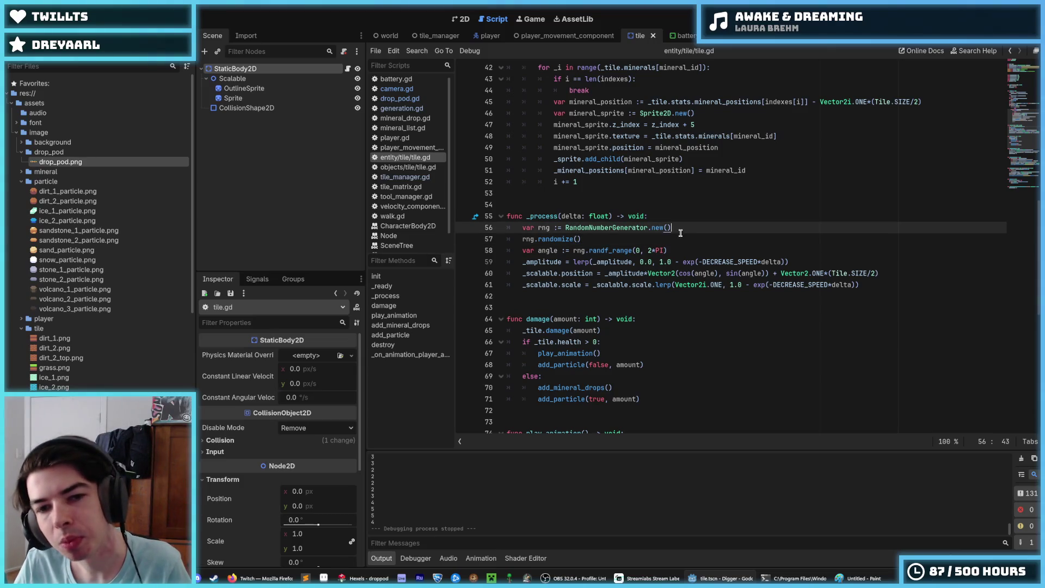
left_click(681, 238)
left_click(682, 226)
left_click(679, 238)
left_click(682, 227)
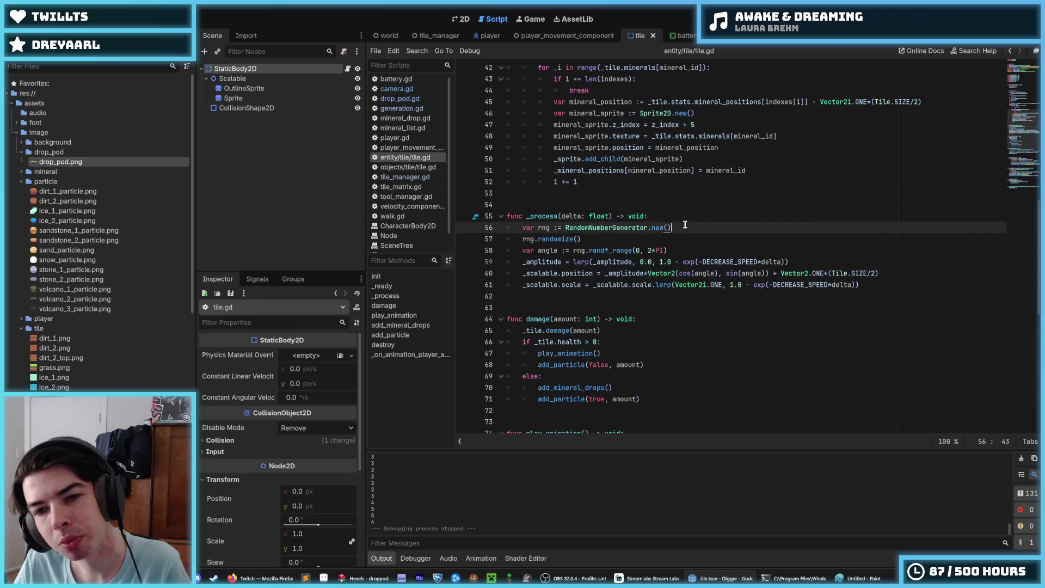
double_click(553, 239)
double_click(526, 239)
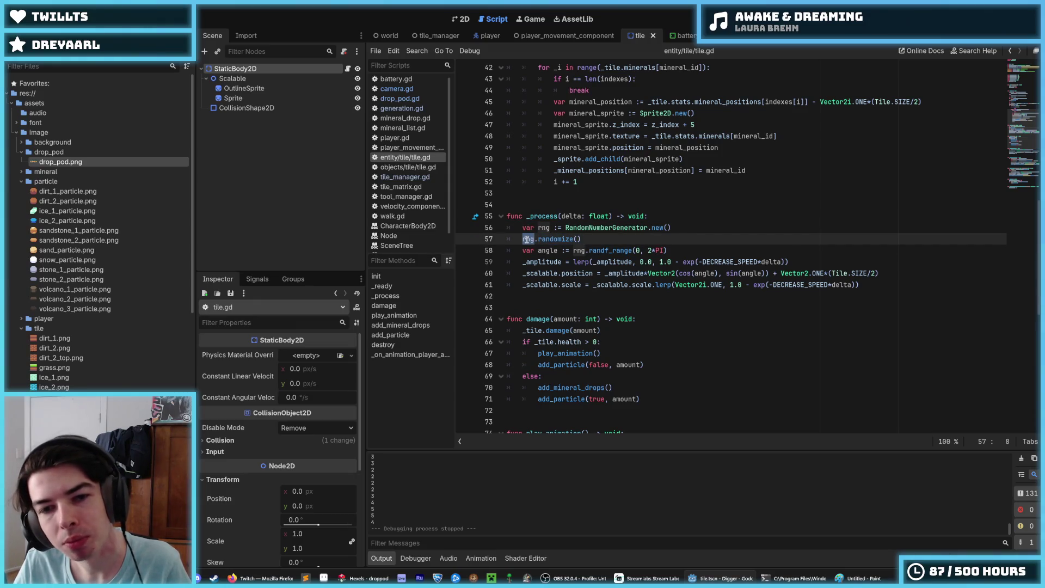
double_click(546, 250)
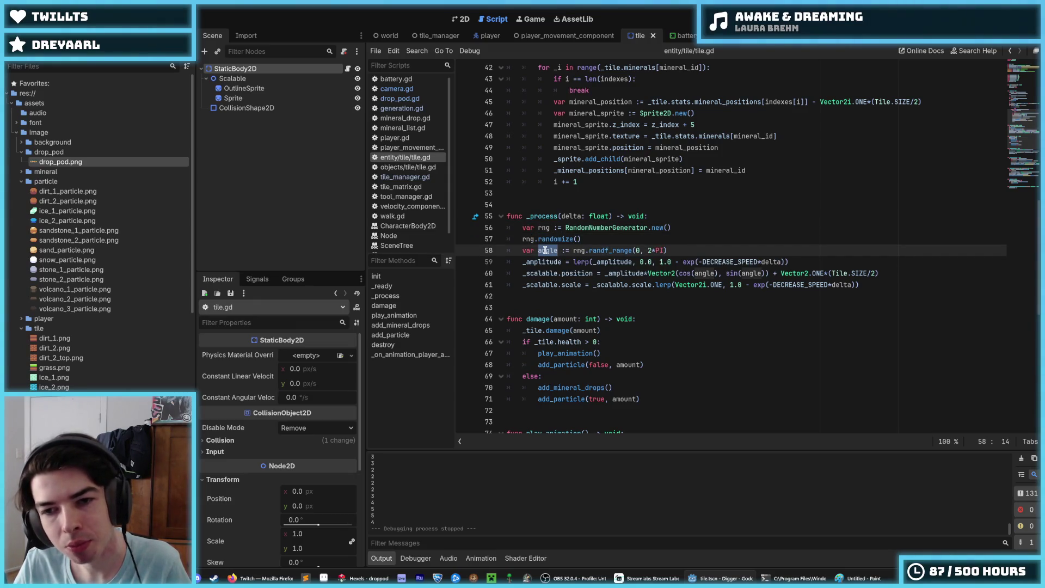
left_click(679, 239)
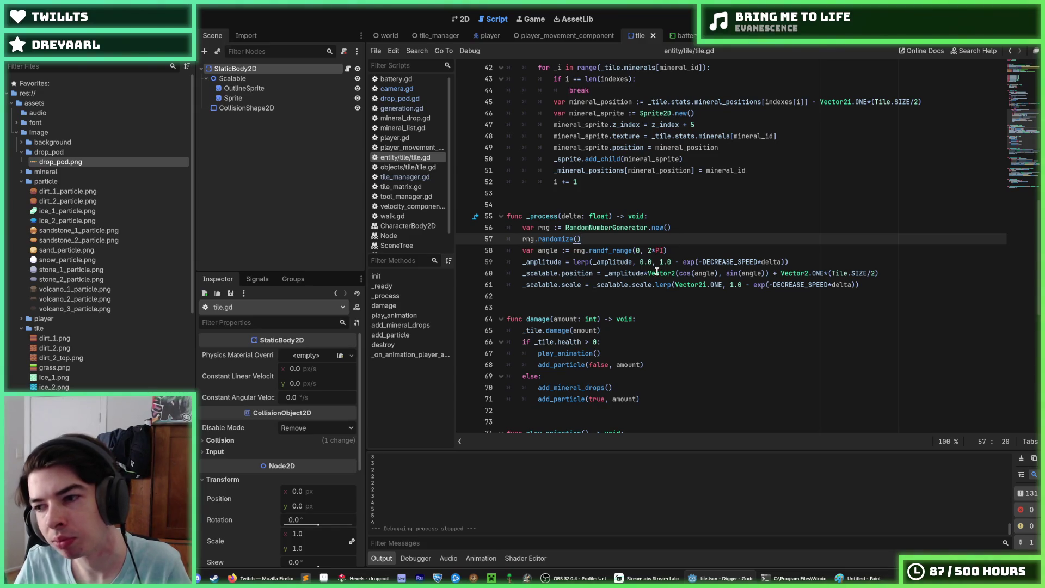
left_click(239, 69)
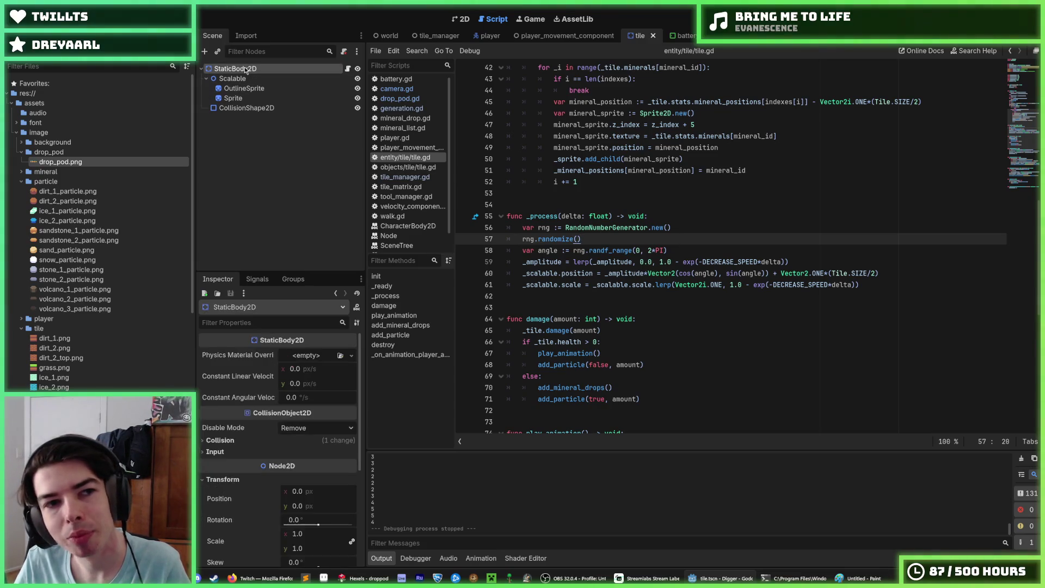
right_click(245, 69)
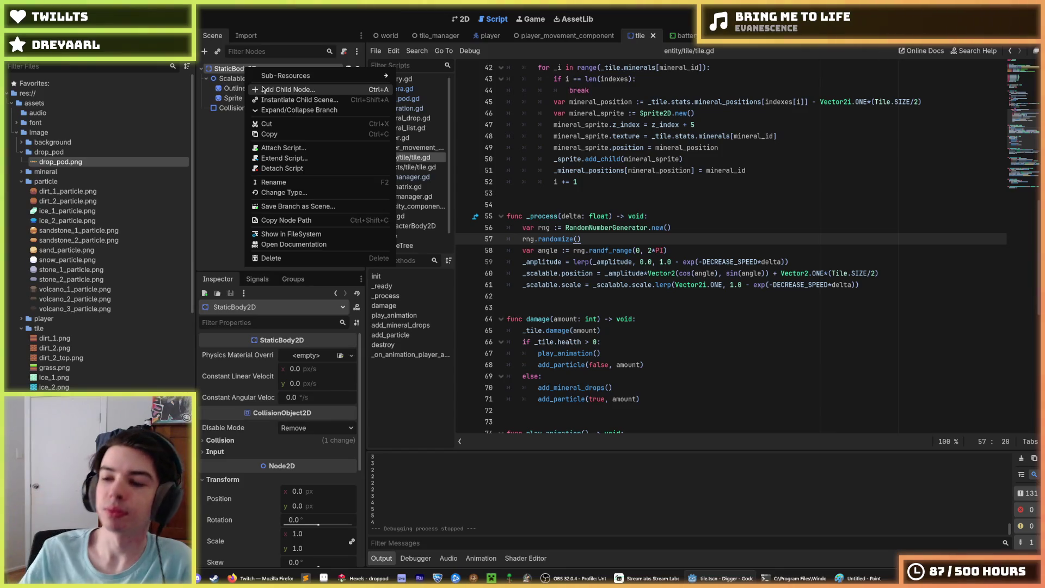
left_click(712, 235)
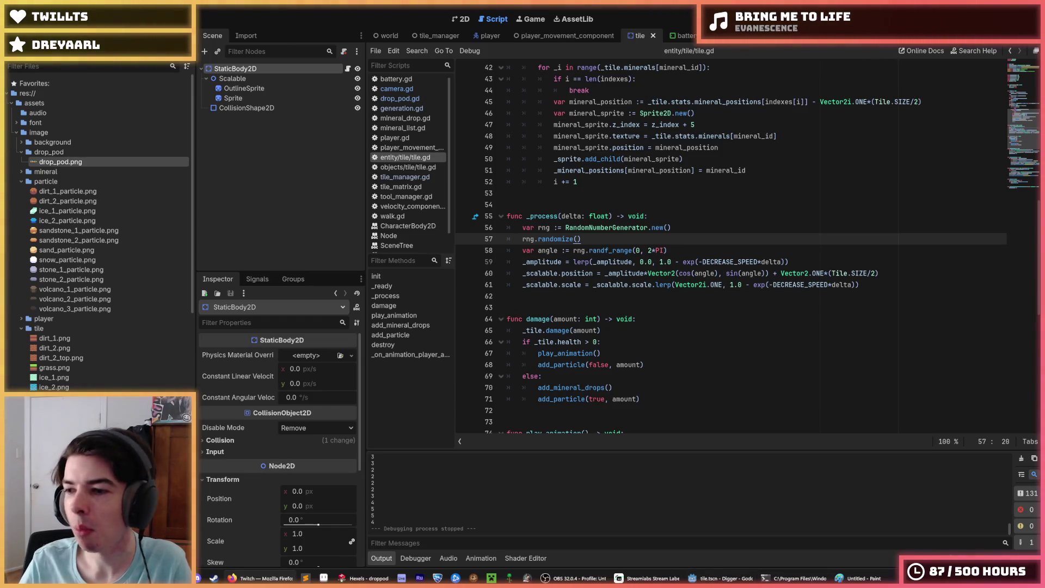
left_click(668, 230)
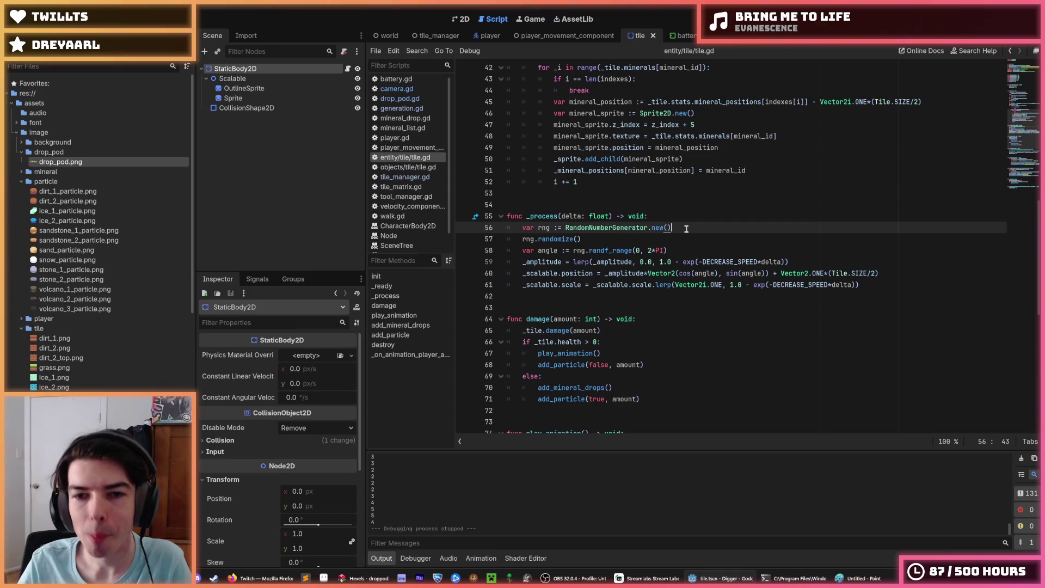
left_click(685, 236)
left_click(680, 228)
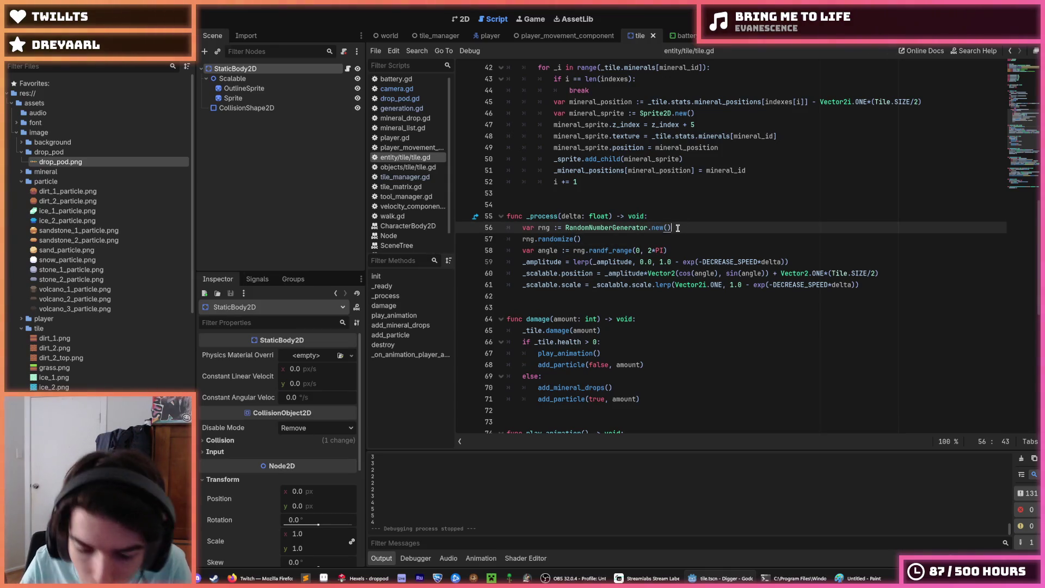
left_click(687, 236)
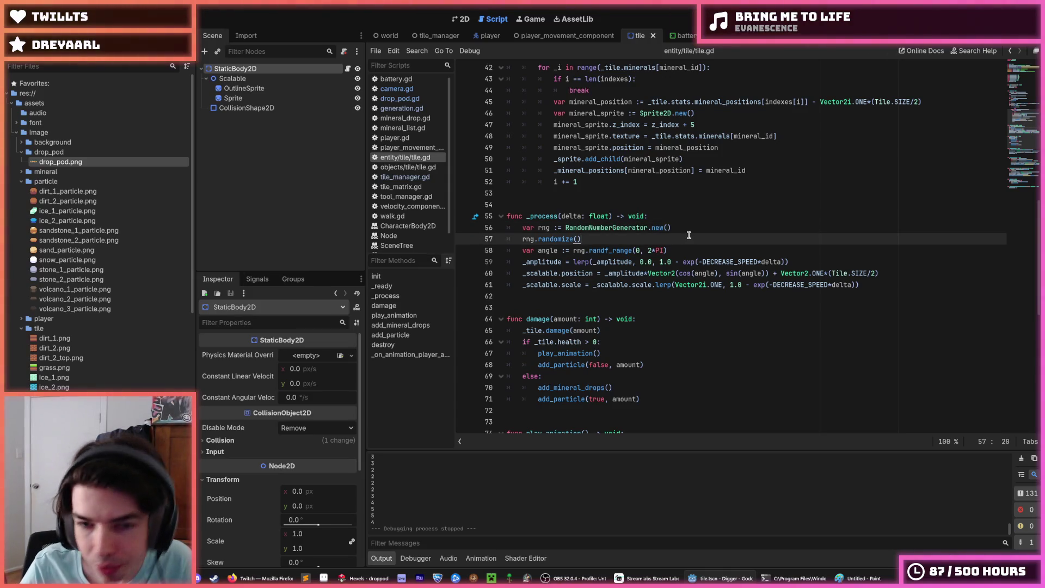
left_click(674, 228)
left_click(670, 235)
left_click(679, 229)
left_click(687, 236)
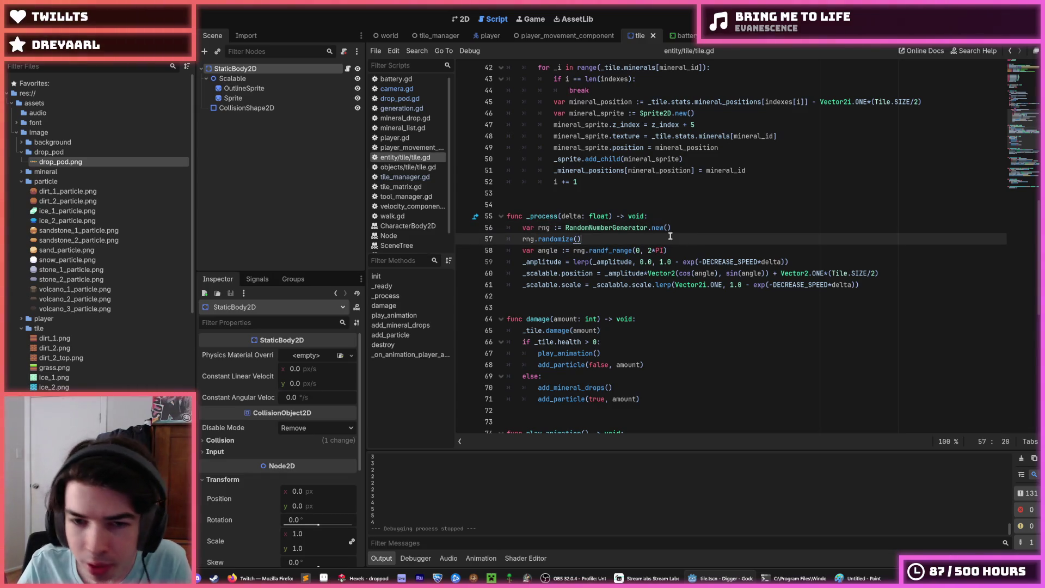
left_click(681, 229)
left_click(673, 238)
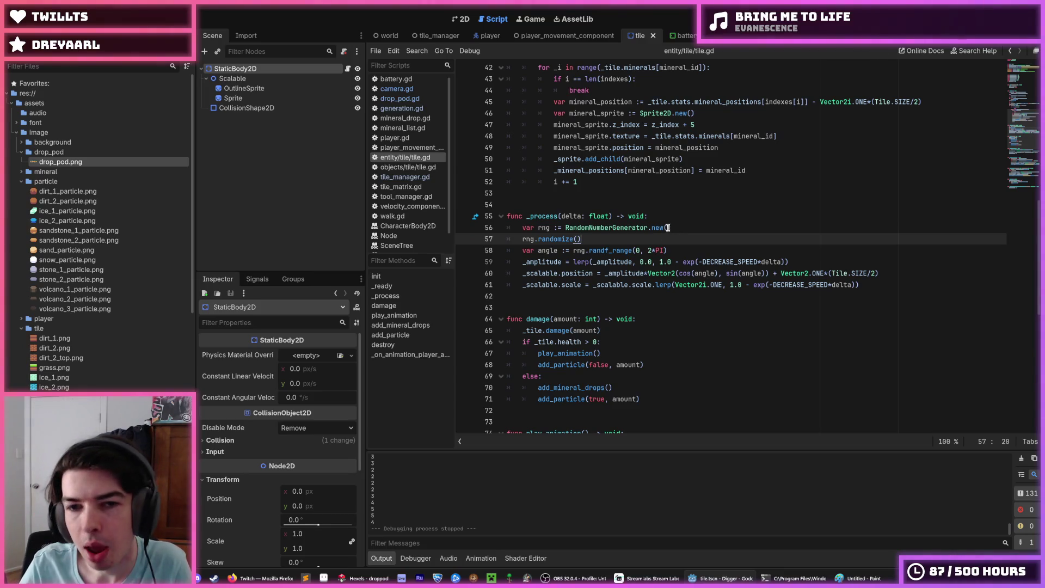
left_click(667, 229)
left_click(675, 238)
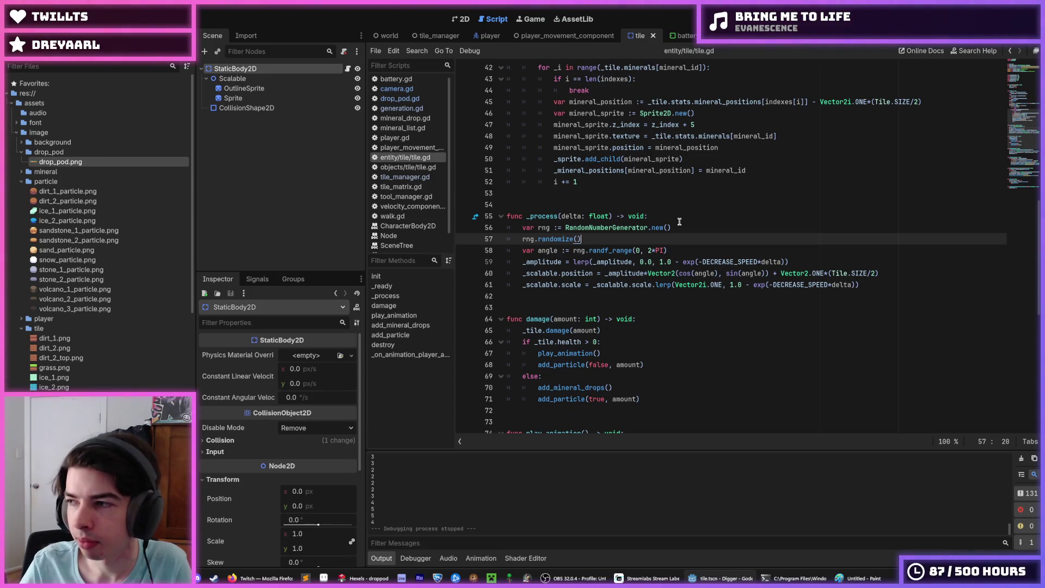
left_click(680, 222)
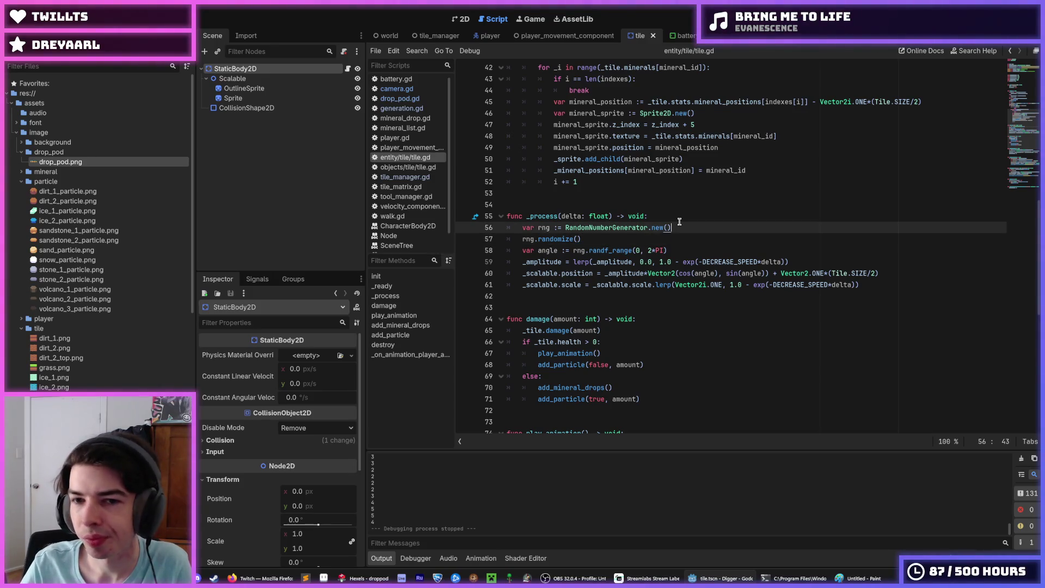
left_click(664, 229)
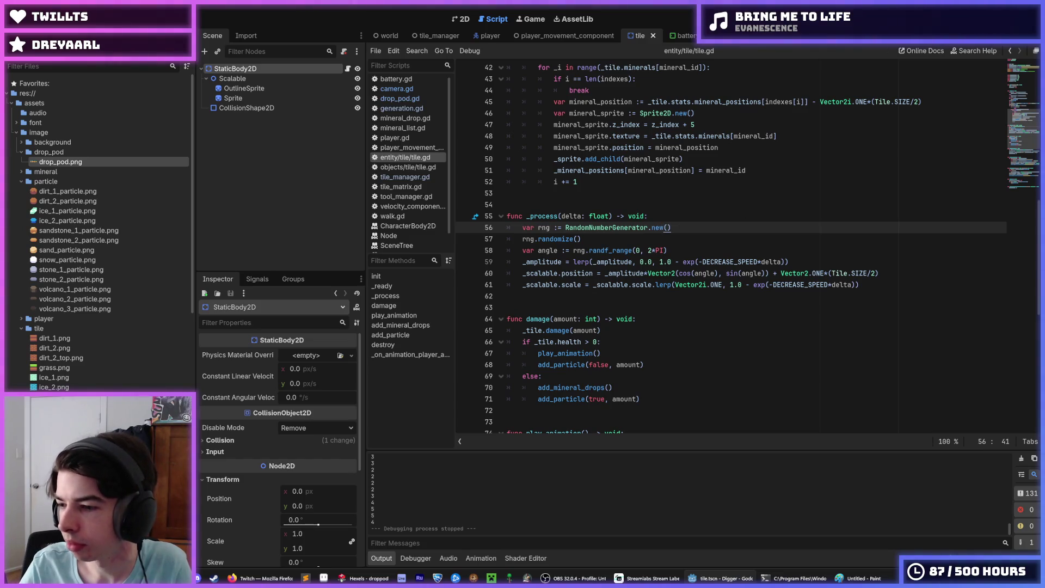
left_click(626, 240)
left_click(682, 230)
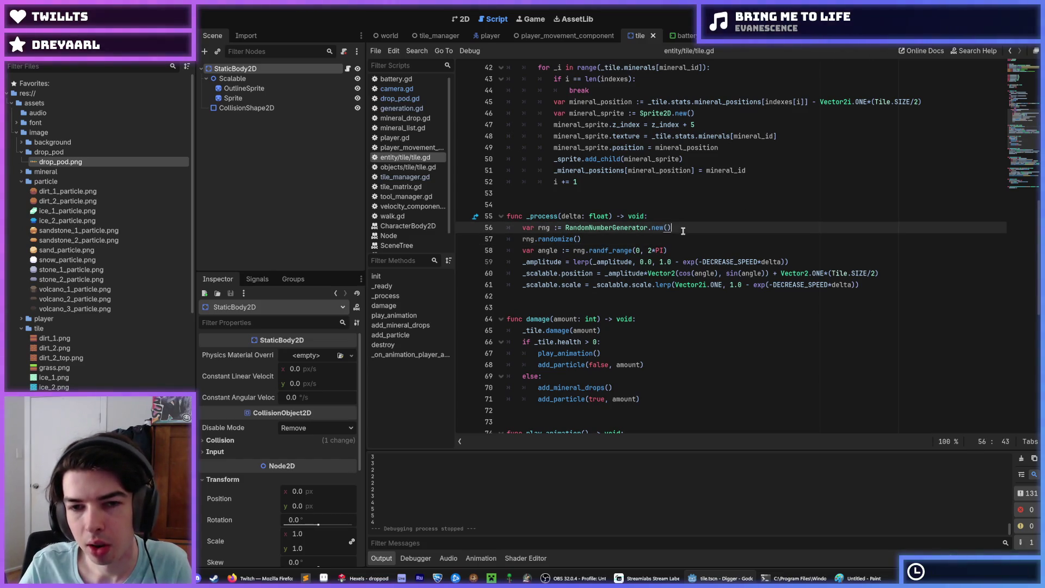
left_click(685, 235)
left_click(672, 227)
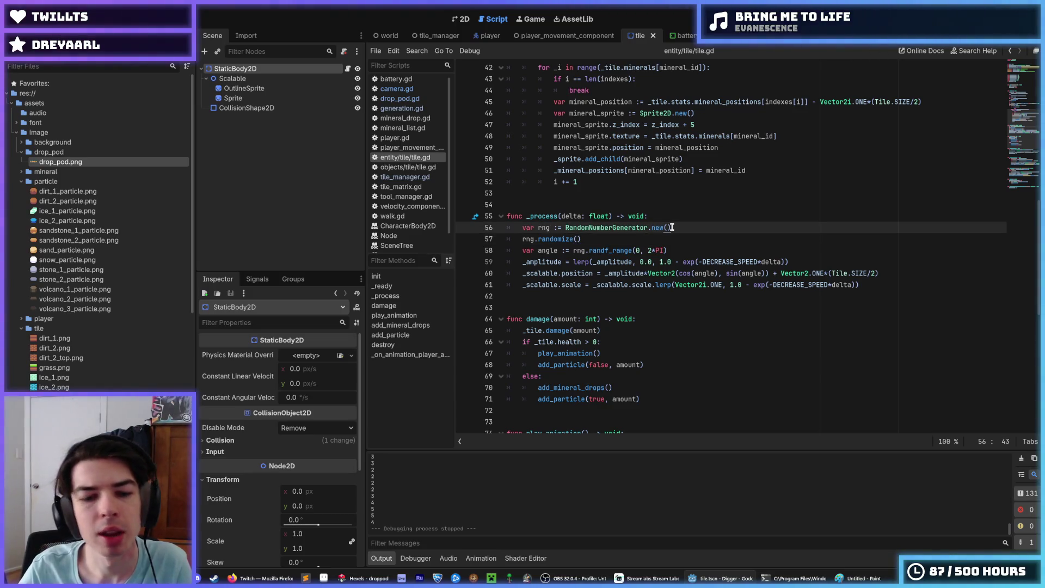
scroll(501, 483, "up", 5)
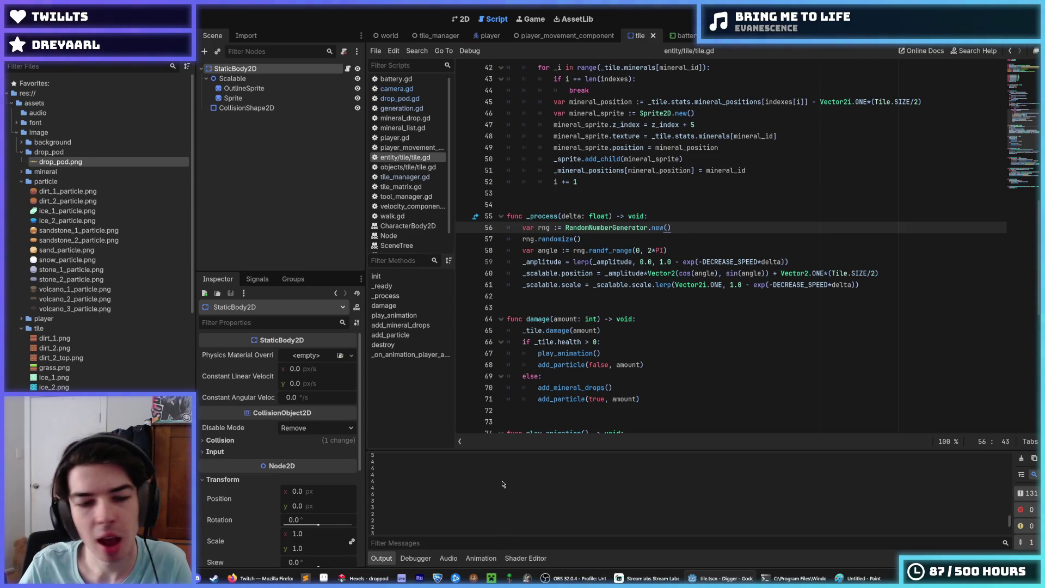
Delete the print(noise) line from generation.gd and switch back to tile.gd.
left_click(402, 108)
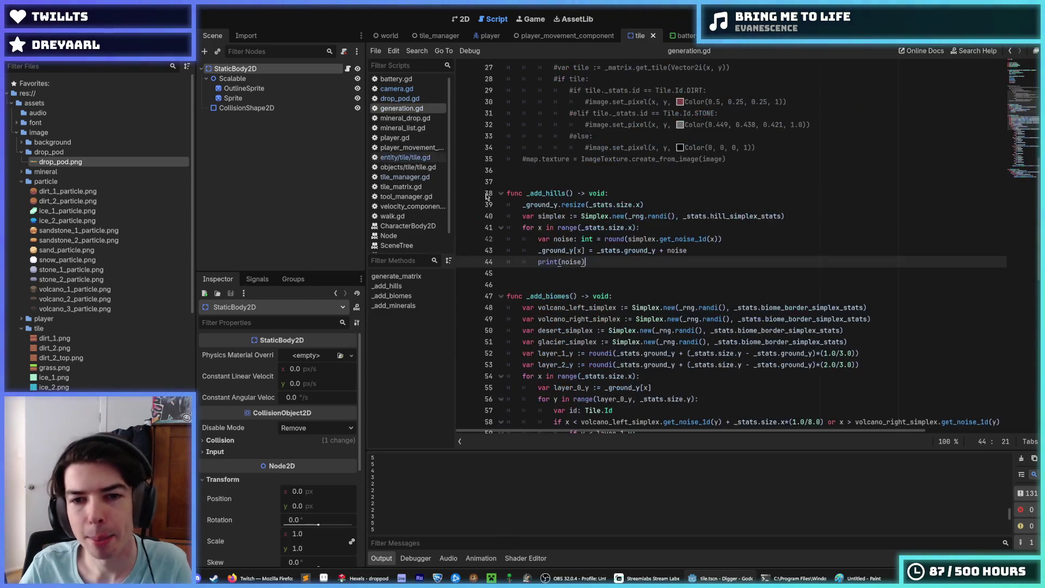
left_click_drag(604, 265, 714, 254)
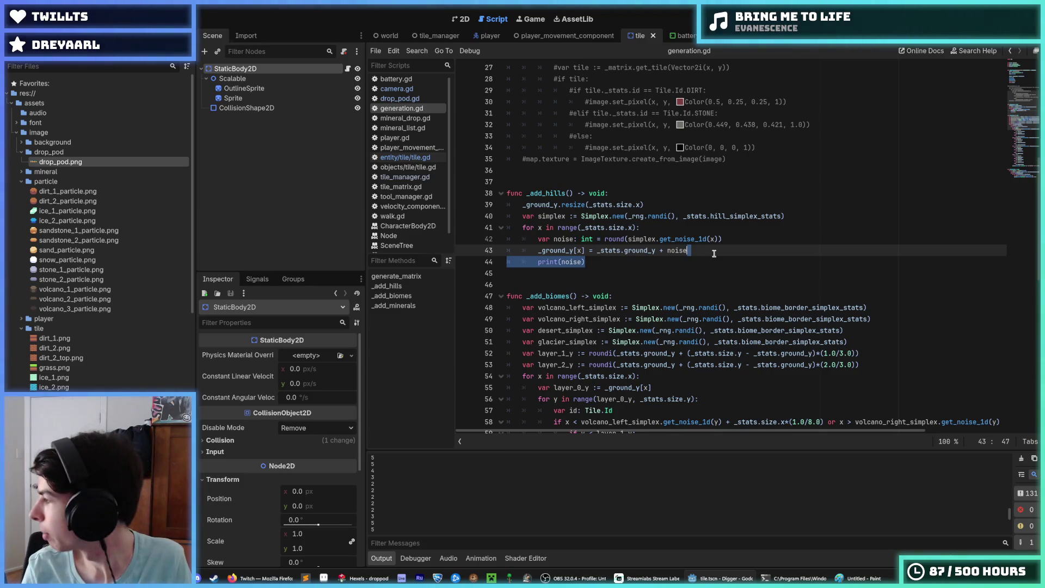
key("BackSpace")
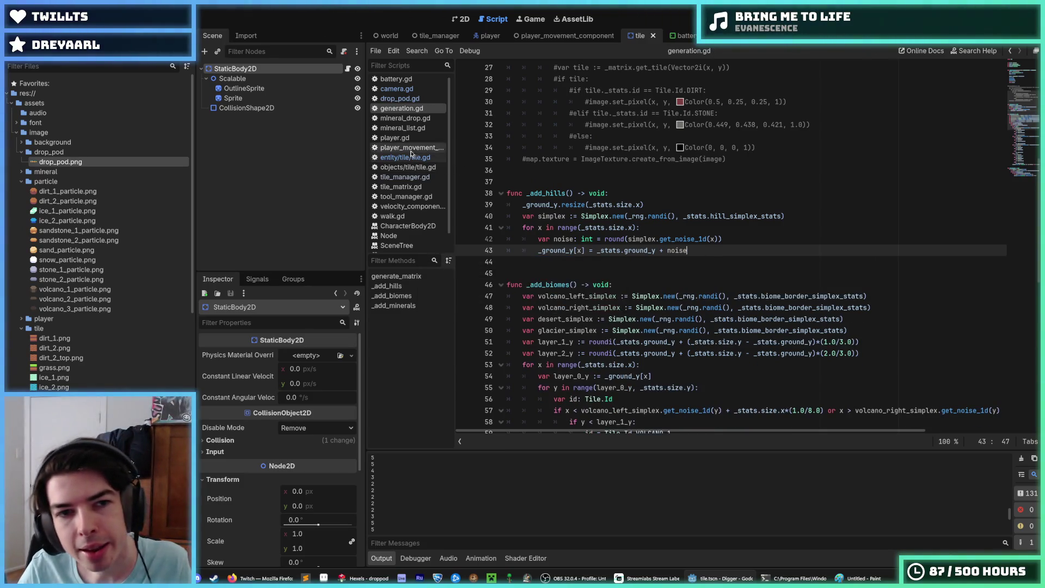
left_click(405, 157)
left_click(668, 237)
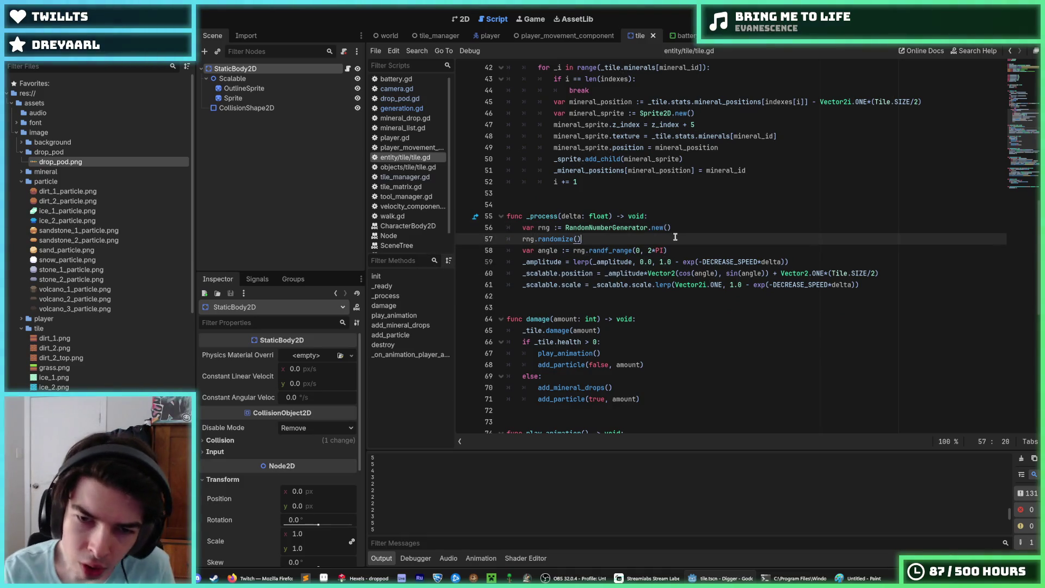
key("Down")
key("End")
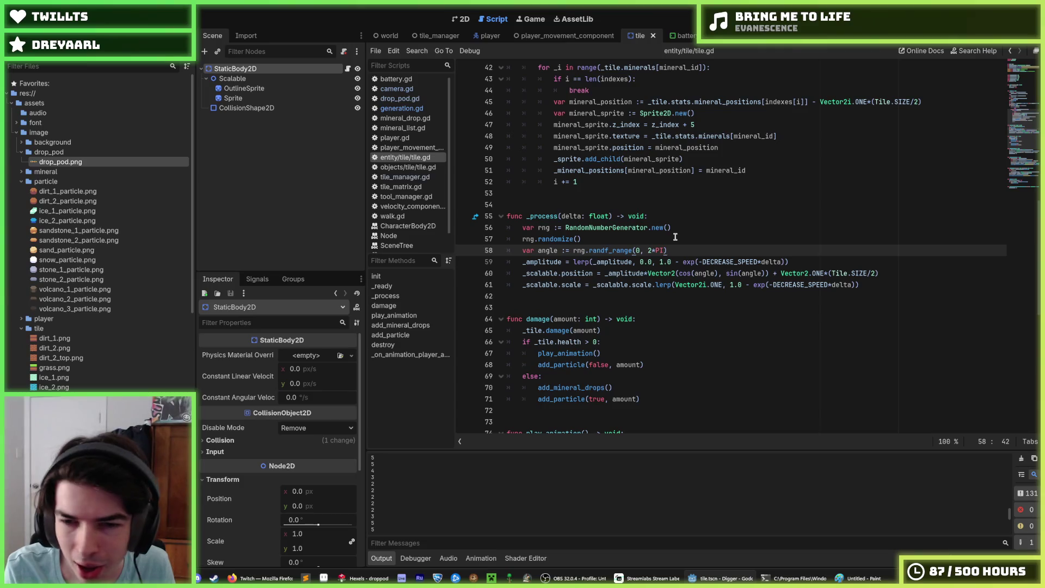
key("Up")
key("Up")
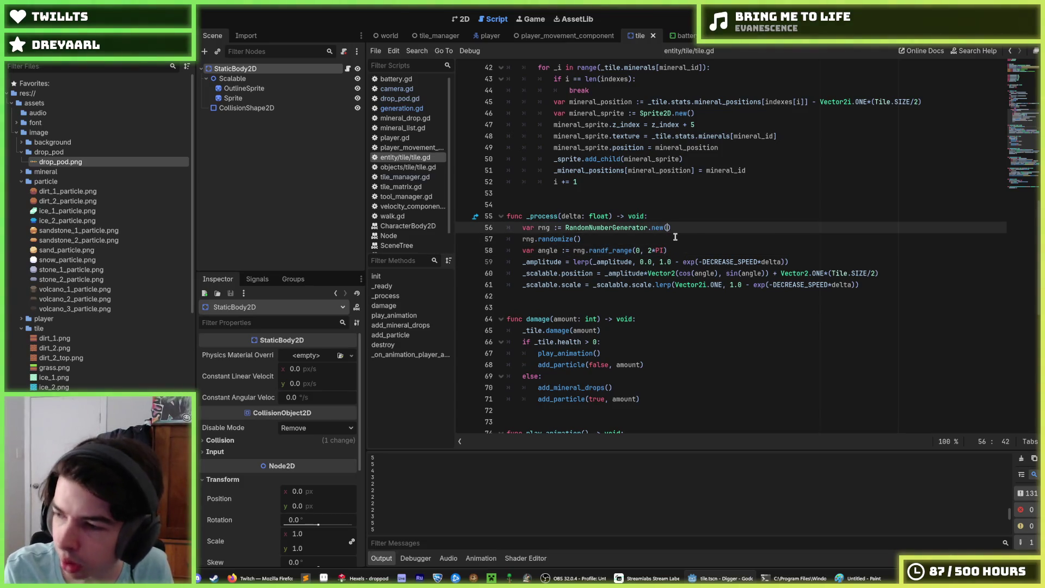
key("Down")
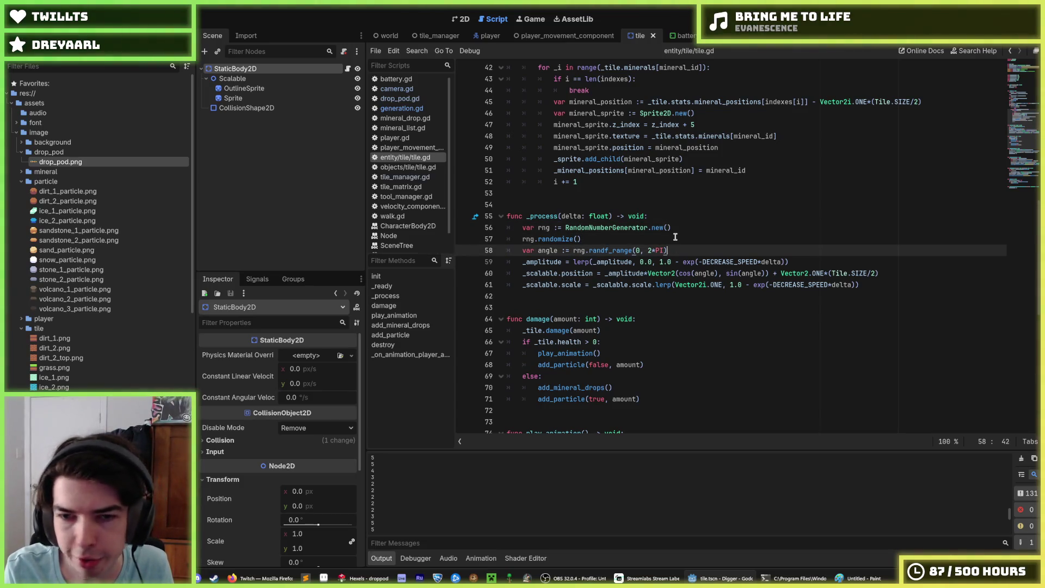
key("Up")
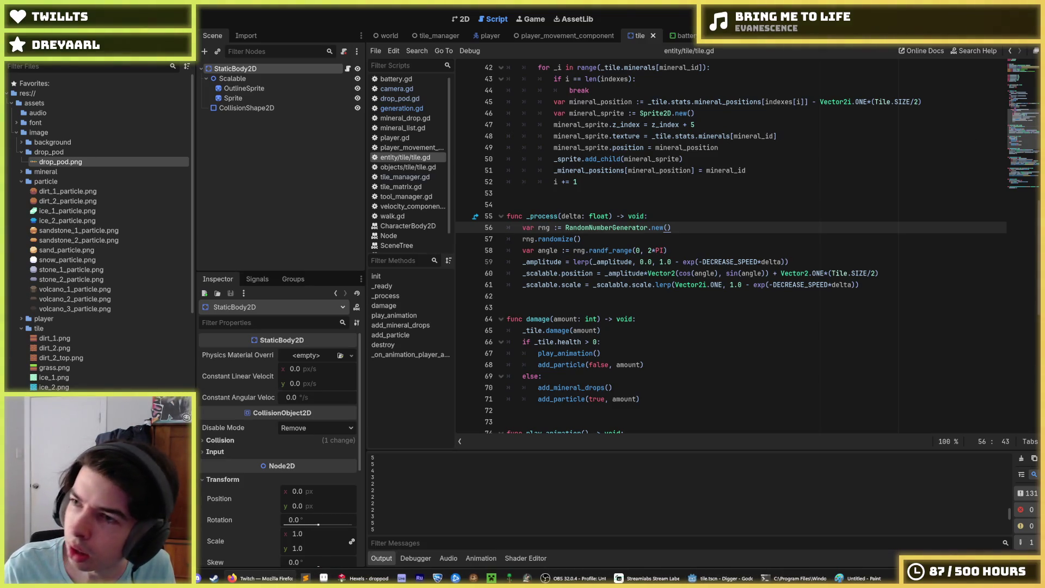
left_click(678, 240)
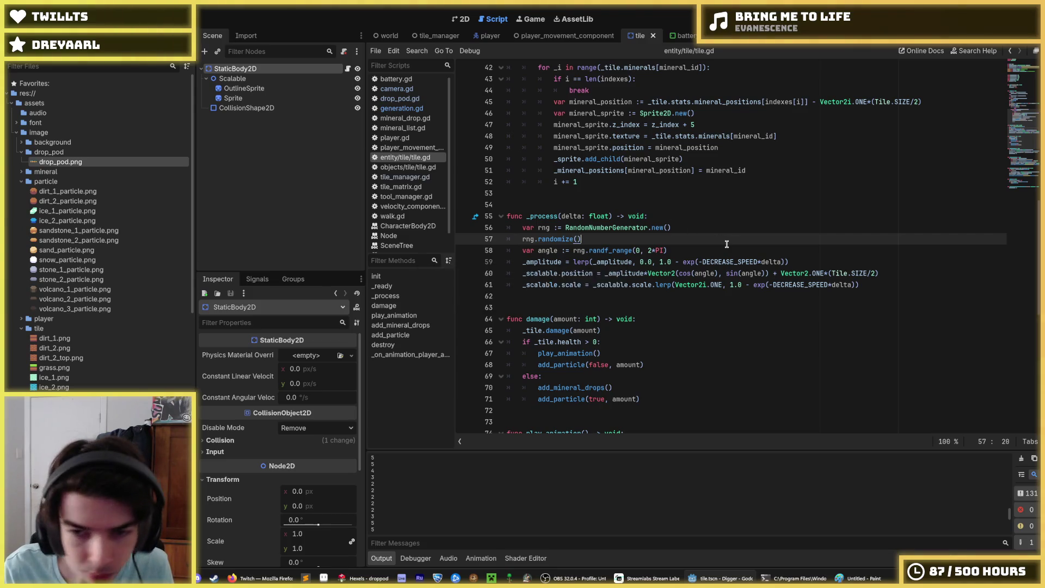
left_click(723, 247)
left_click(702, 240)
left_click(695, 248)
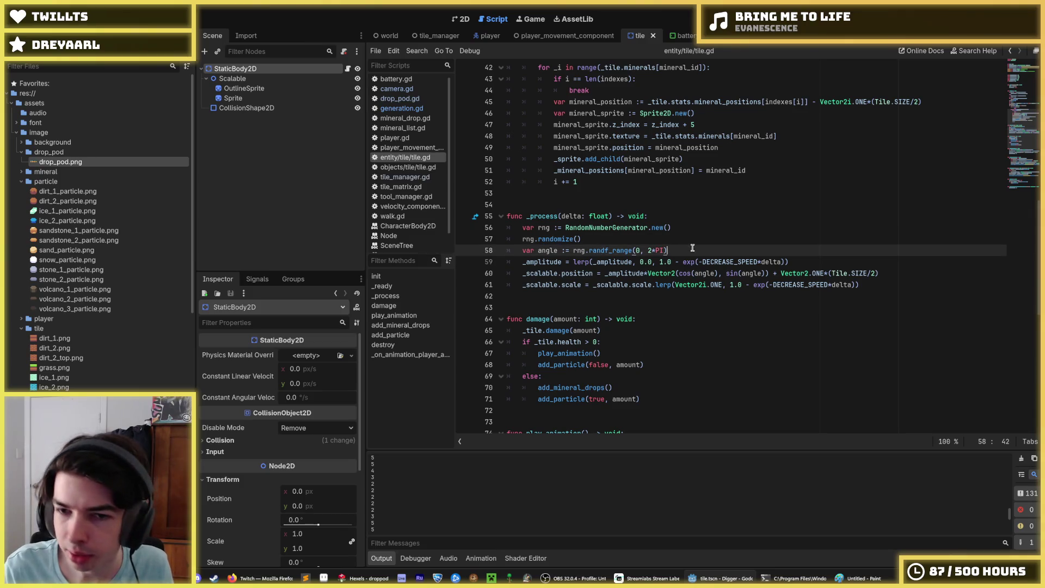
left_click(678, 243)
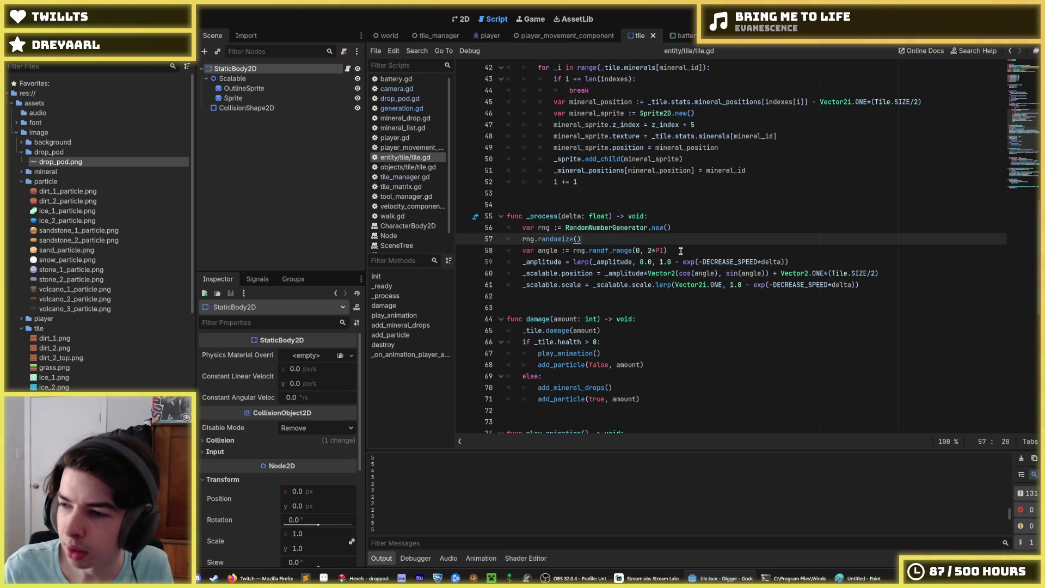
left_click(680, 250)
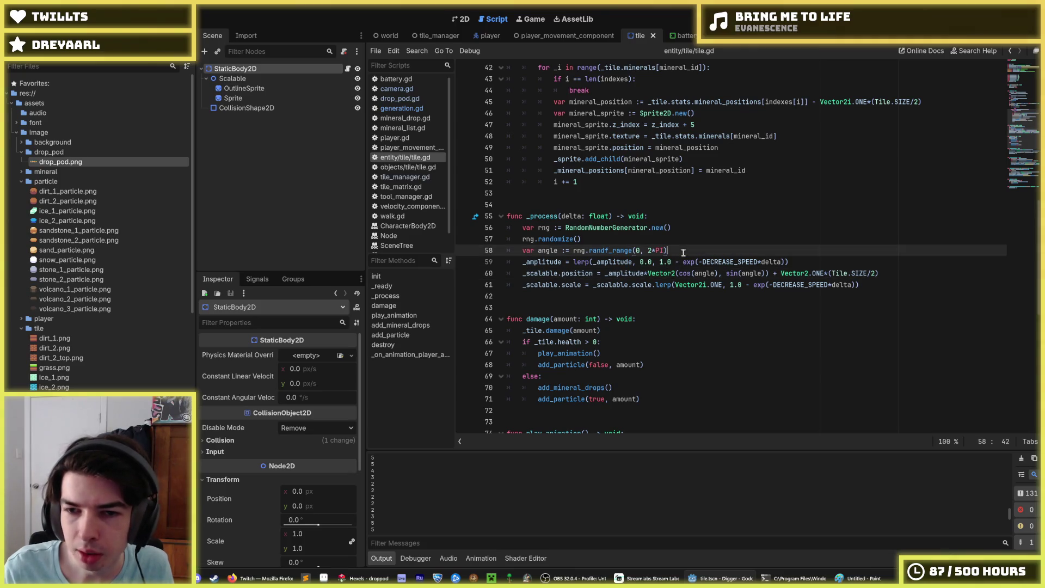
left_click(820, 259)
left_click(782, 252)
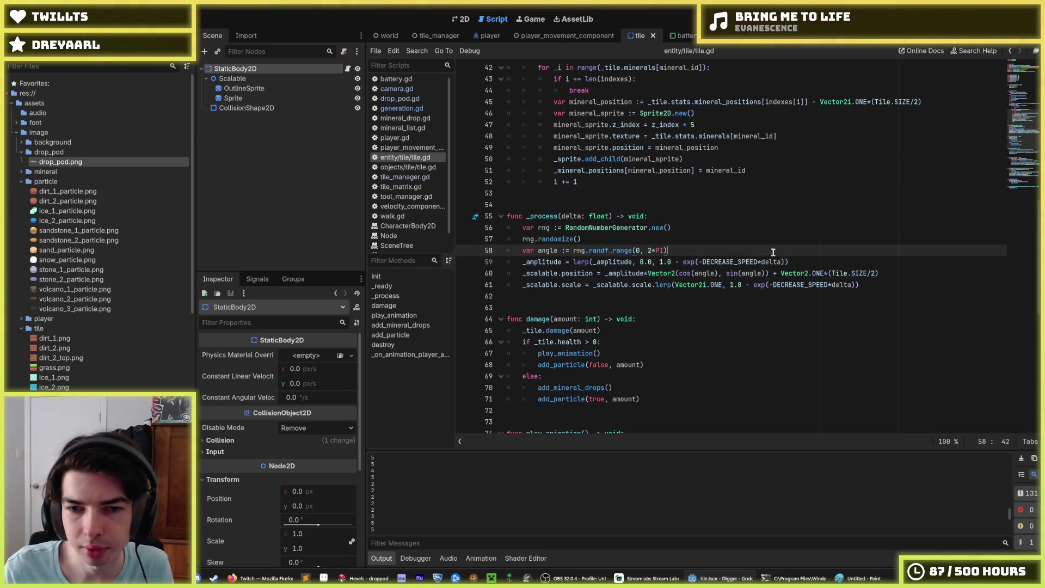
left_click(688, 239)
left_click(673, 228)
left_click(675, 239)
left_click(683, 228)
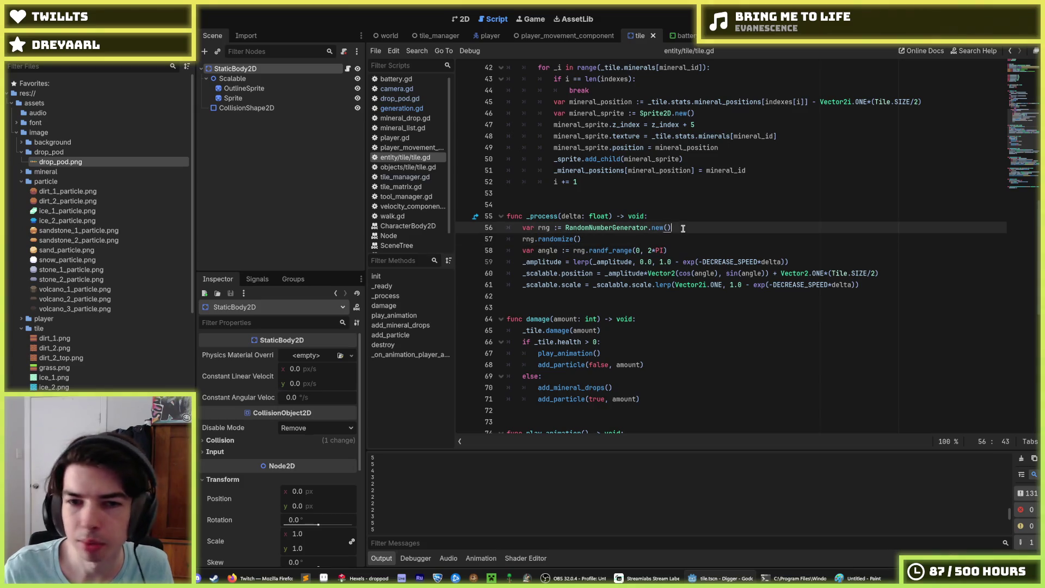
right_click(262, 68)
left_click(293, 90)
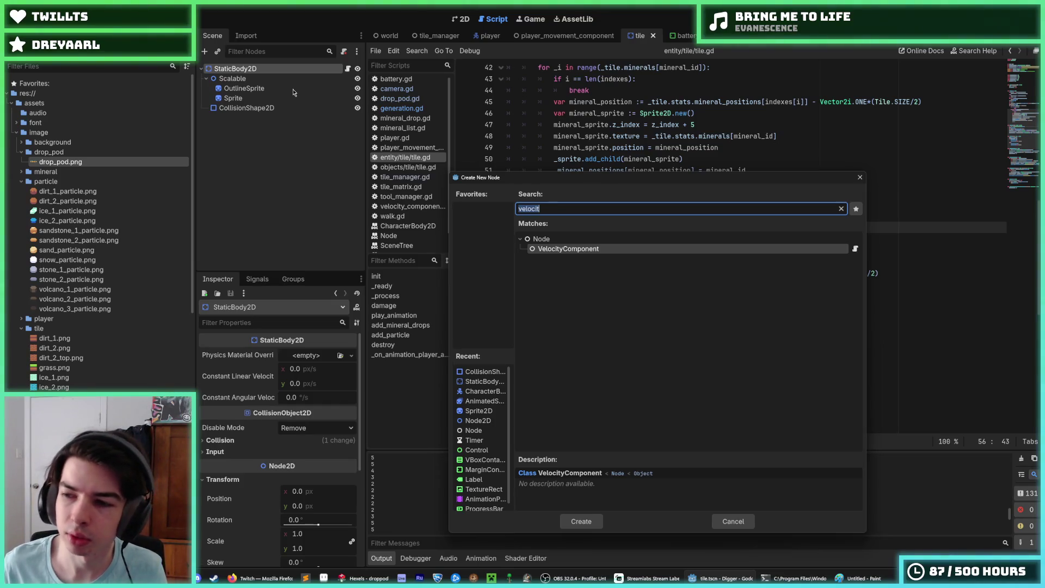
key("Escape")
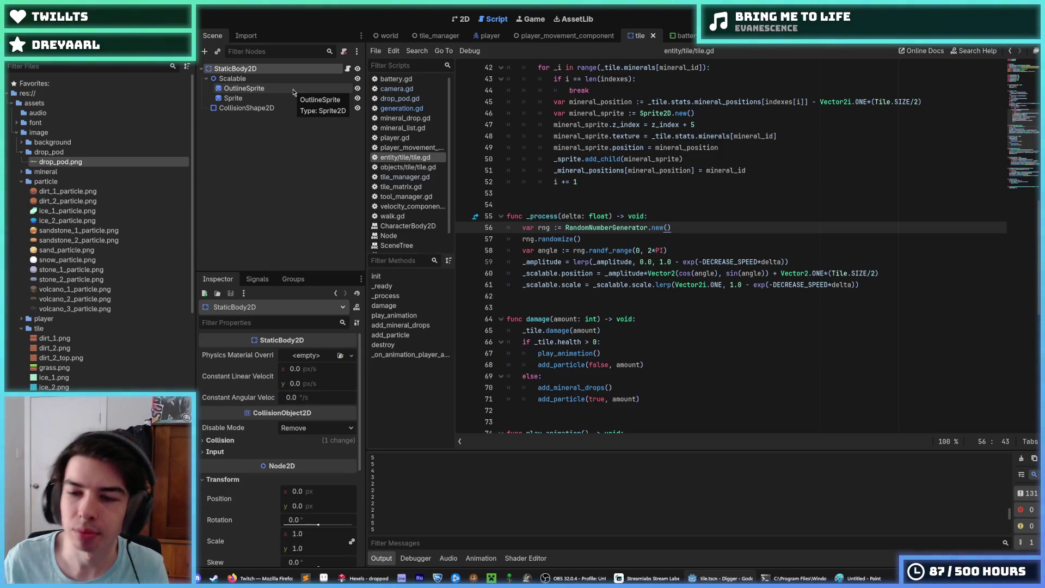
right_click(263, 69)
left_click(294, 77)
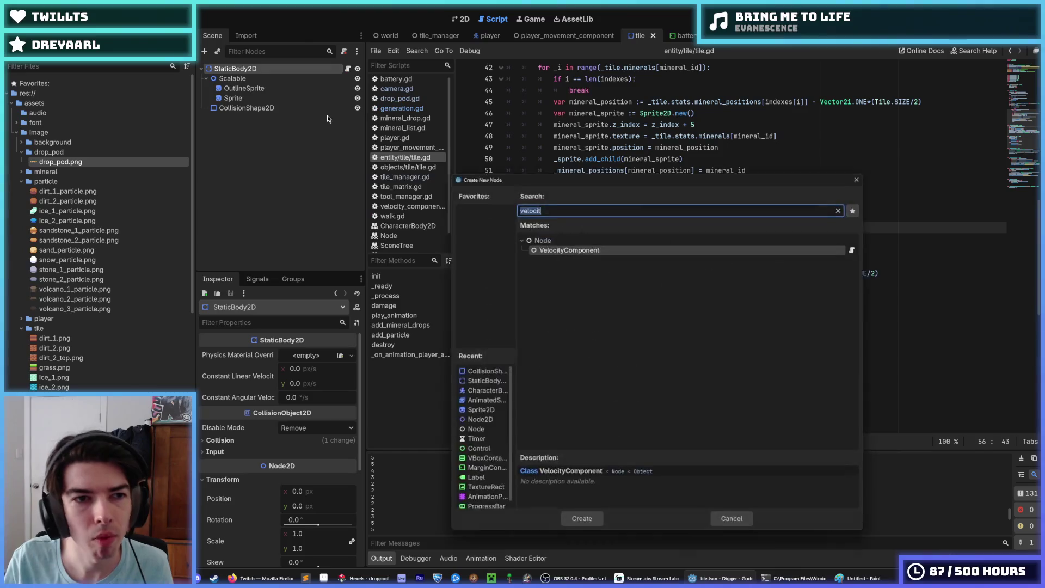
key("Escape")
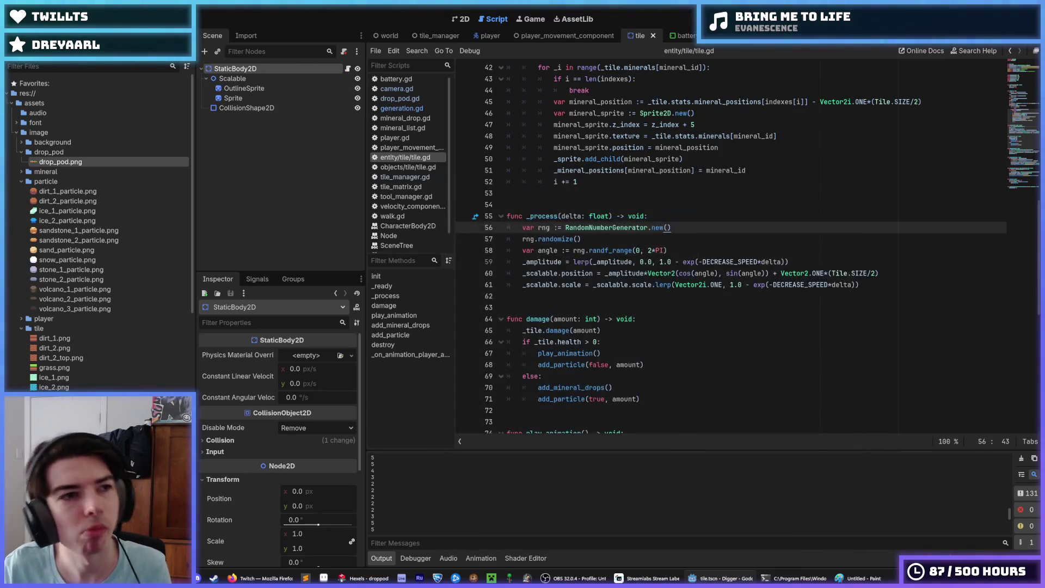
Close the tile scene and create a new scene with a plain Node root, leaving it unsaved.
left_click(16, 9)
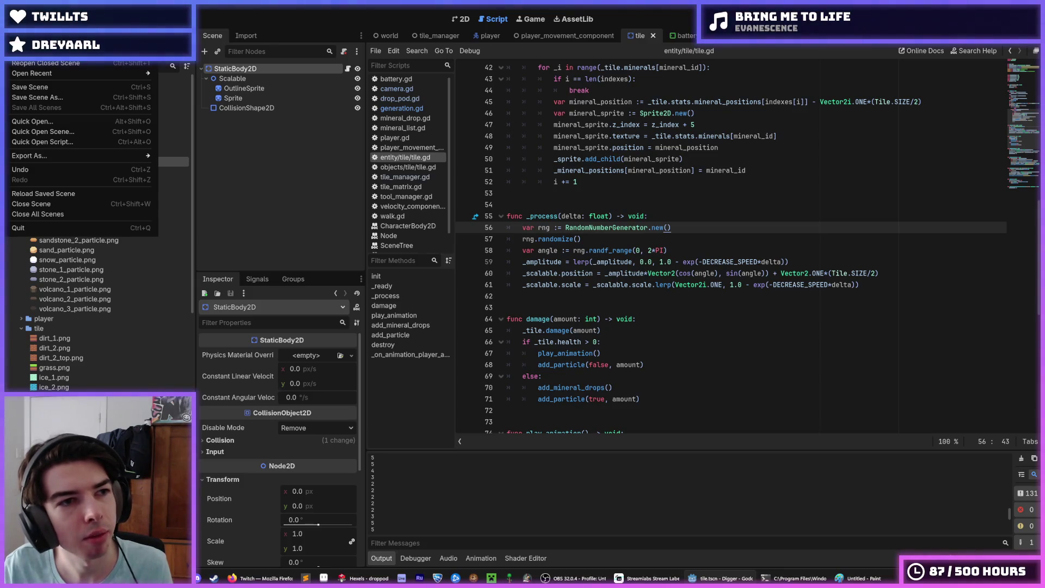
left_click(31, 204)
left_click(292, 113)
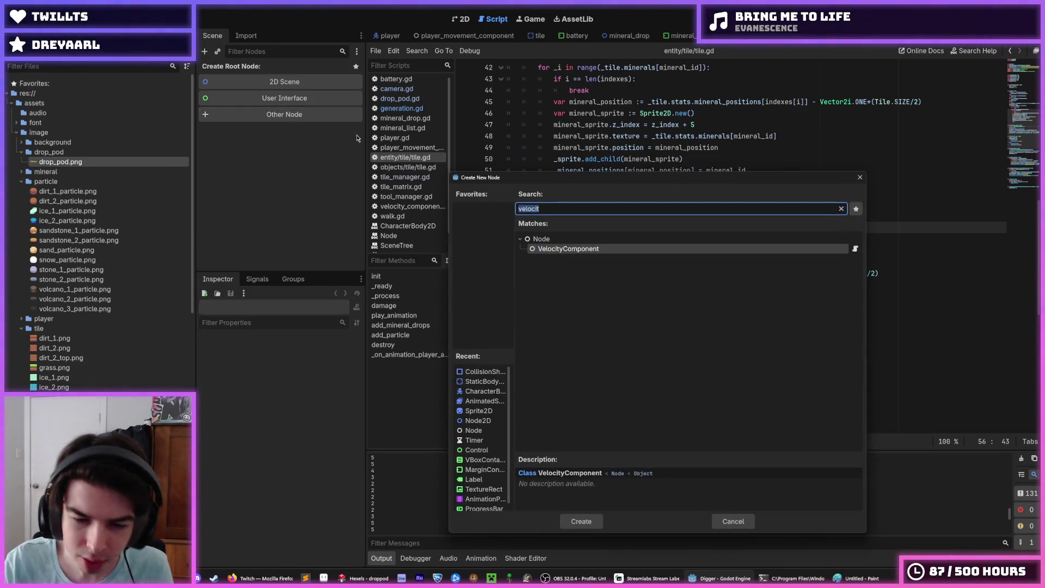
type("node")
key("Return")
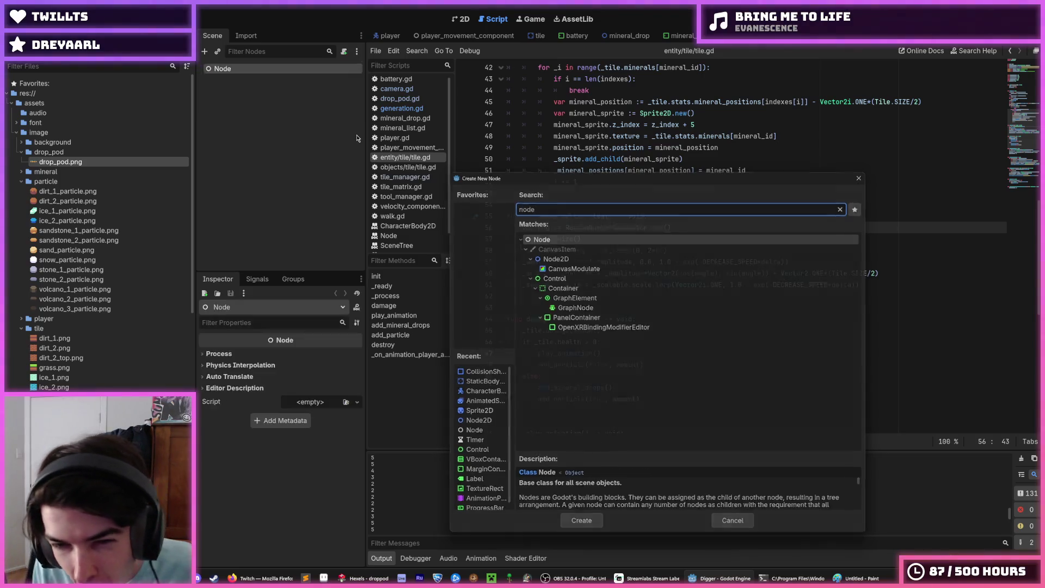
key("ctrl+s")
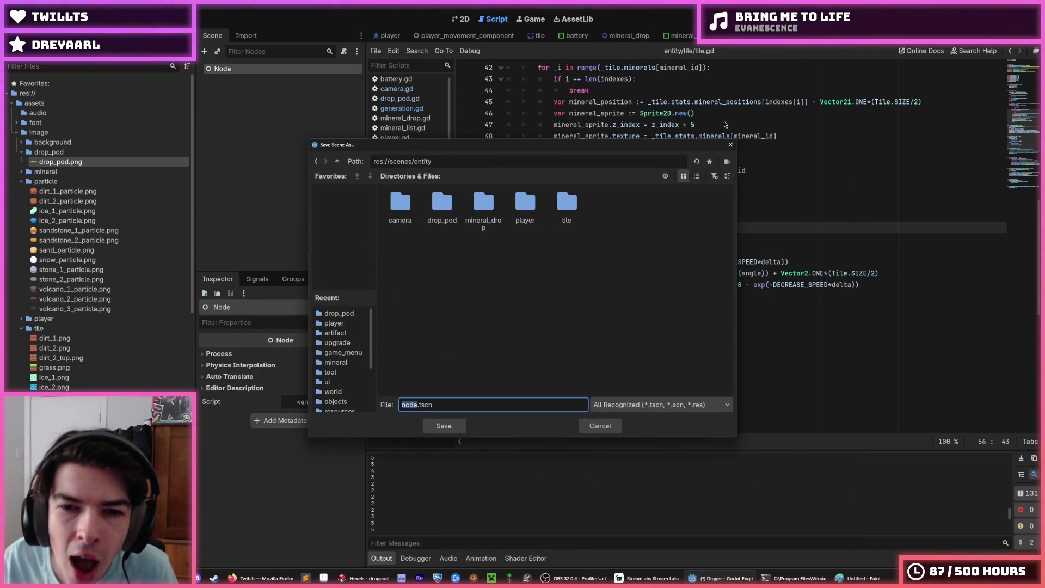
left_click(731, 145)
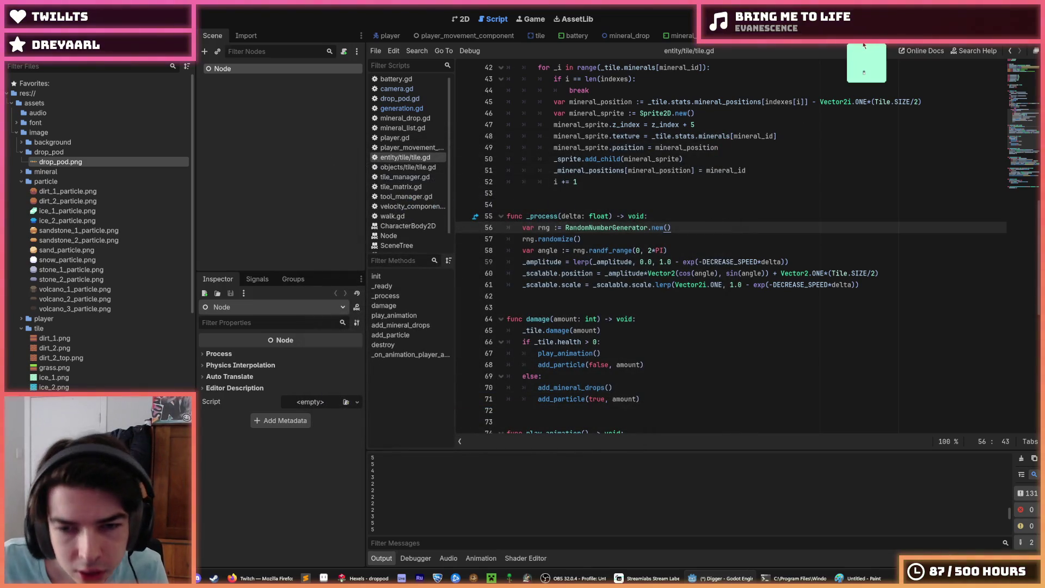
double_click(611, 262)
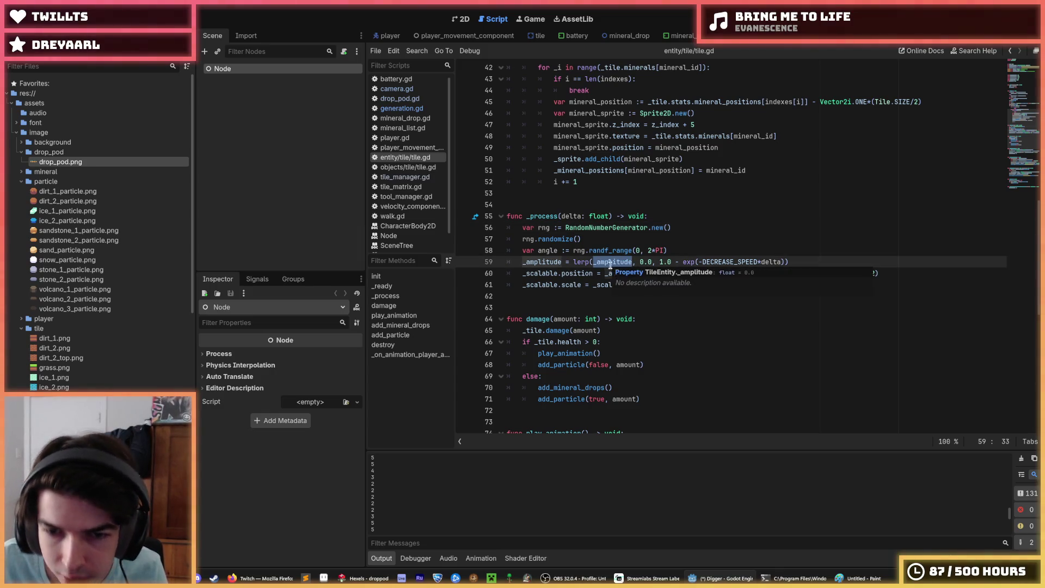
double_click(534, 262)
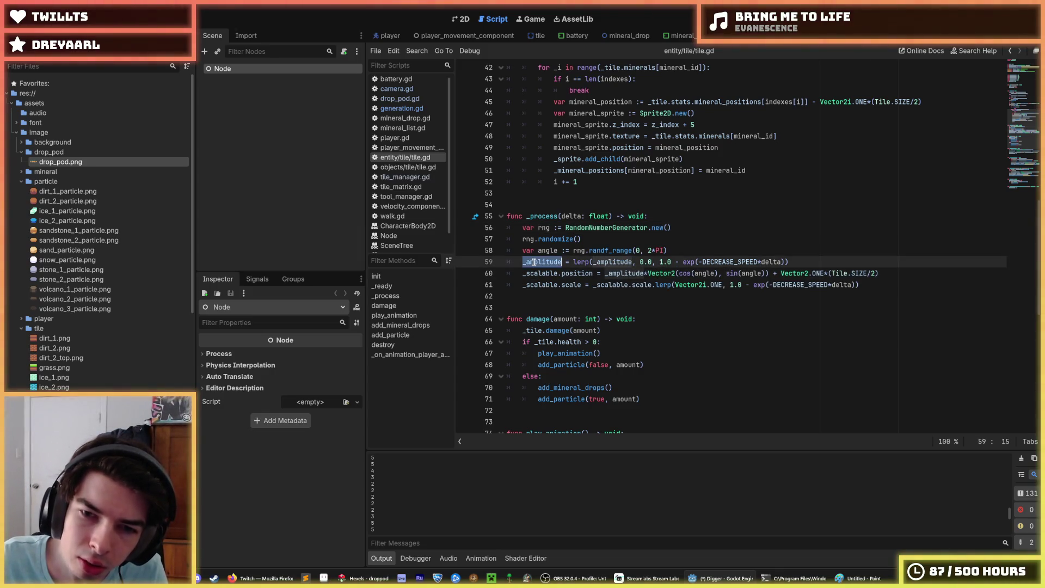
scroll(639, 259, "down", 8)
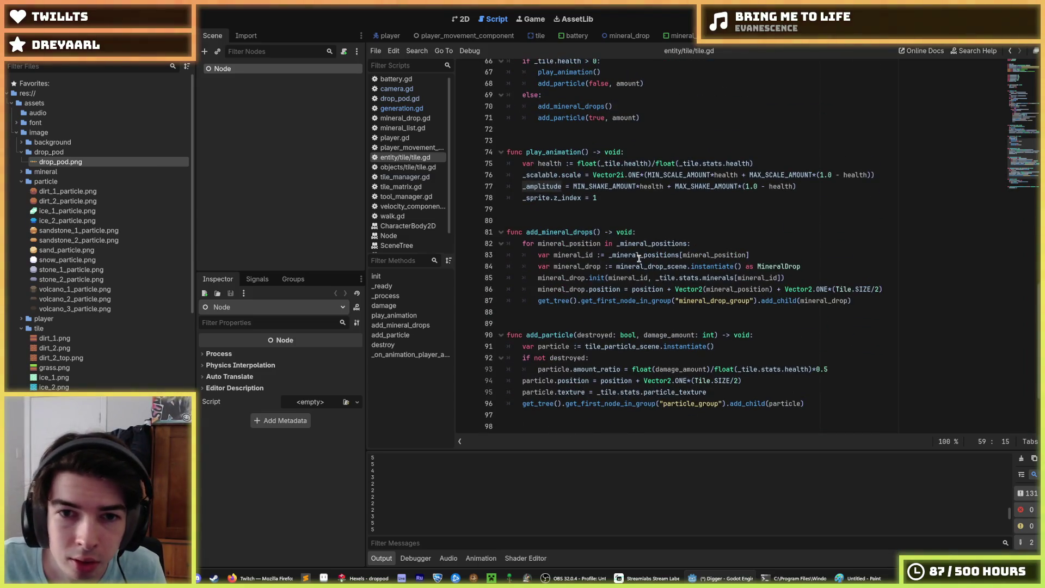
scroll(639, 259, "up", 1)
left_click(597, 232)
scroll(569, 264, "up", 2)
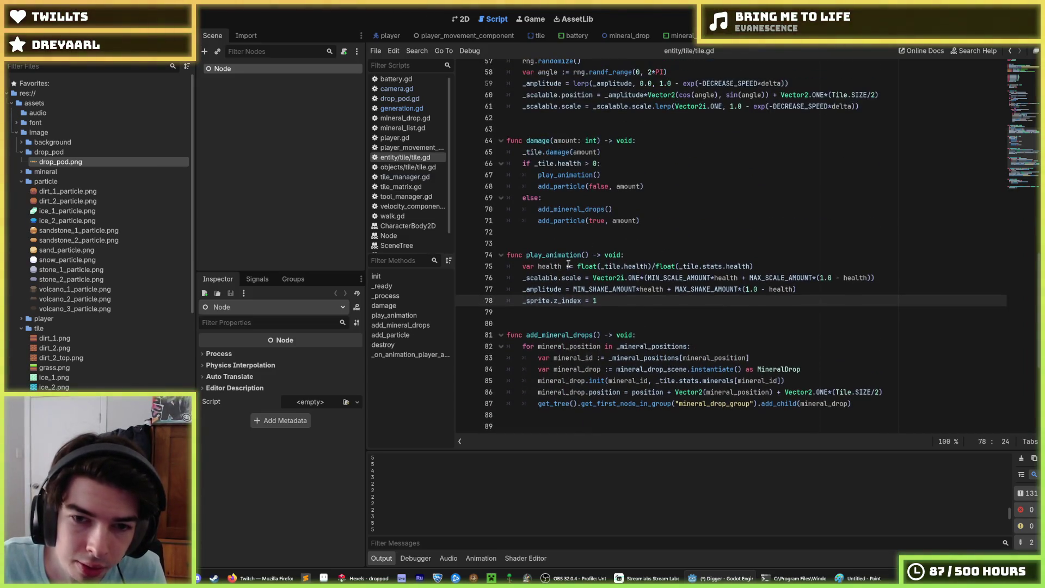
double_click(542, 278)
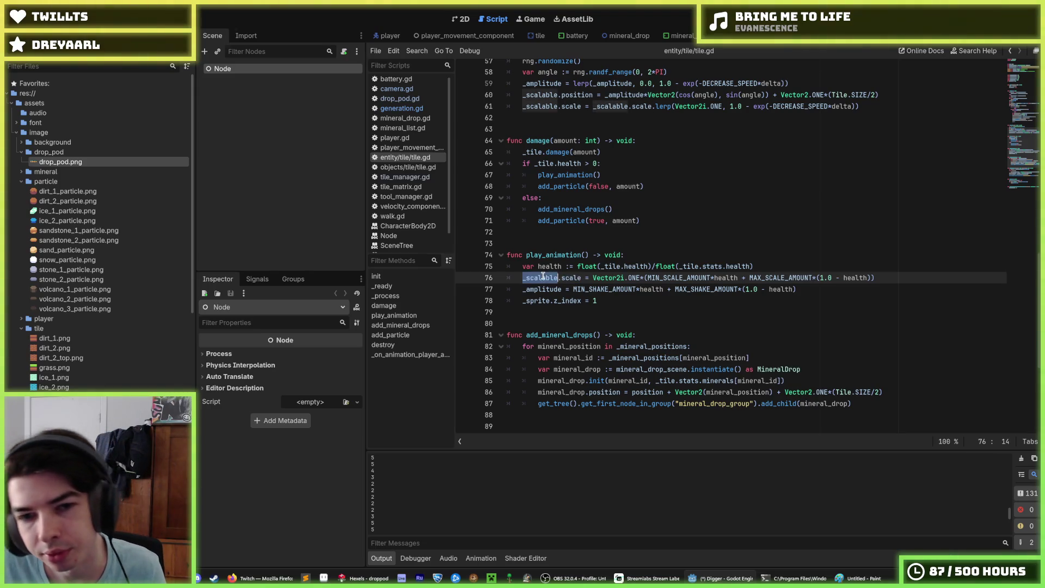
scroll(542, 276, "up", 3)
double_click(550, 198)
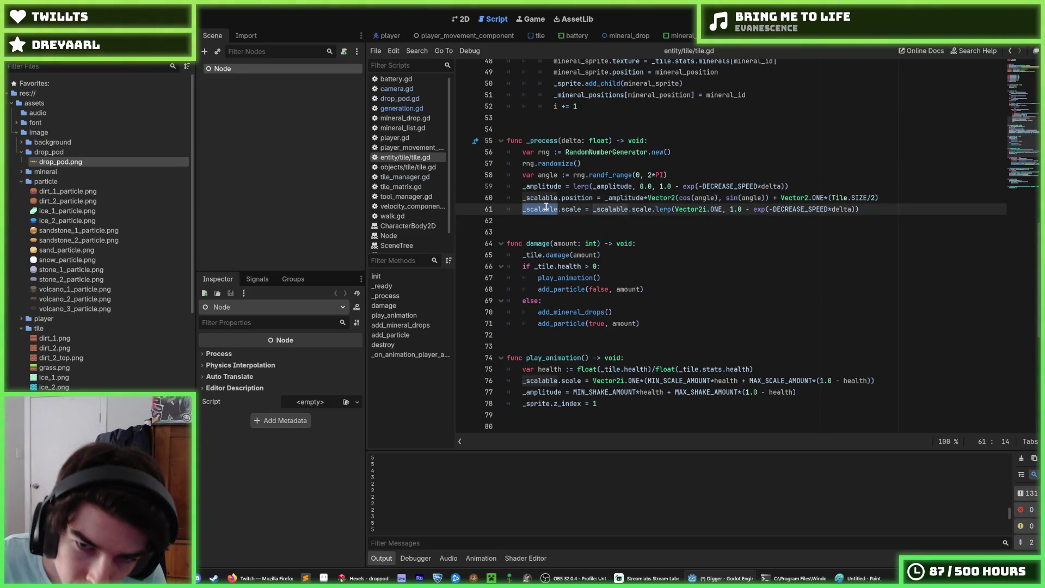
left_click(546, 209)
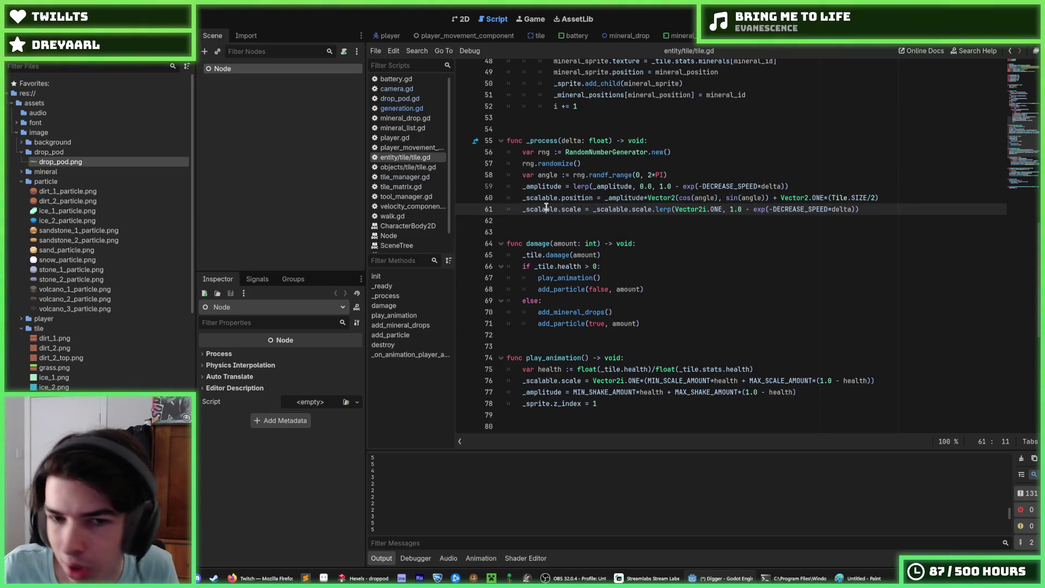
double_click(546, 209)
left_click(542, 199)
double_click(542, 199)
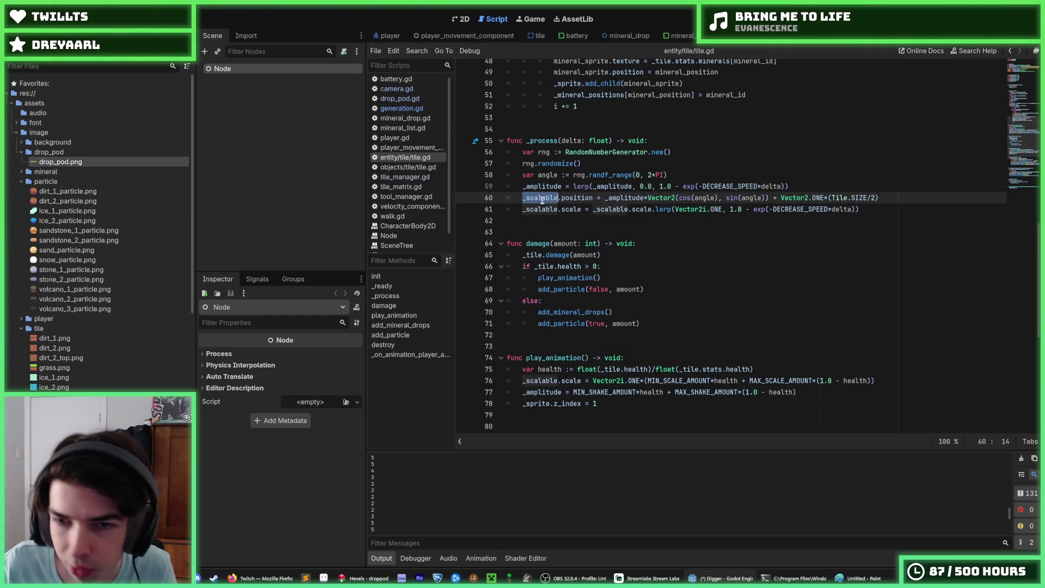
triple_click(542, 199)
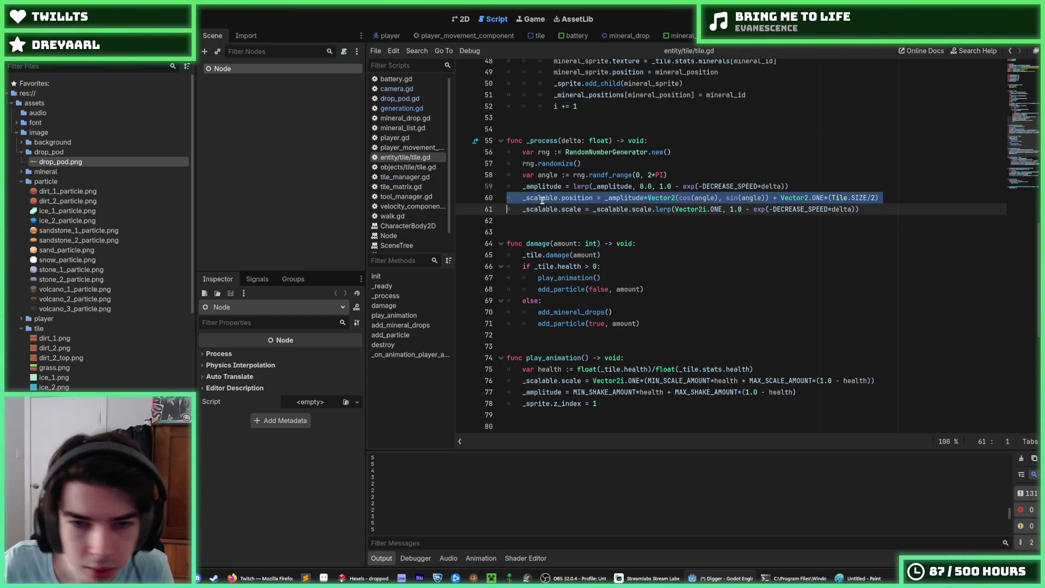
left_click(552, 209)
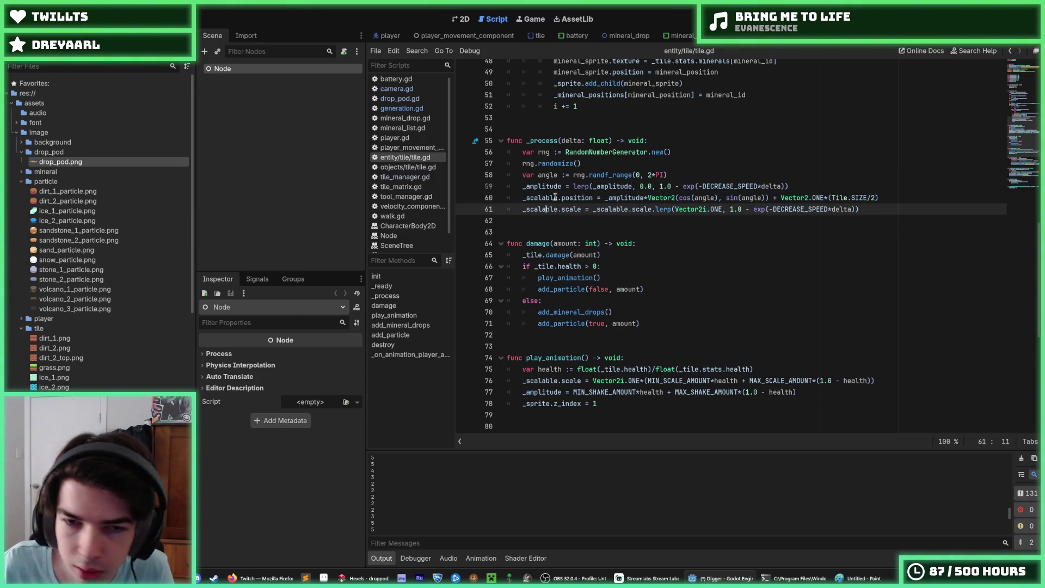
Rename the root node to TileAnimator.
double_click(254, 72)
type("Tiel")
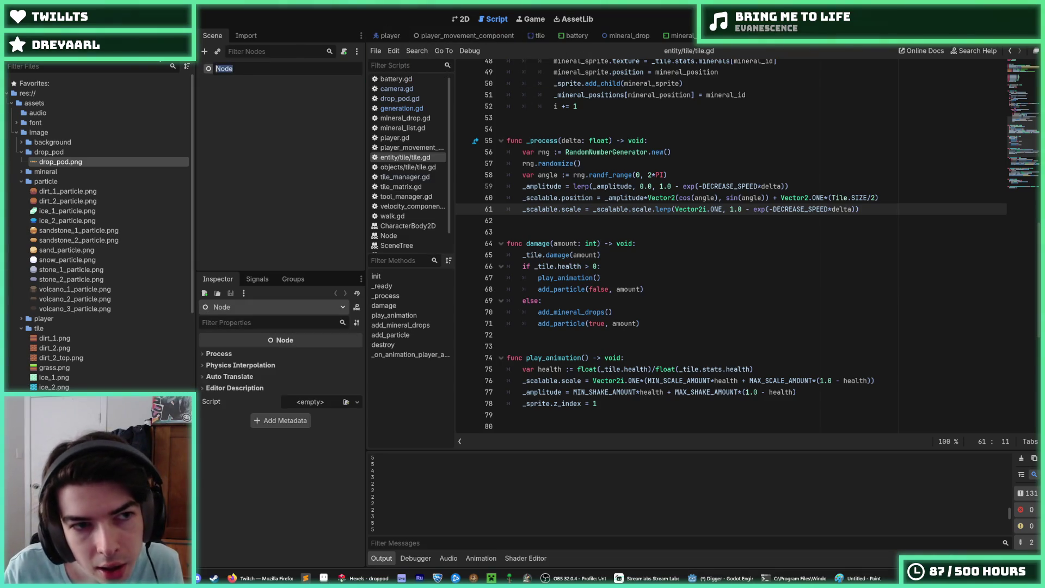
type("ean")
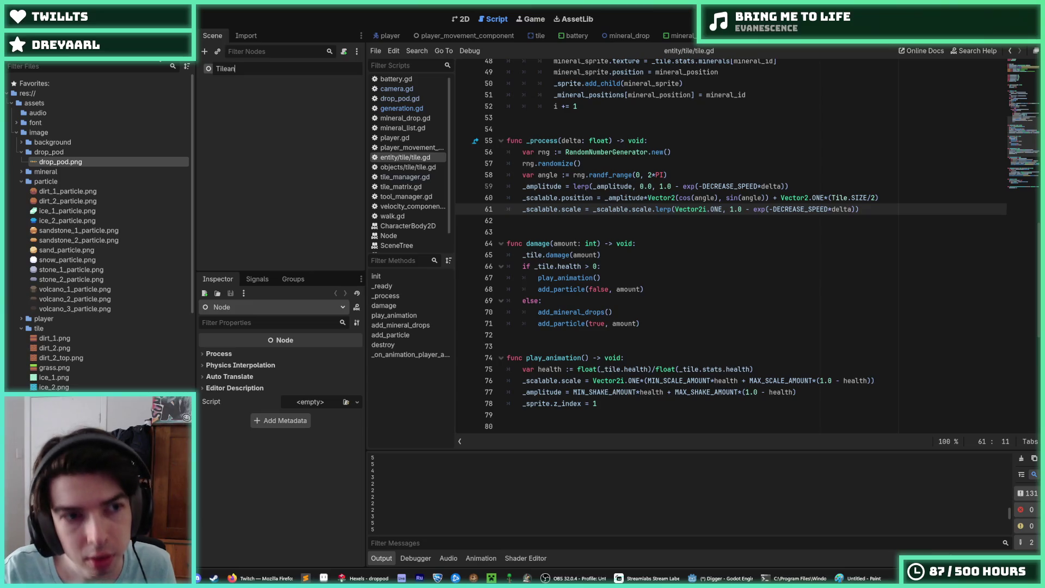
key("BackSpace")
type("Animator")
key("Return")
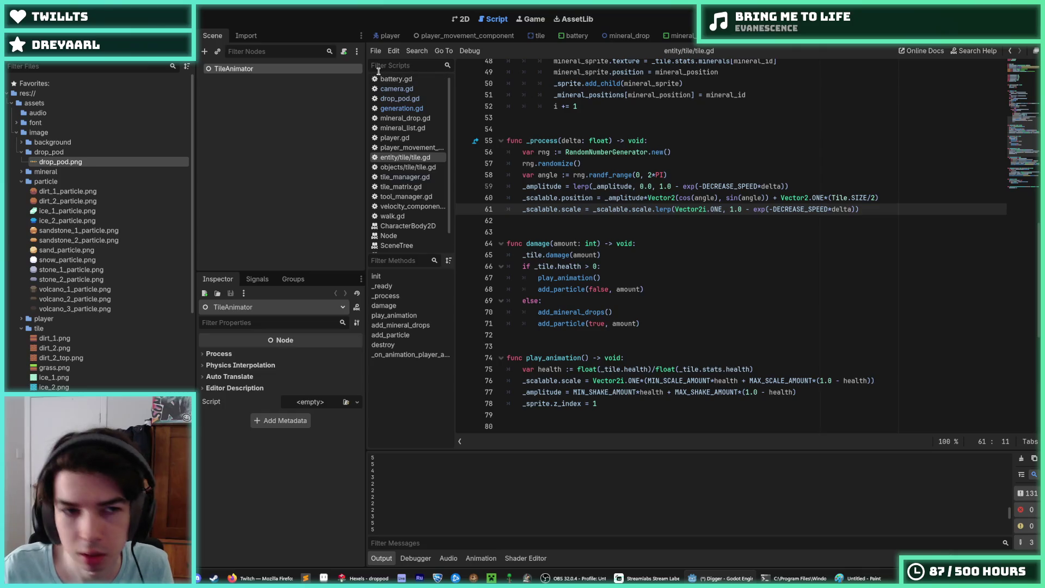
right_click(246, 67)
left_click(242, 75)
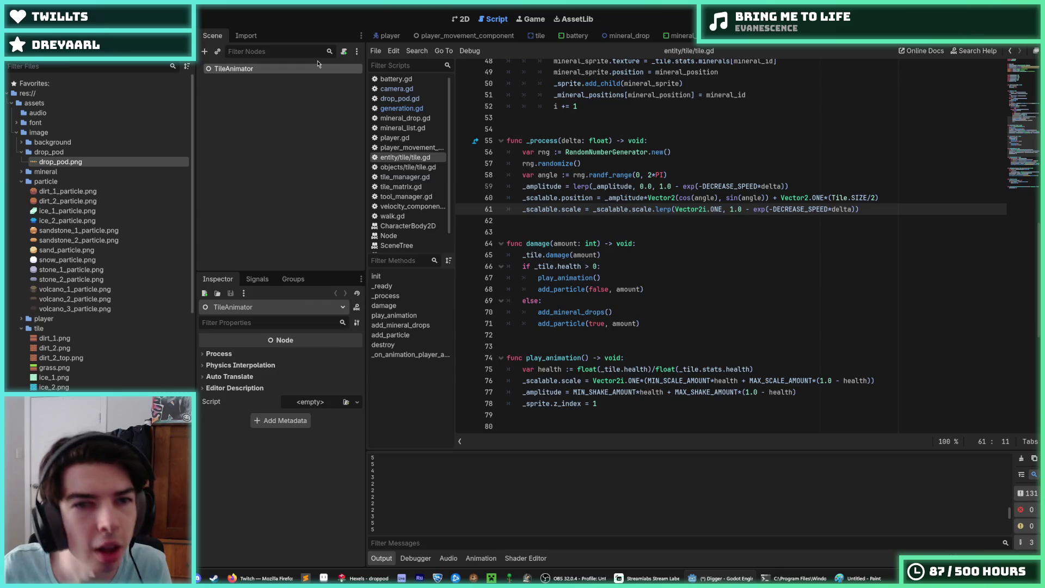
Save the scene as tile_animator.tscn in the tile folder.
key("ctrl+s")
double_click(566, 204)
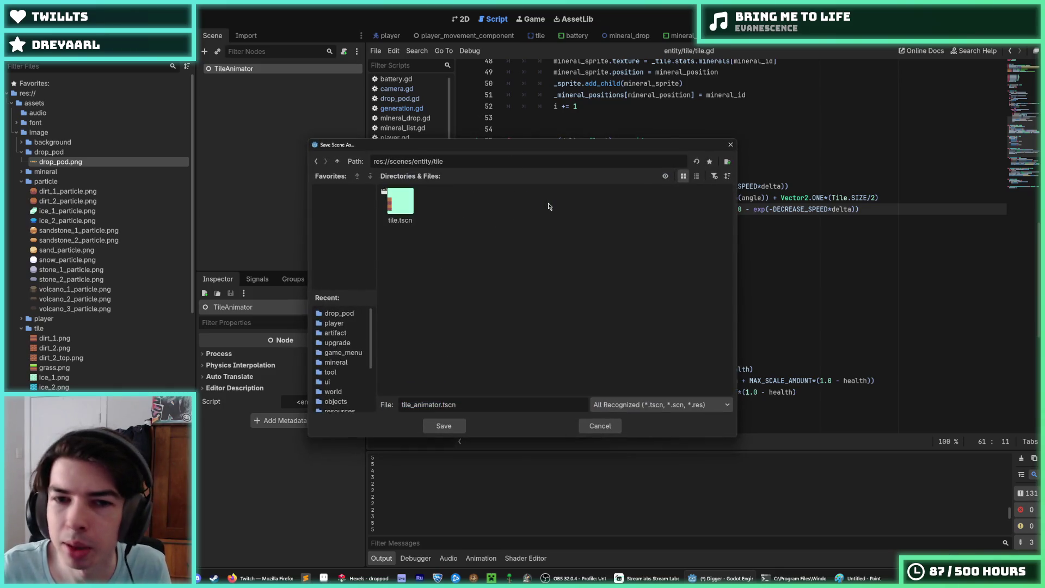
left_click(466, 403)
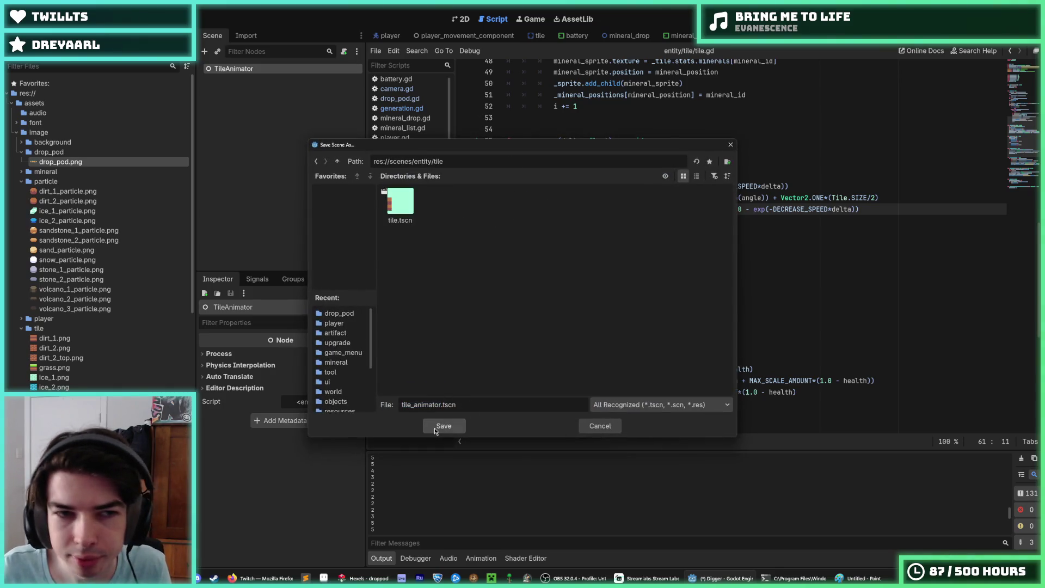
left_click(436, 428)
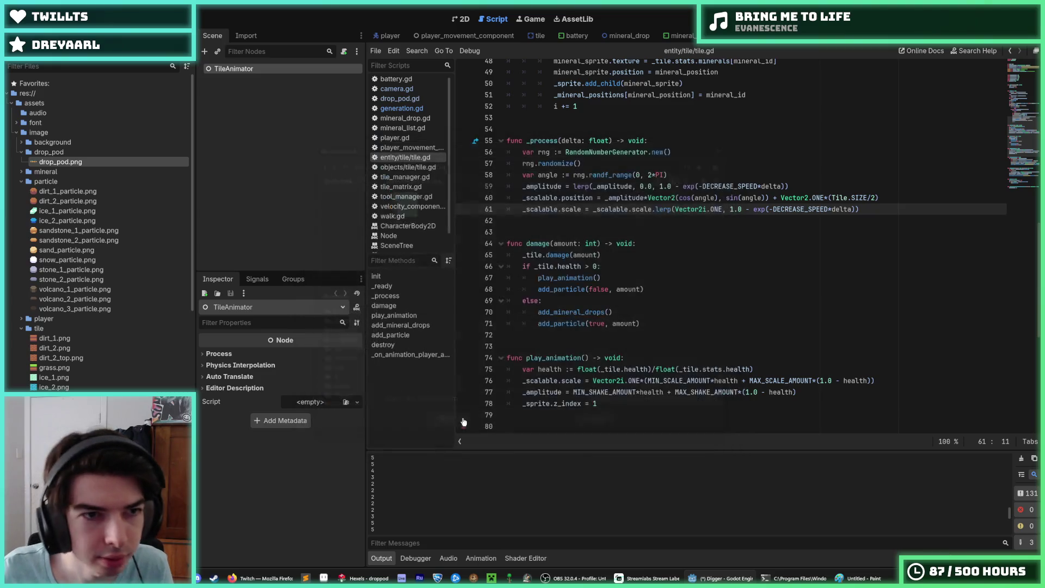
left_click(871, 208)
Attach a new tile_animator.gd script to TileAnimator and return to tile.gd.
right_click(291, 69)
left_click(343, 51)
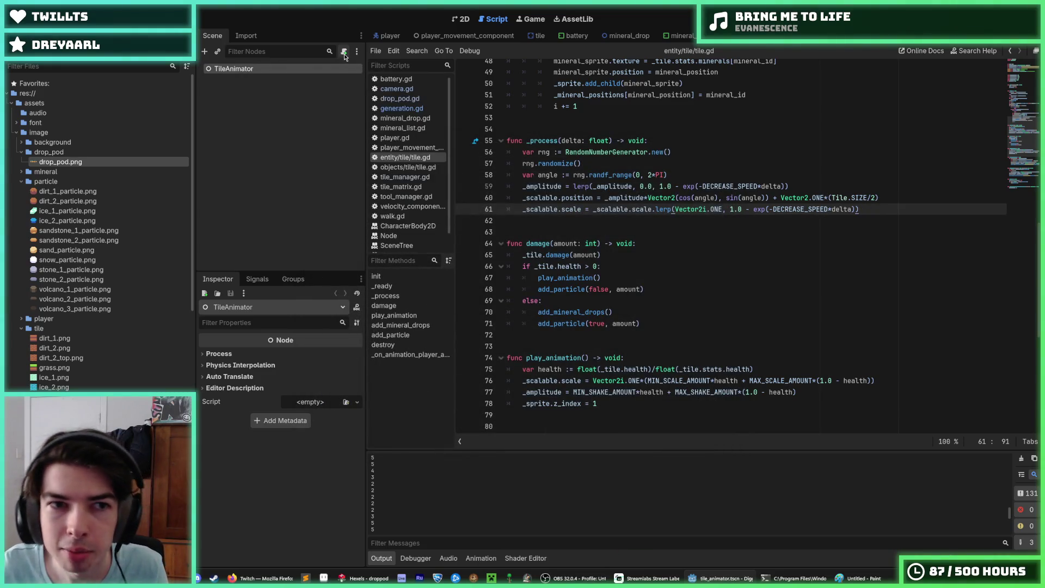
left_click(343, 51)
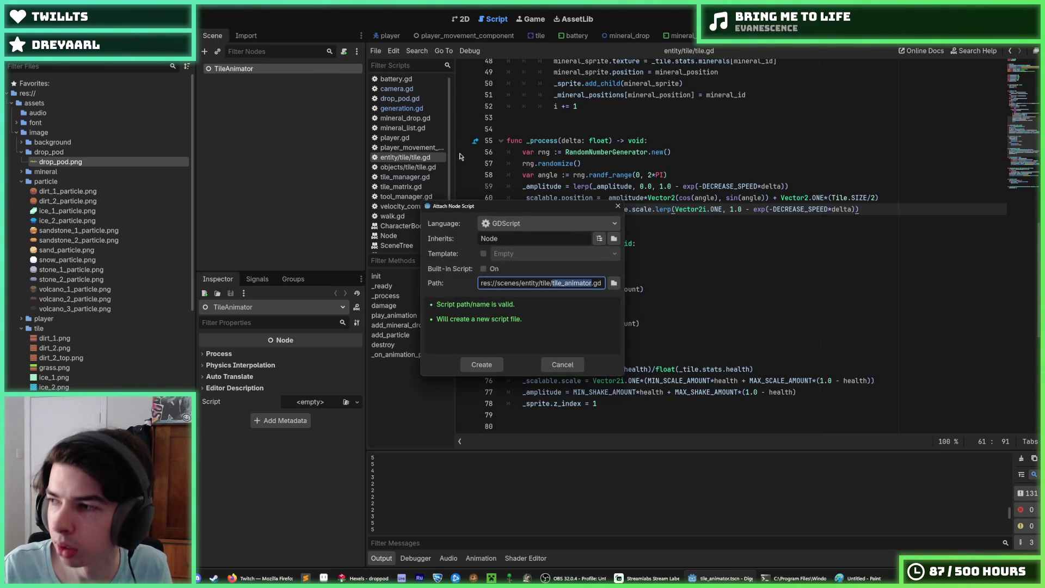
key("Return")
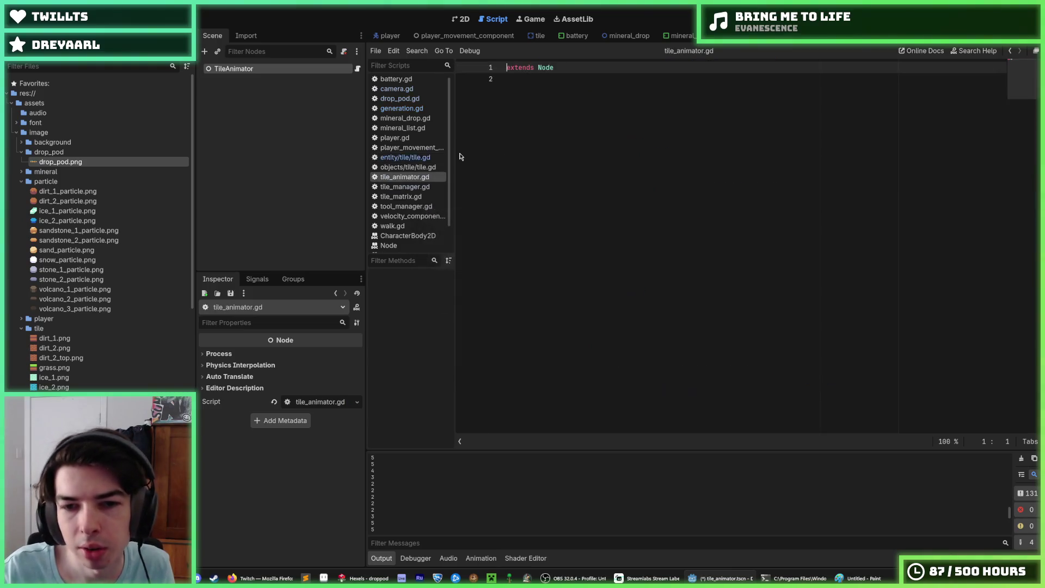
left_click(403, 158)
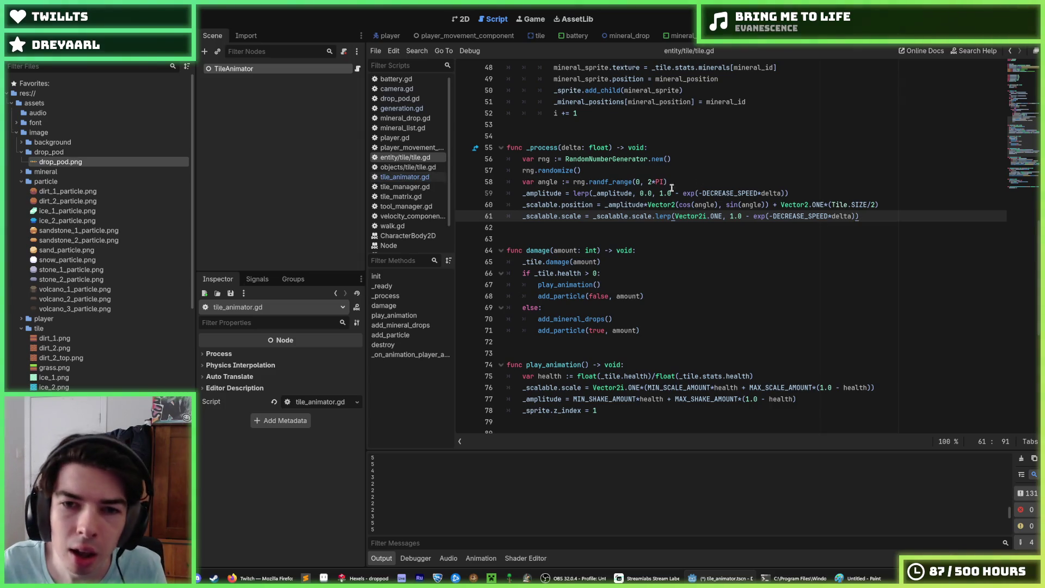
left_click(802, 195)
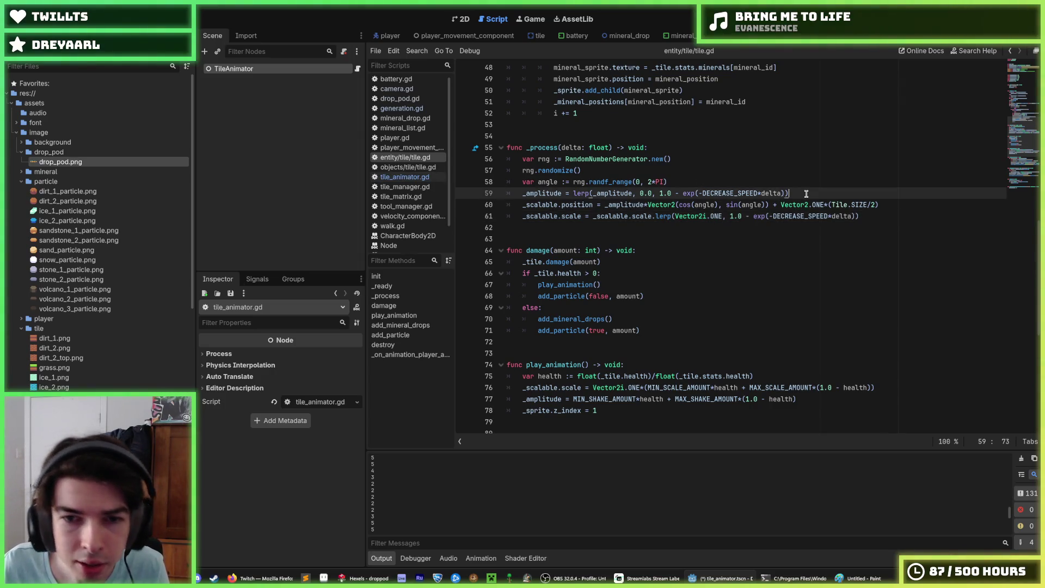
left_click(809, 184)
left_click(809, 194)
scroll(809, 194, "down", 1)
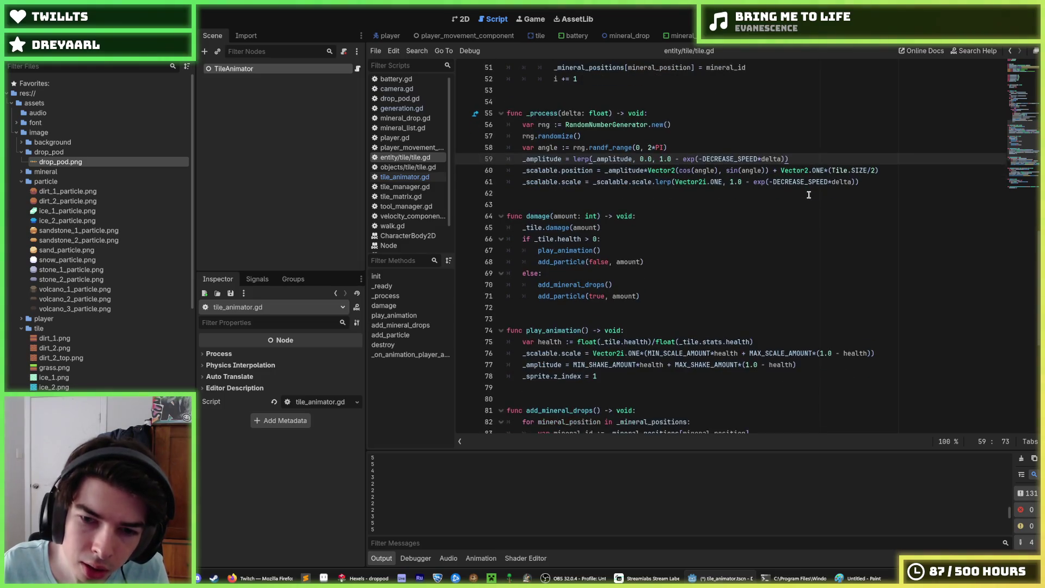
scroll(808, 195, "up", 1)
scroll(762, 220, "down", 2)
left_click(652, 337)
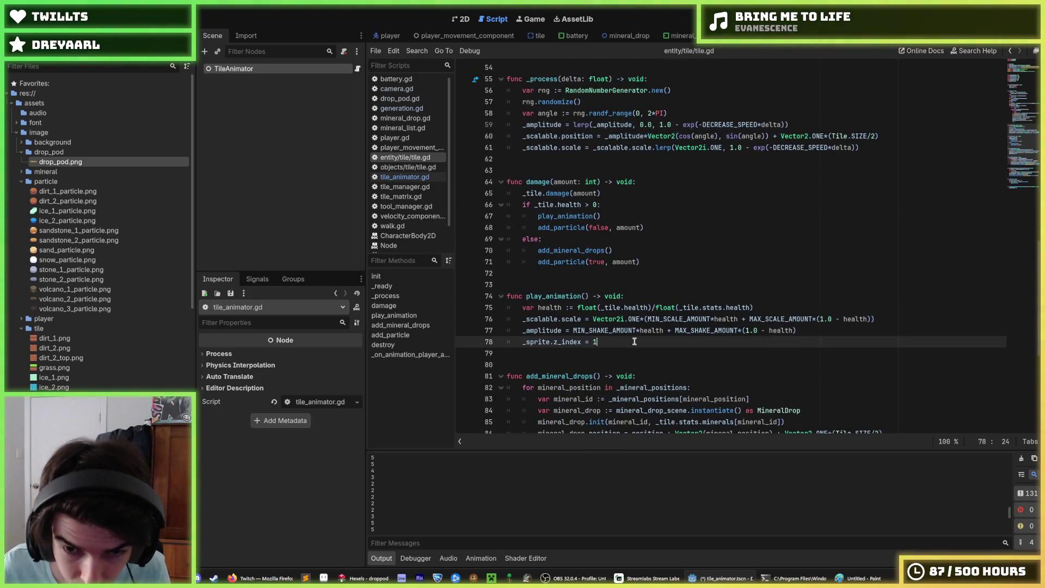
left_click(656, 294)
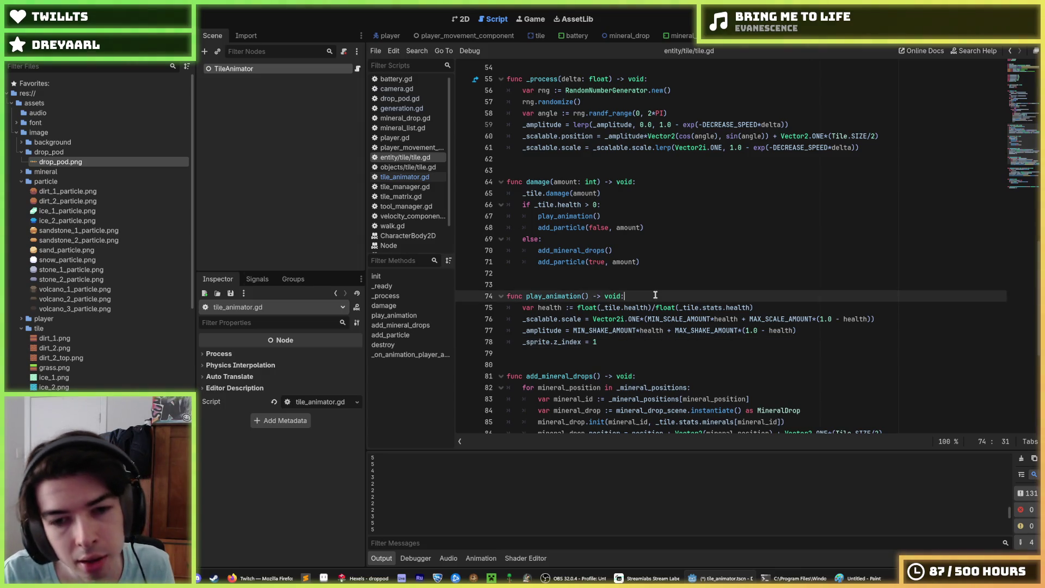
key("Return")
type("a")
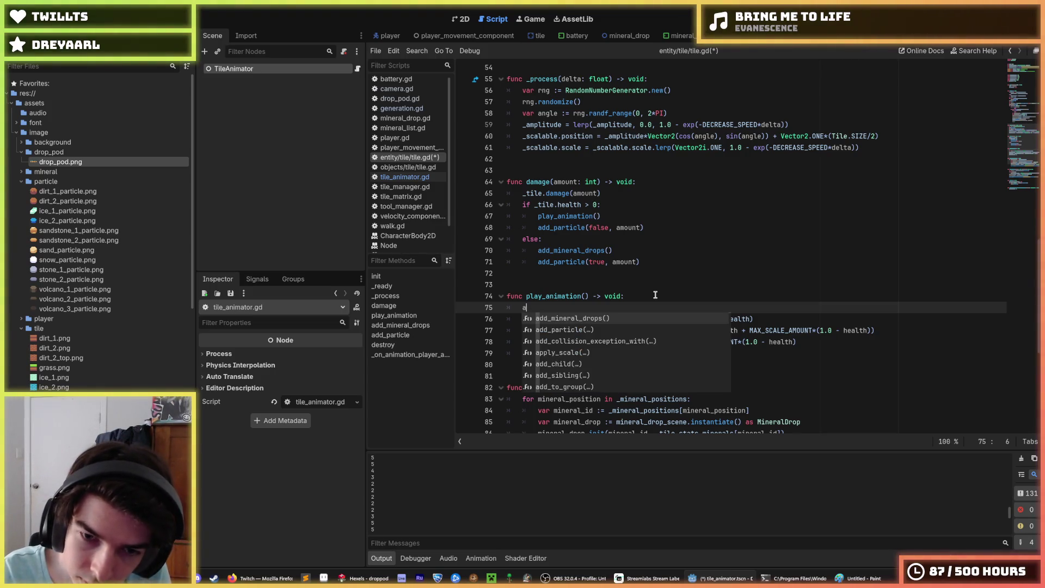
key("BackSpace")
type("tile_anim")
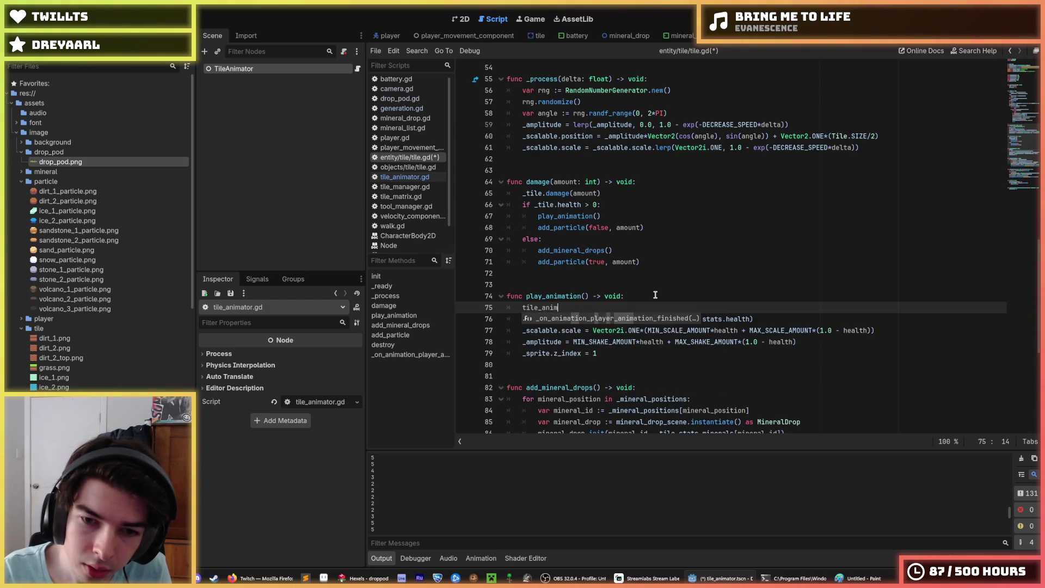
type("ator")
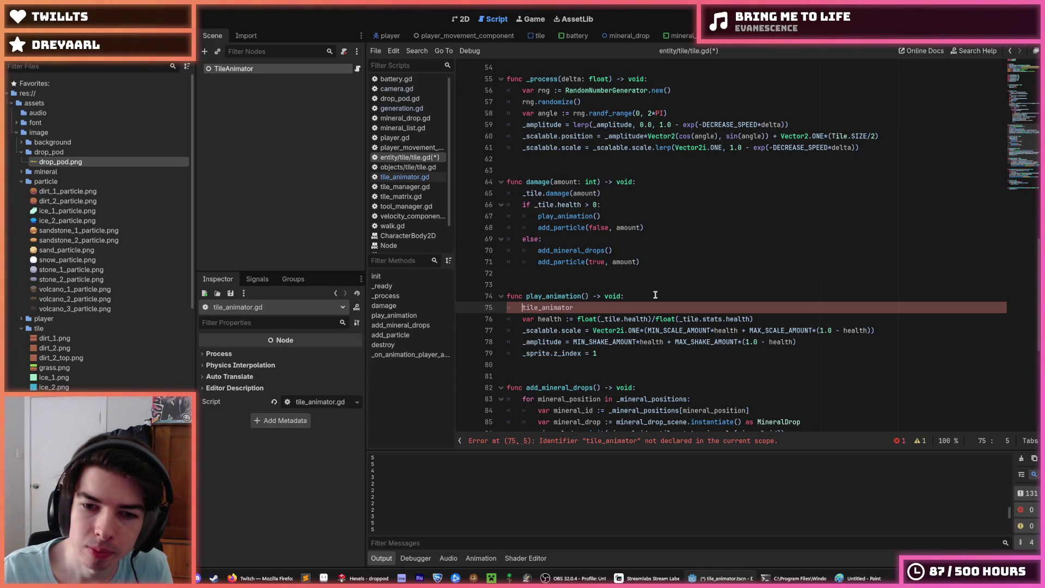
left_click_drag(553, 354, 581, 353)
key("ctrl+f")
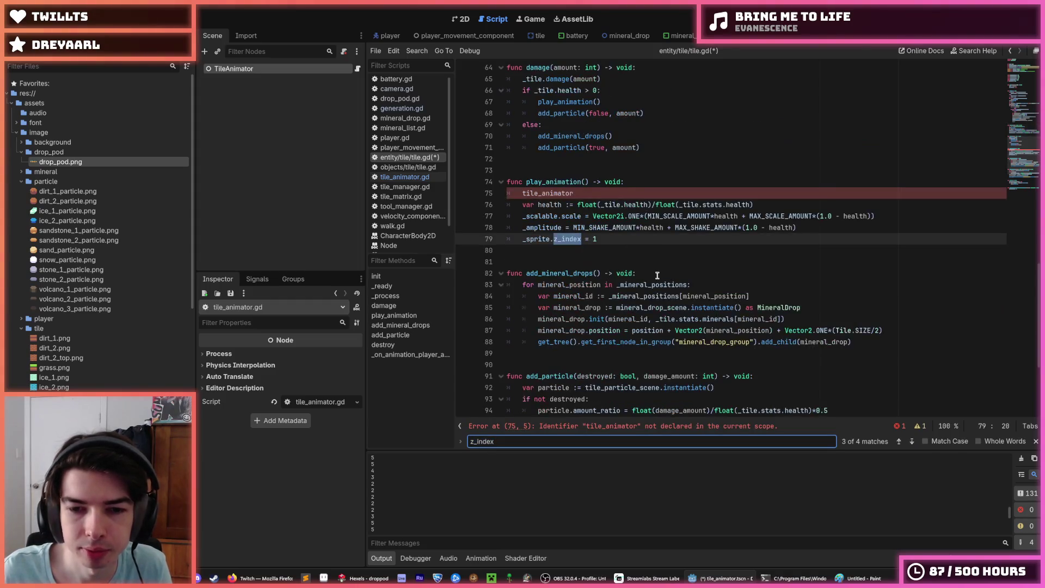
key("Return")
key("Return")
key("Return")
key("Return")
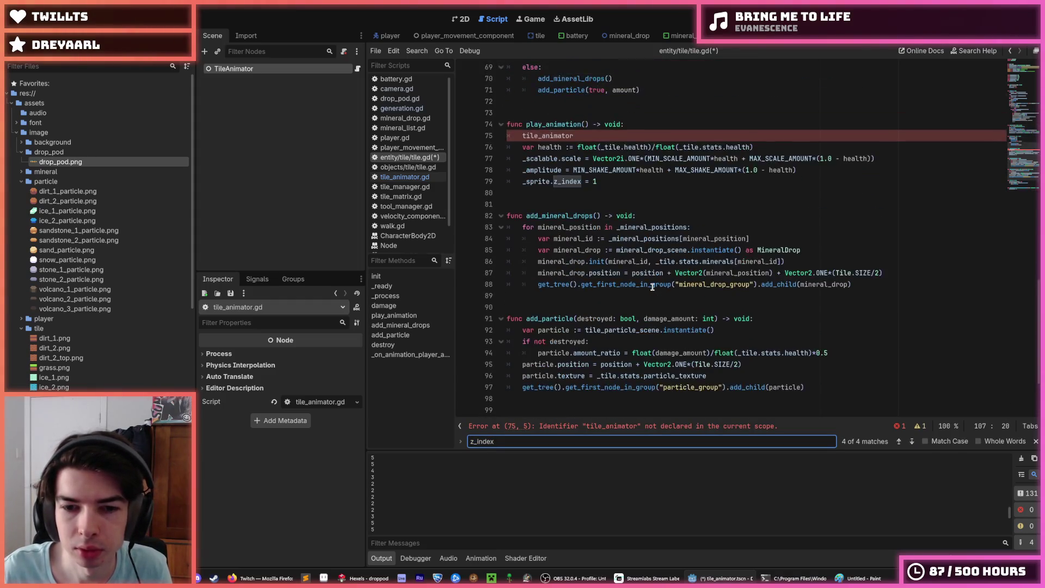
left_click(640, 399)
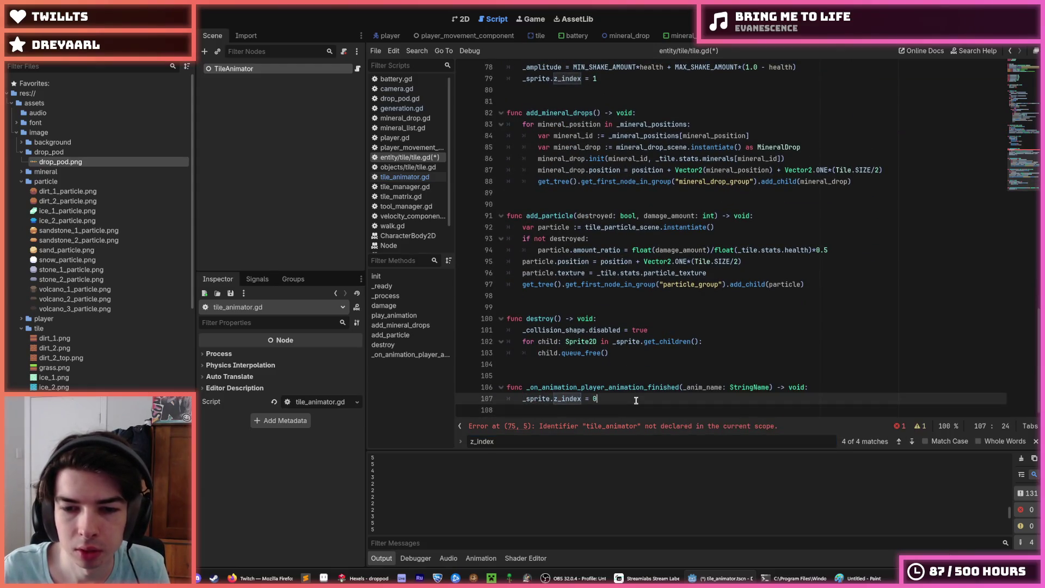
key("Escape")
scroll(662, 312, "up", 5)
scroll(662, 312, "up", 3)
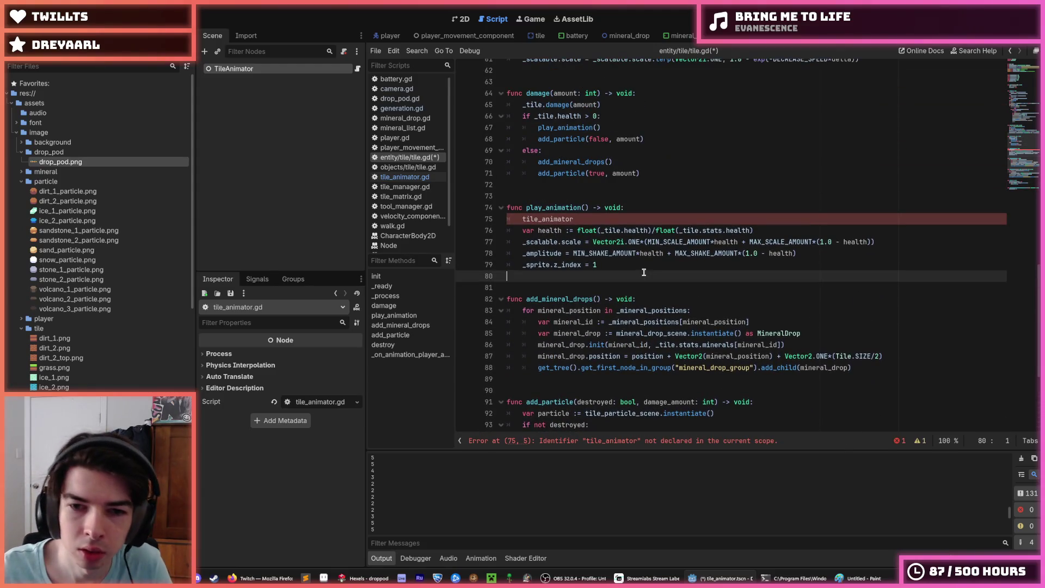
left_click(626, 322)
scroll(631, 265, "up", 2)
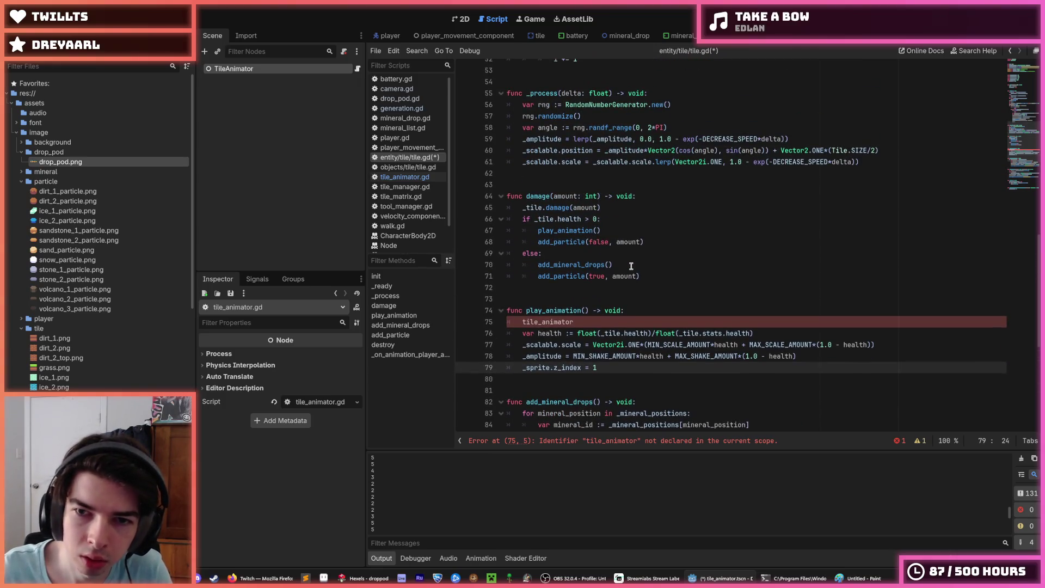
scroll(631, 265, "down", 8)
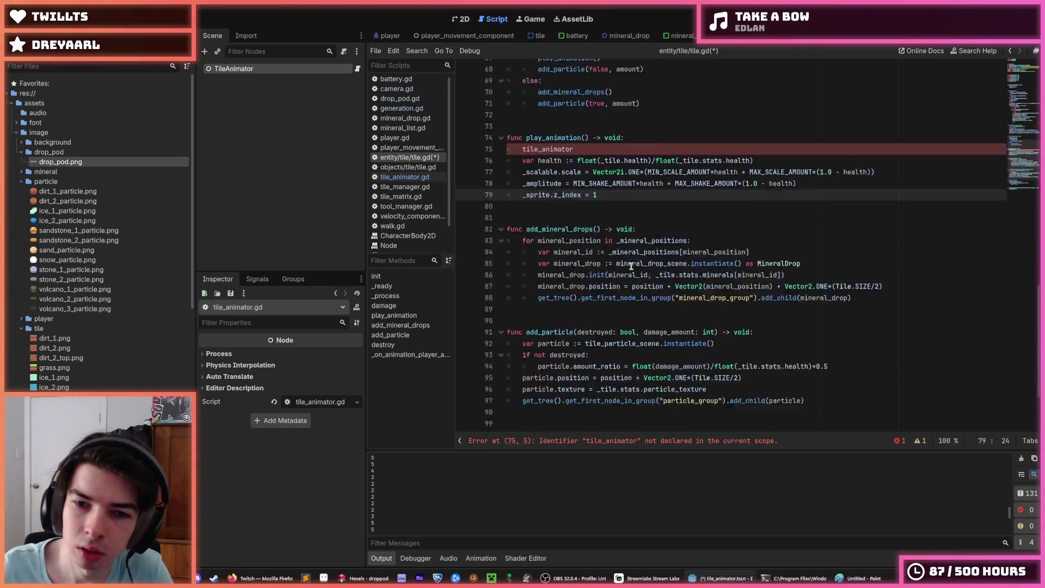
left_click(580, 402)
double_click(580, 403)
scroll(566, 370, "up", 6)
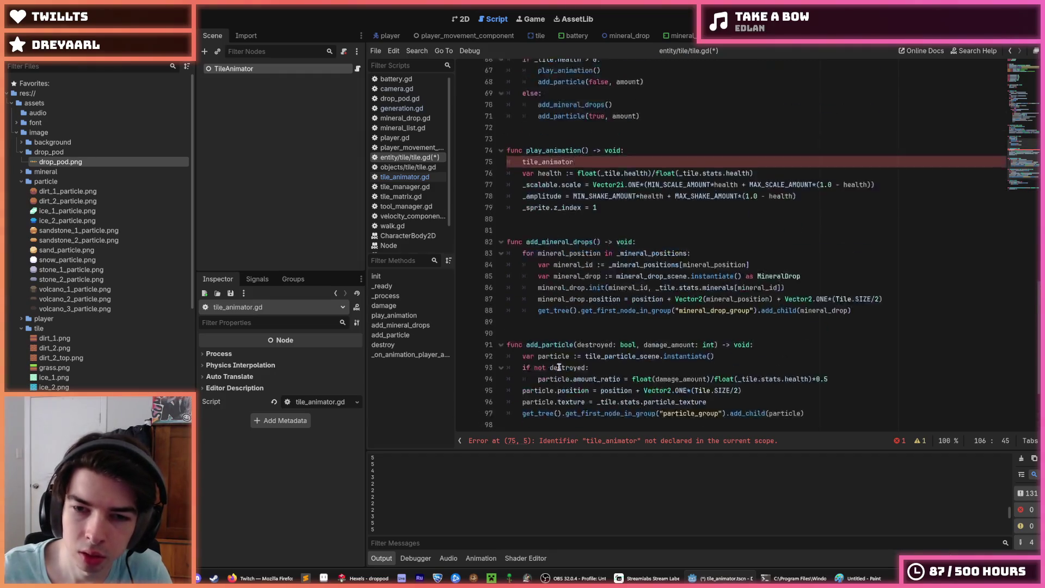
scroll(559, 315, "up", 19)
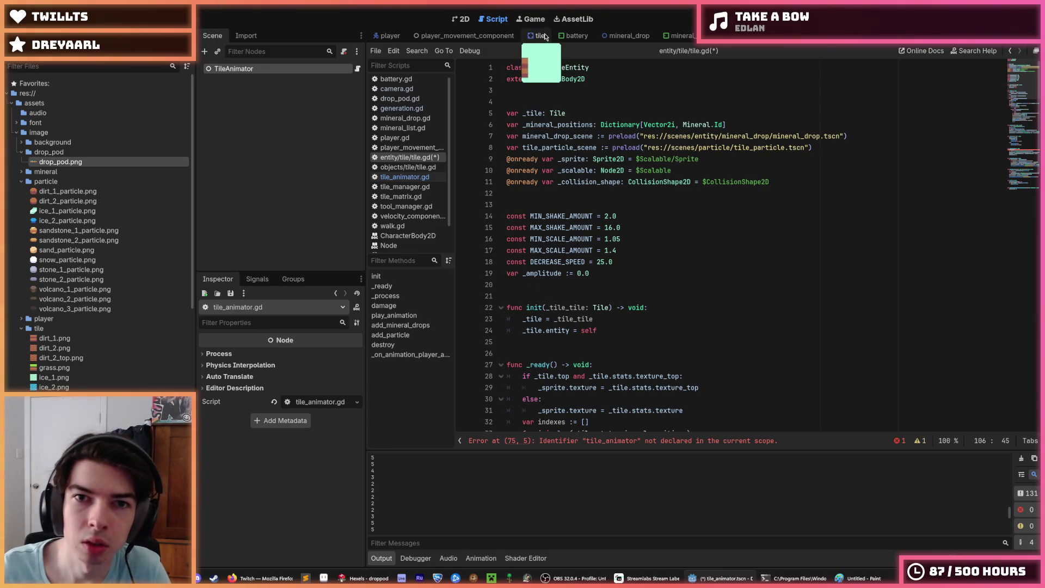
Delete the animation-finished function, then restore it with undo.
scroll(596, 357, "down", 20)
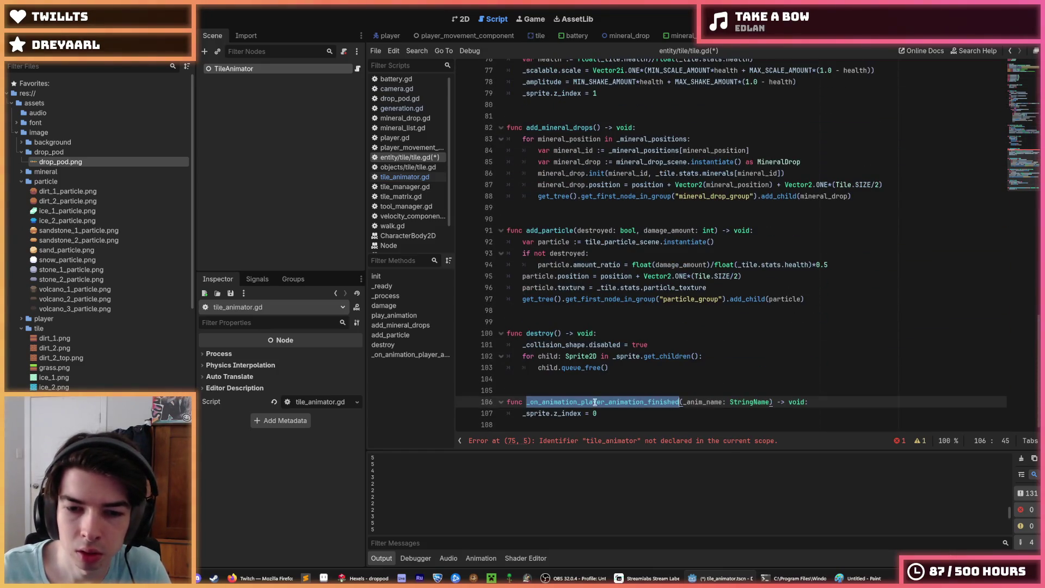
left_click_drag(599, 414, 593, 379)
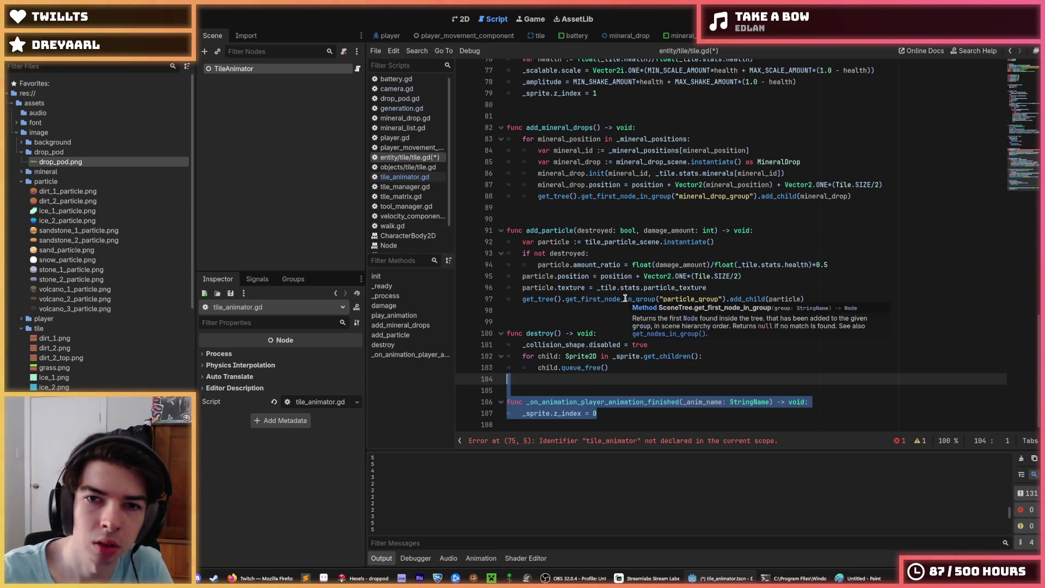
key("BackSpace")
left_click(633, 242)
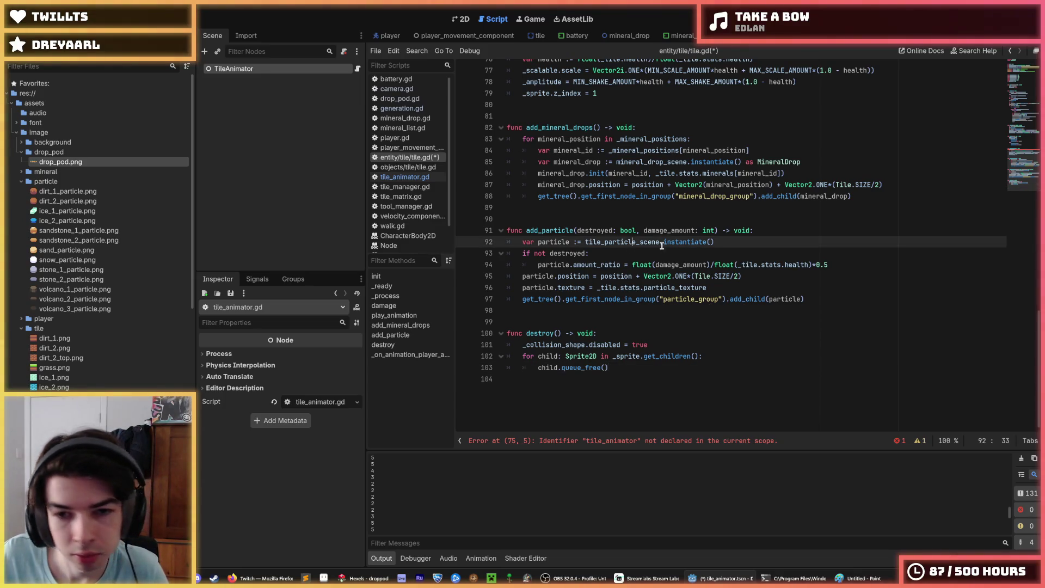
left_click(663, 245)
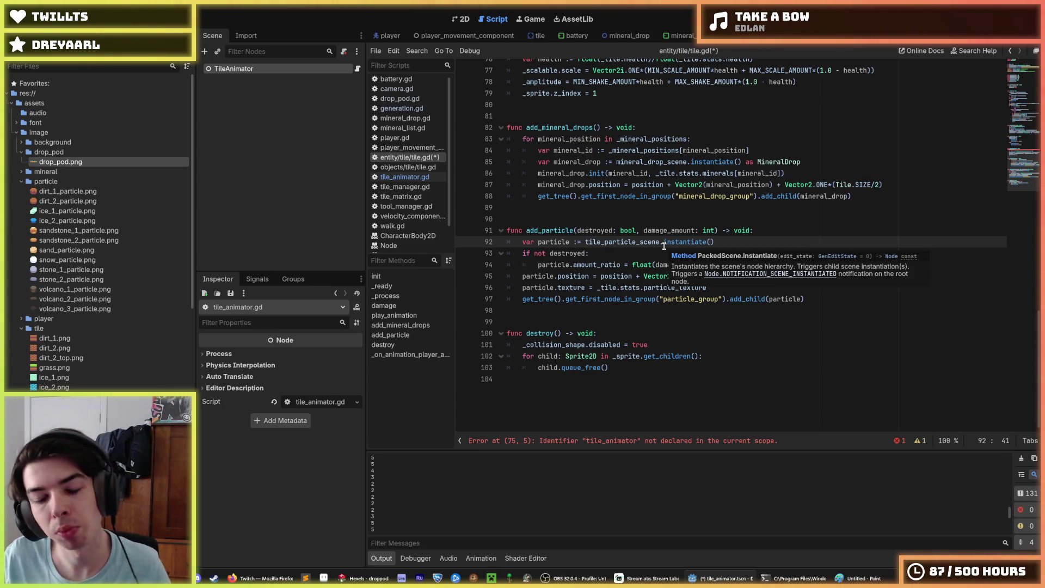
key("ctrl+z")
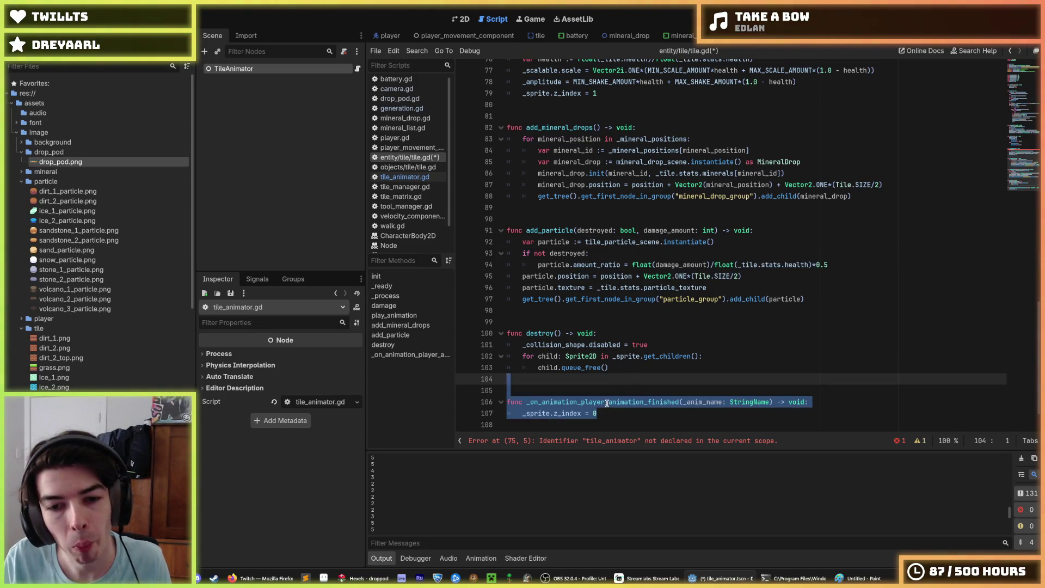
left_click(607, 402)
Add '# make good pls!' under the function header and save tile.gd.
left_click(831, 402)
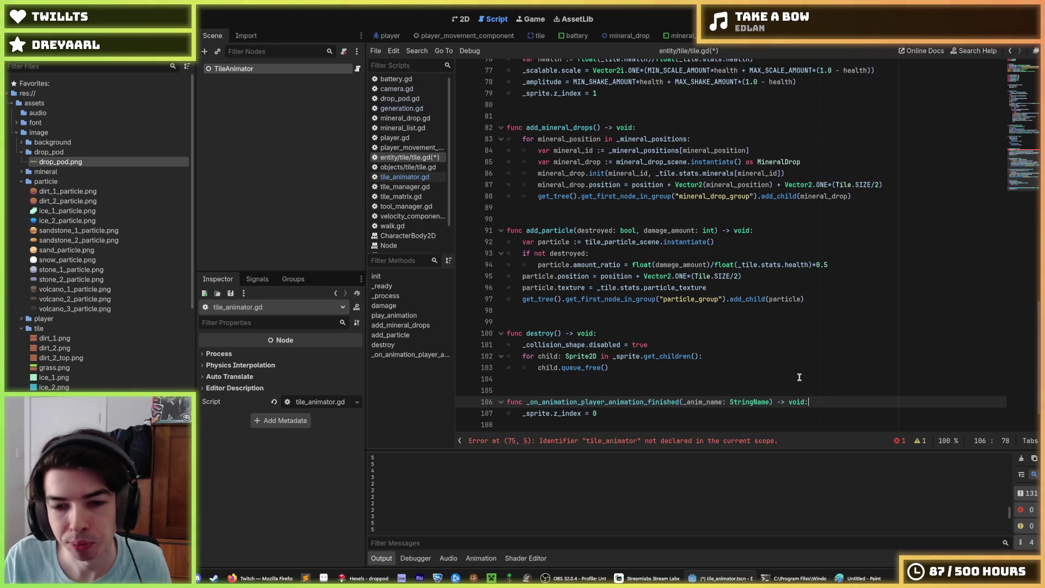
key("Return")
type("#")
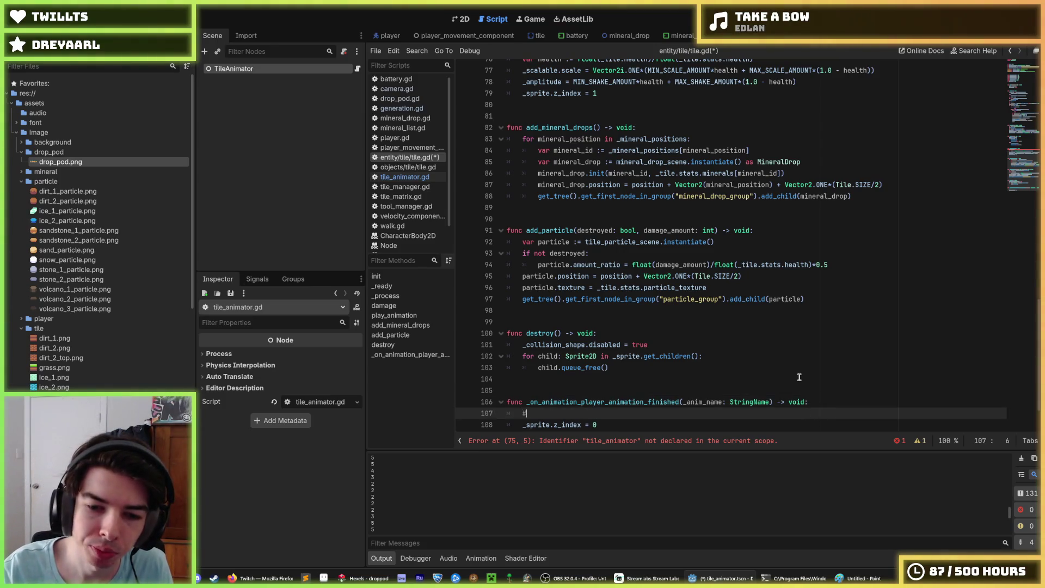
type(" make good pls!")
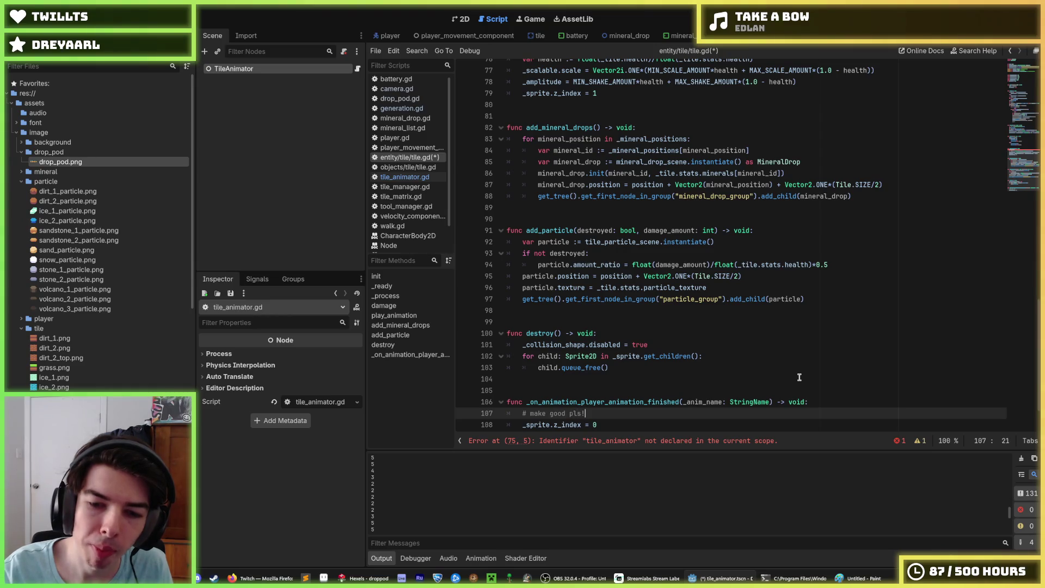
key("ctrl+s")
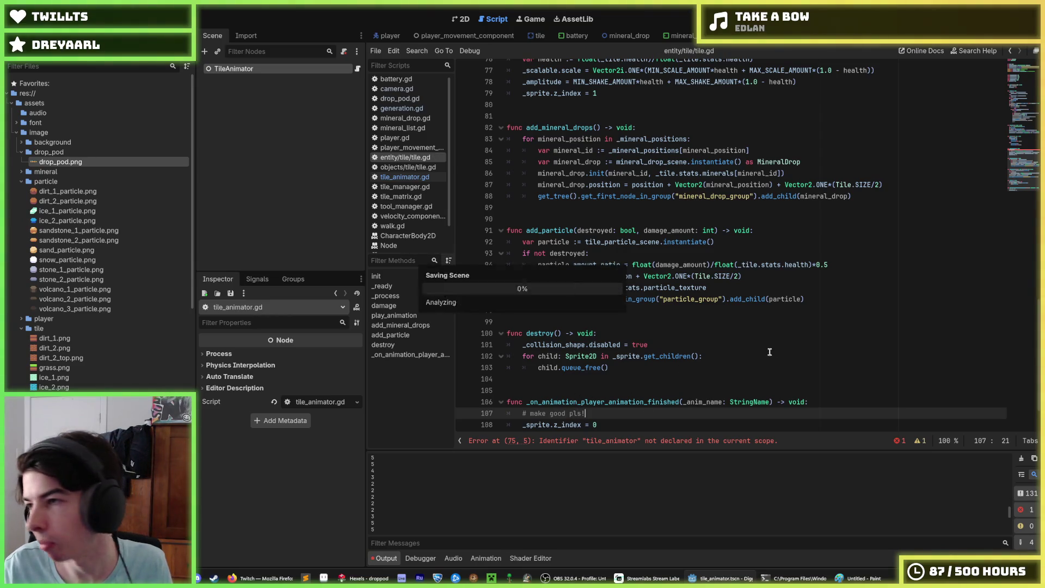
scroll(615, 267, "up", 6)
left_click(603, 264)
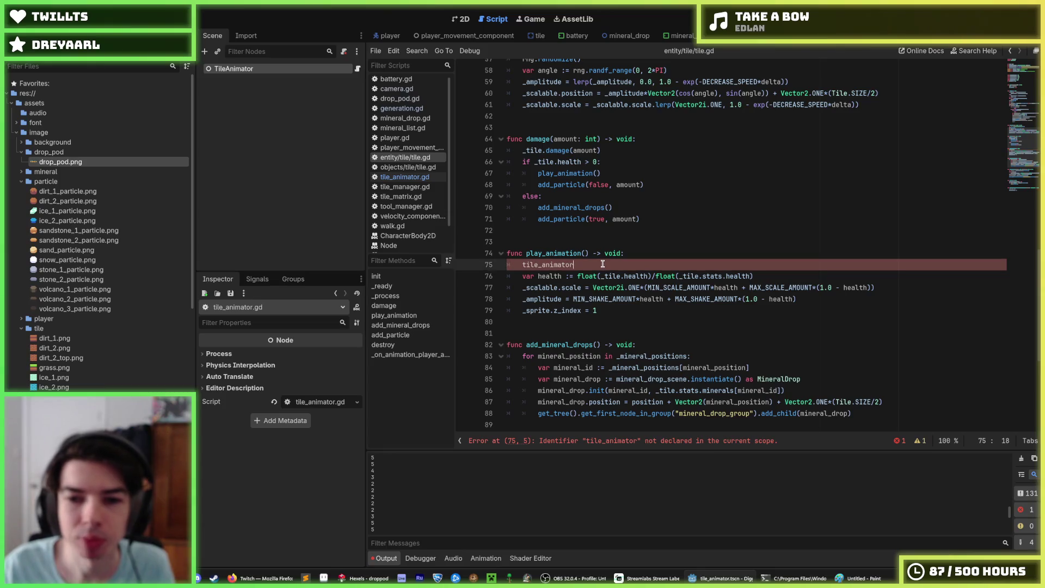
Add var tile_animator_scene := preload("tile_animator.tscn") to tile.gd, move it above the other preloads, and save.
scroll(602, 264, "up", 19)
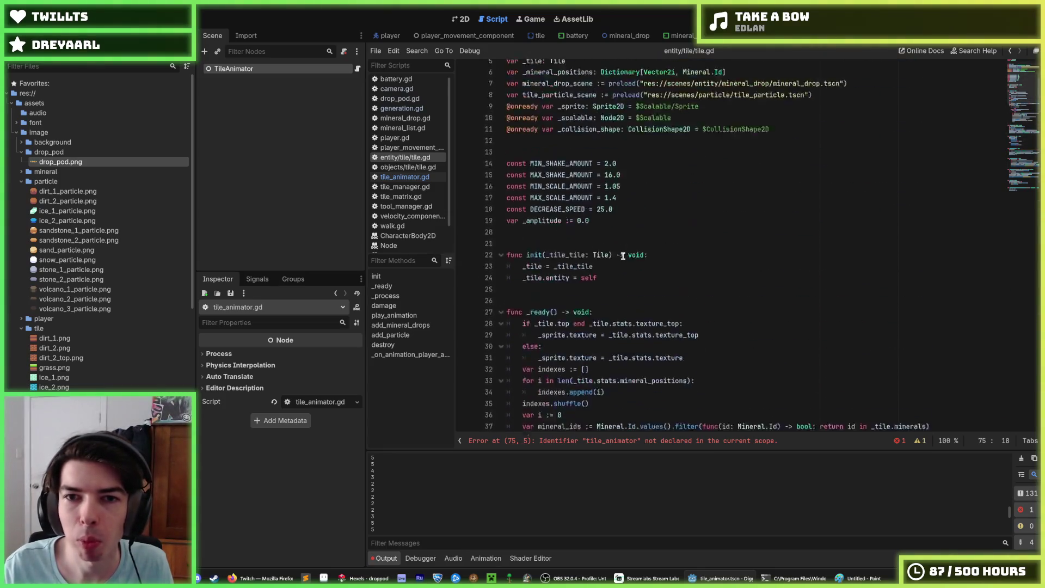
left_click(854, 145)
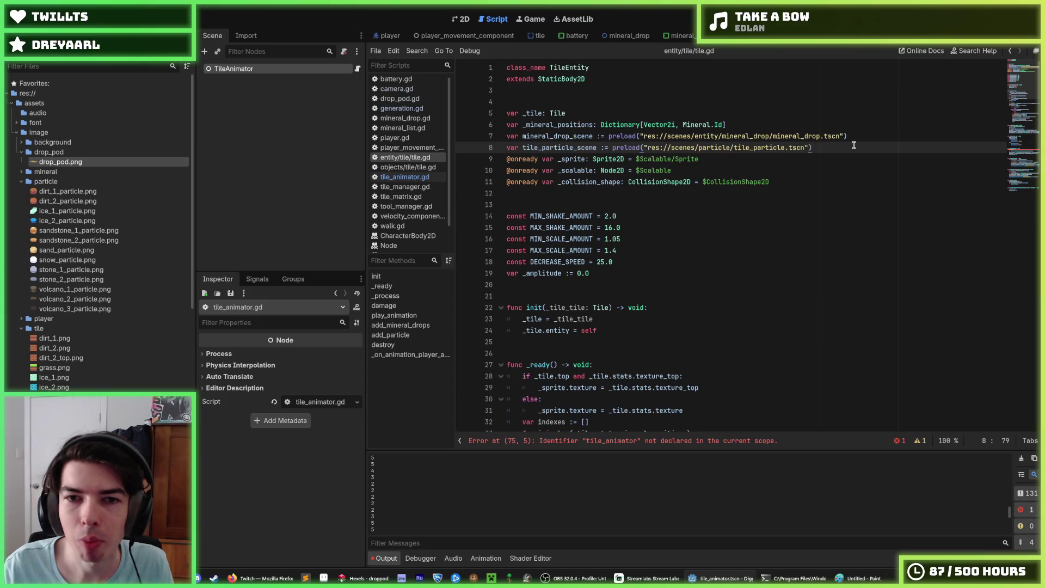
key("Return")
type("var ")
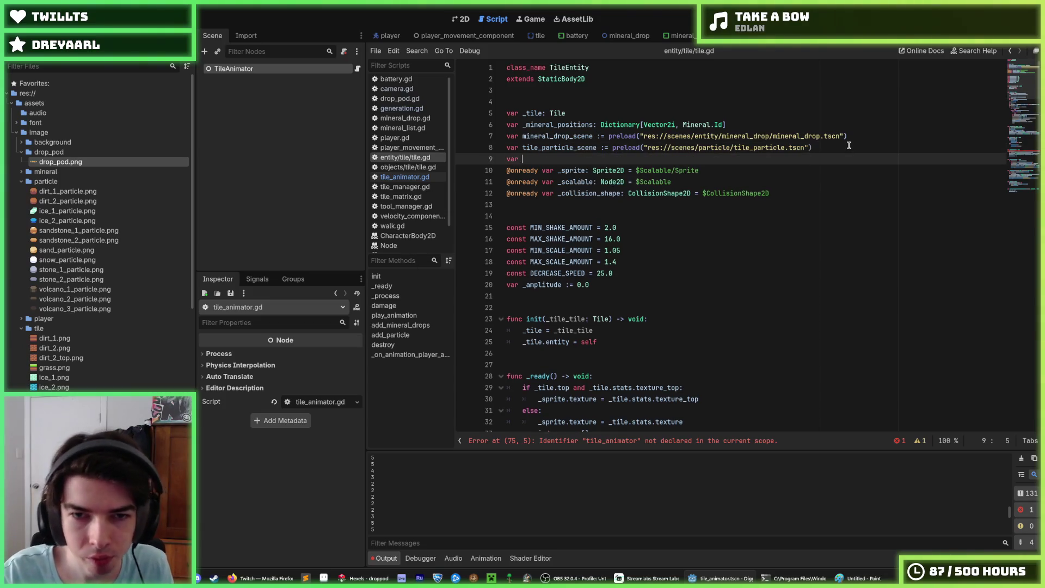
type("tile_animator_")
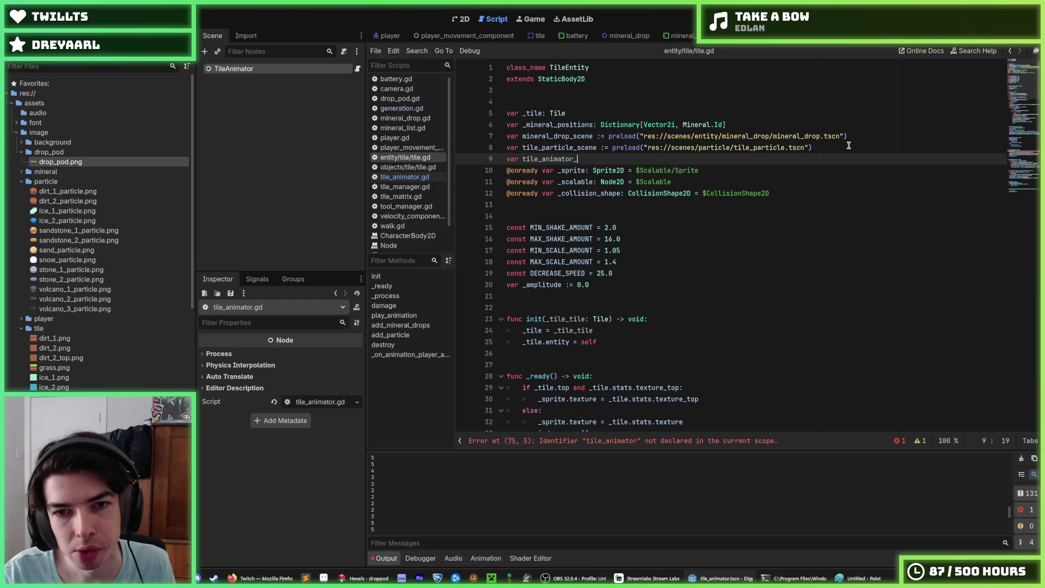
type("scene := prelo")
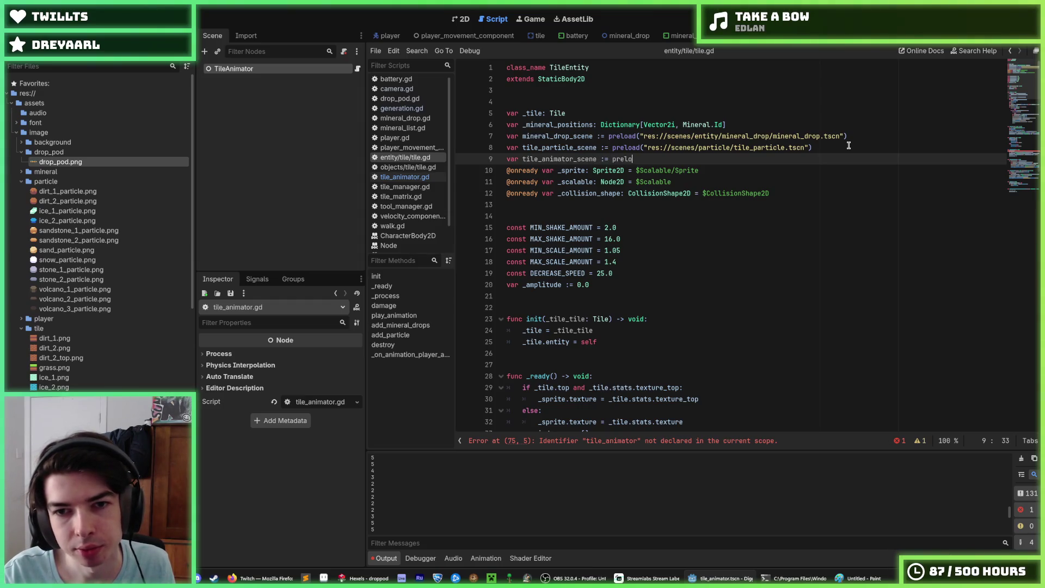
type("ad(\"tile_anim")
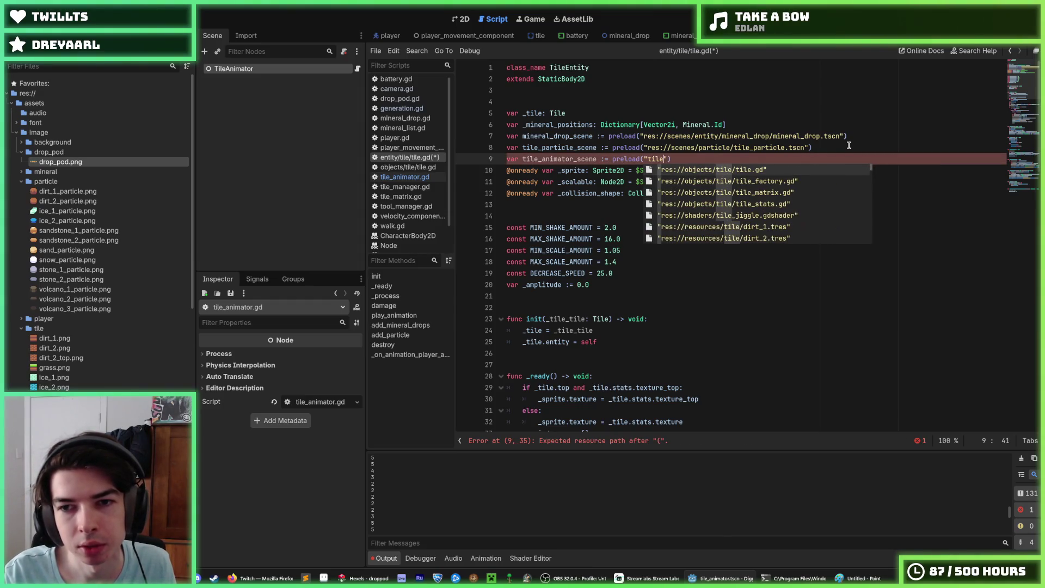
key("Down")
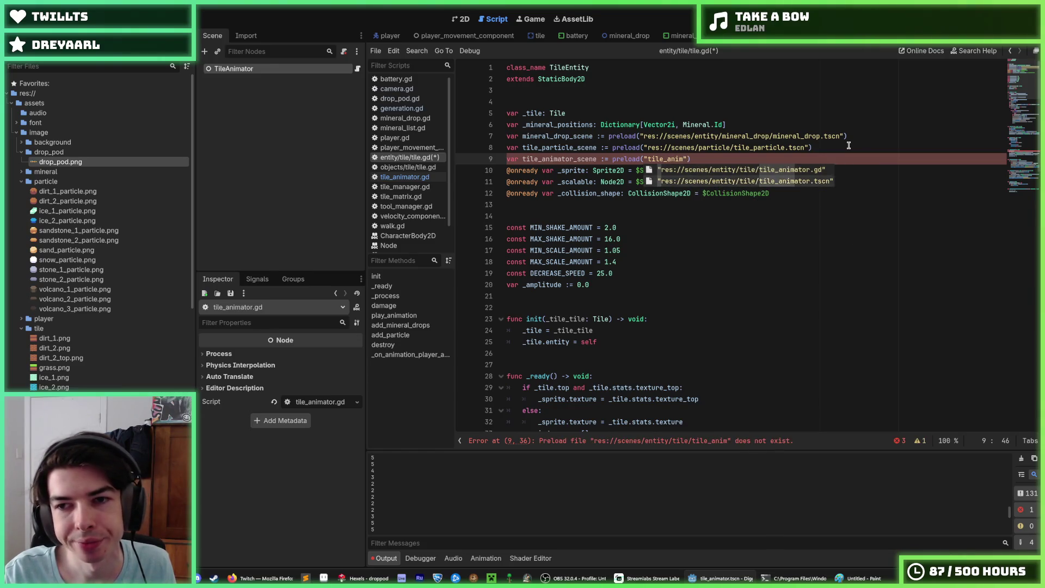
key("Return")
key("ctrl+s")
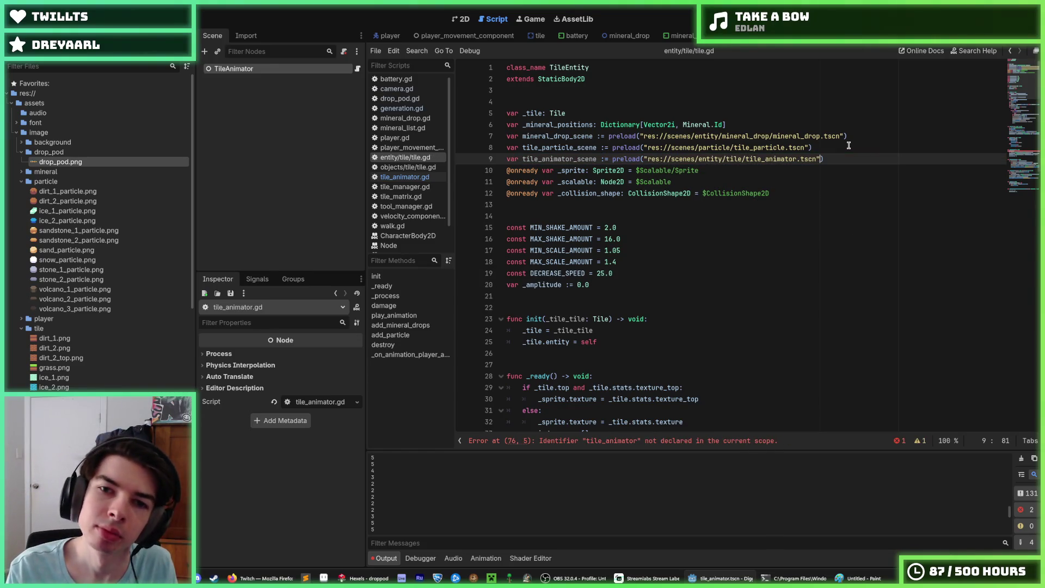
key("alt+Up")
key("alt+Up")
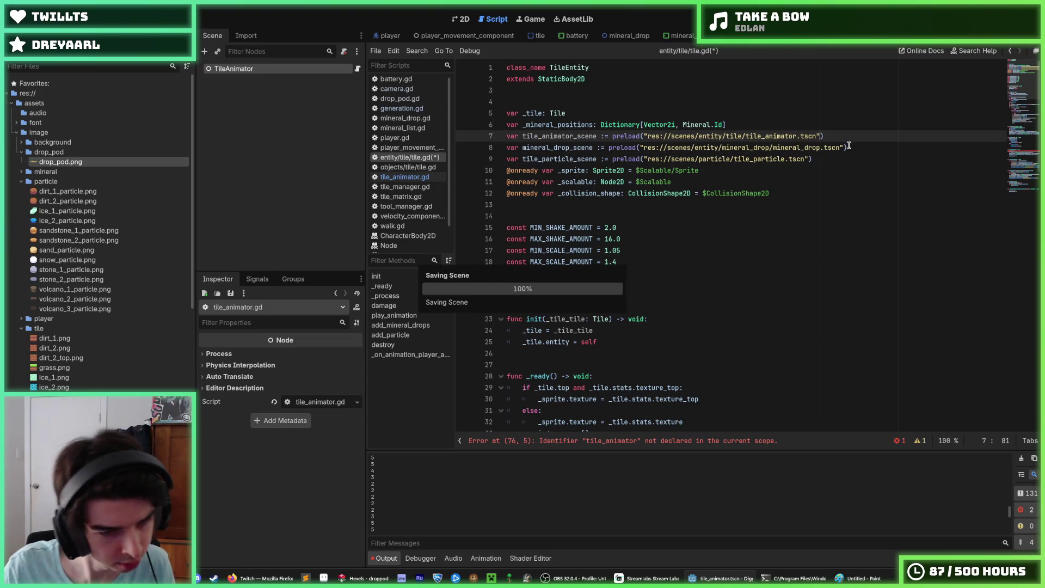
key("ctrl+s")
Review tile.gd's _process and play_animation code, then switch to tile_animator.gd.
scroll(629, 201, "down", 15)
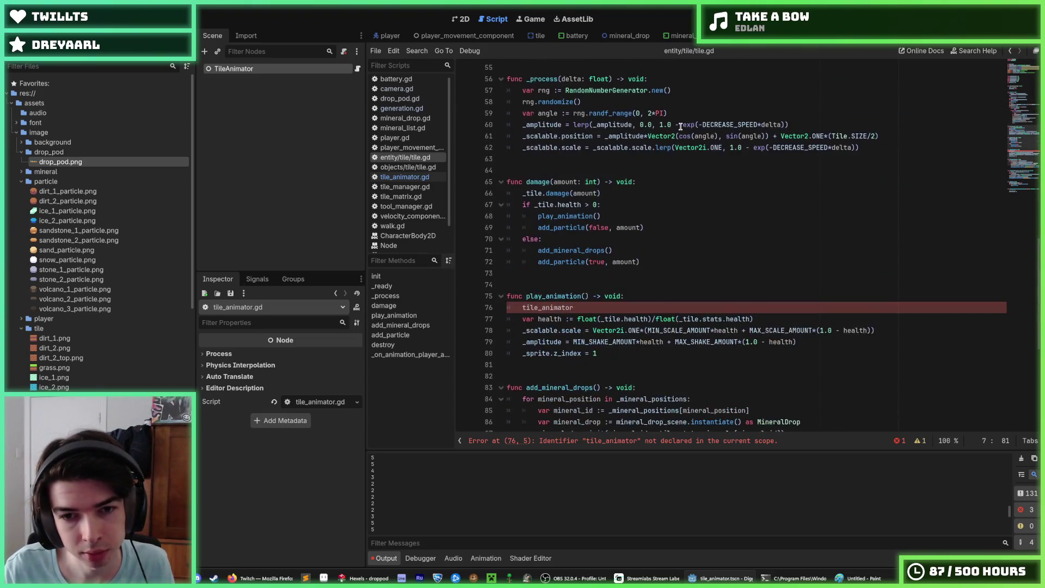
scroll(629, 201, "up", 2)
left_click(872, 218)
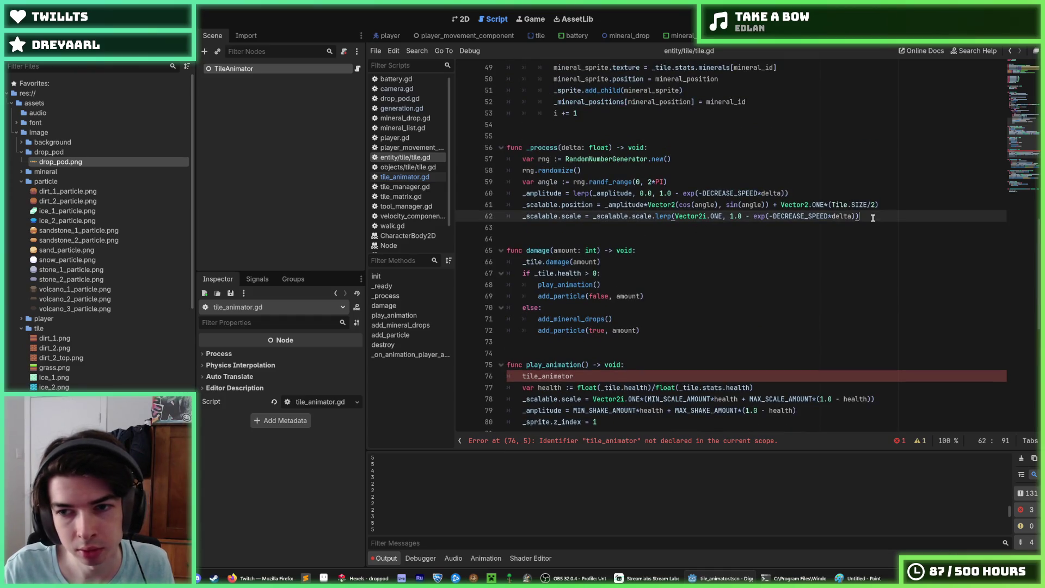
left_click(585, 376)
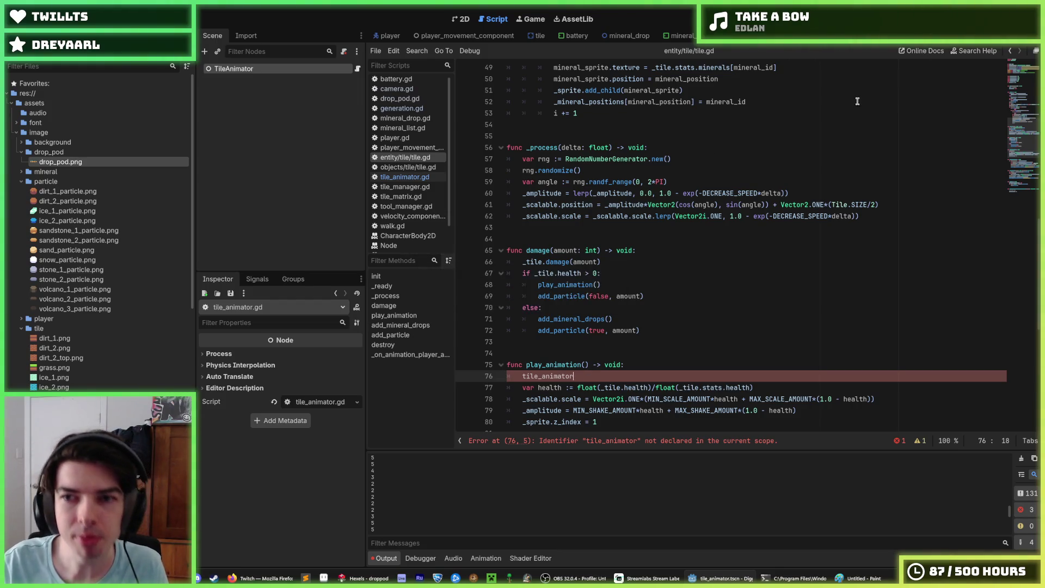
left_click(358, 69)
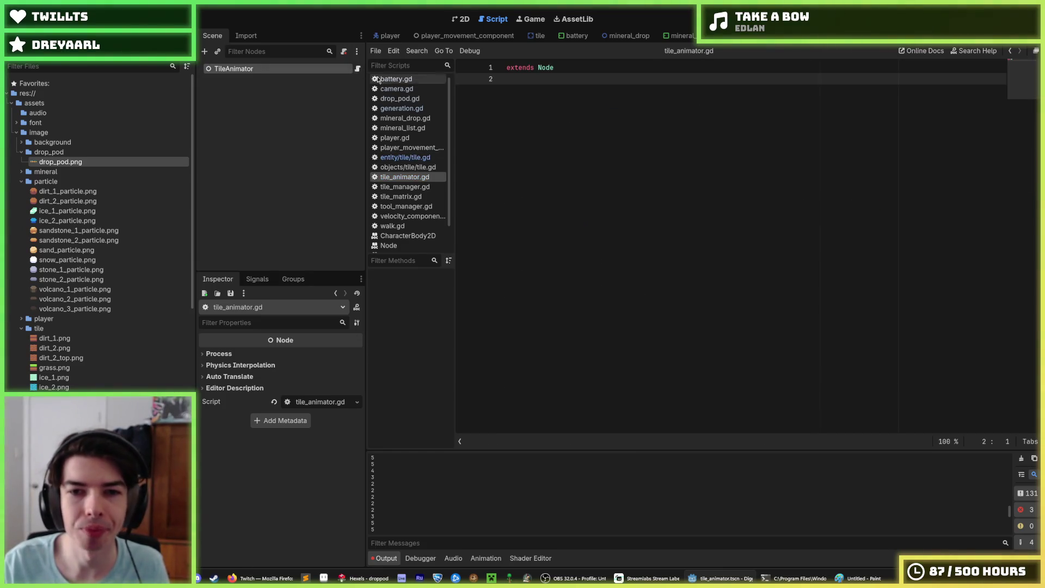
Reorder the script list and select play_animation's scale, amplitude and z-index lines in tile.gd.
mouse_move(414, 177)
left_mouse_down()
mouse_move(430, 164)
mouse_move(430, 81)
left_mouse_up()
left_click_drag(426, 174, 422, 85)
scroll(599, 321, "down", 3)
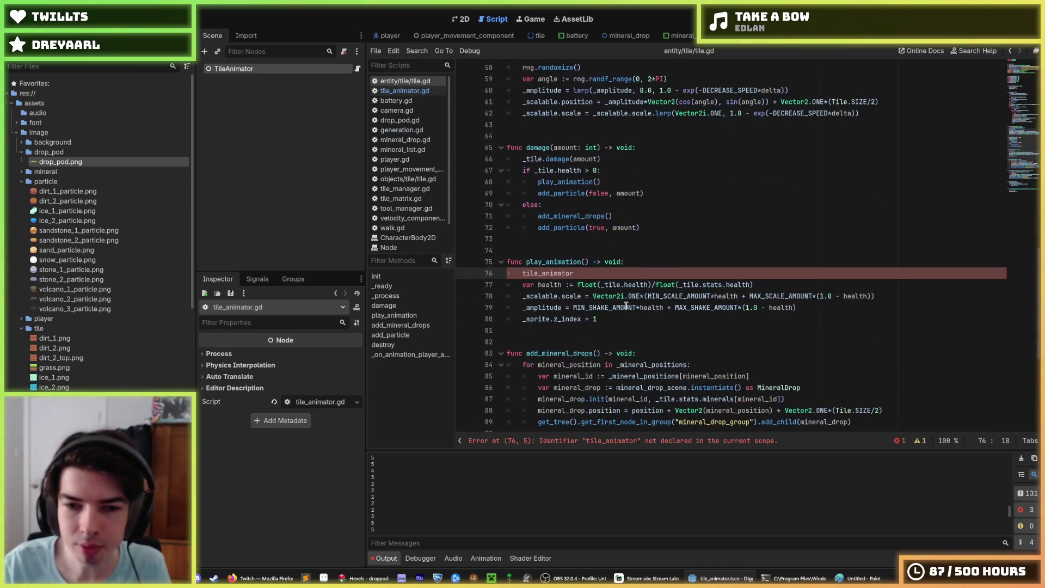
mouse_move(599, 319)
left_mouse_down()
mouse_move(544, 319)
mouse_move(522, 284)
mouse_move(504, 283)
left_mouse_up()
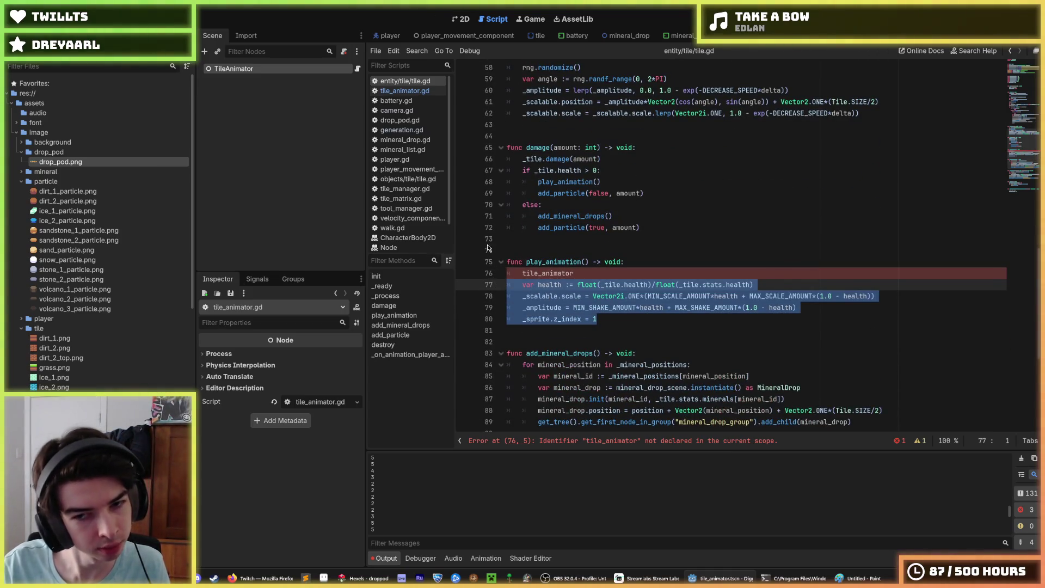
key("shift+Down")
key("ctrl+c")
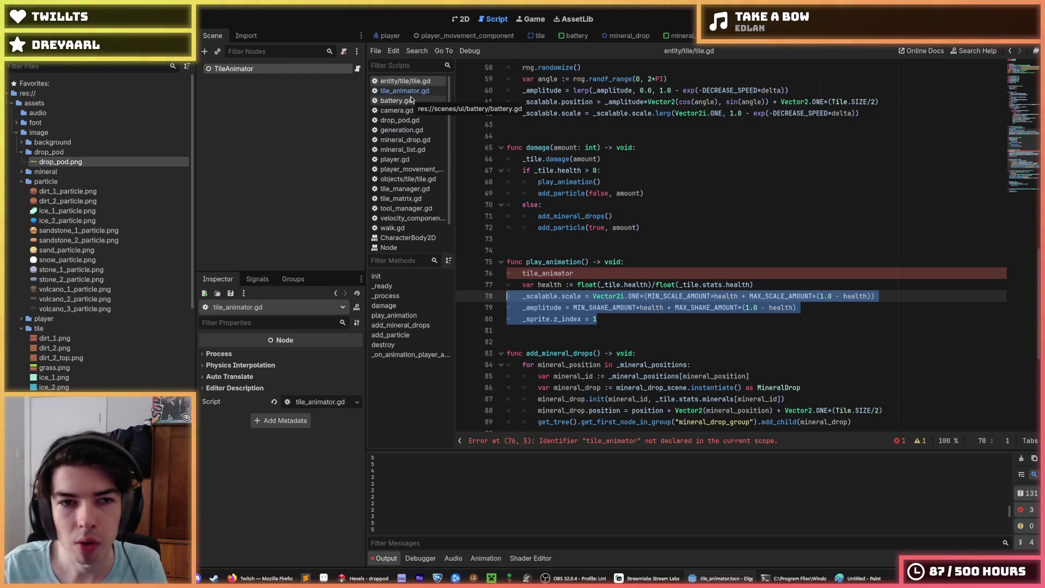
left_click(406, 91)
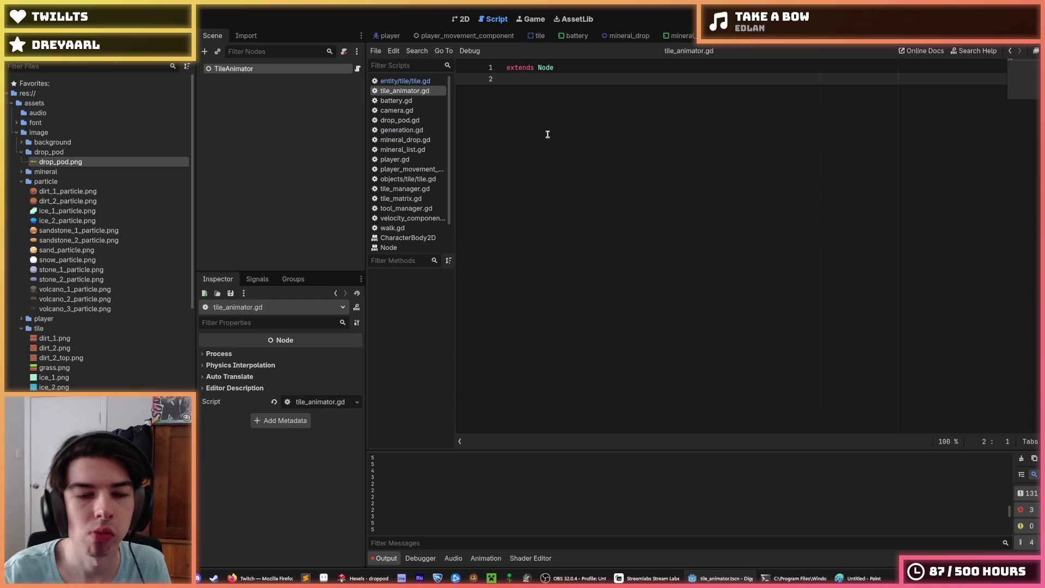
Add a func _ready() -> void: below extends Node and paste the copied tile.gd lines into it.
key("Return")
key("Return")
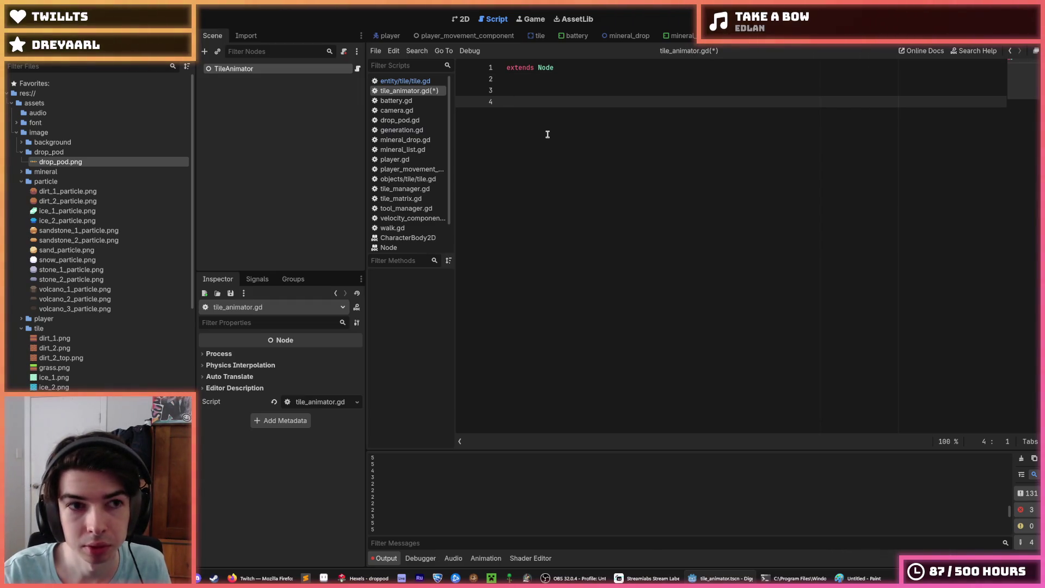
type("_")
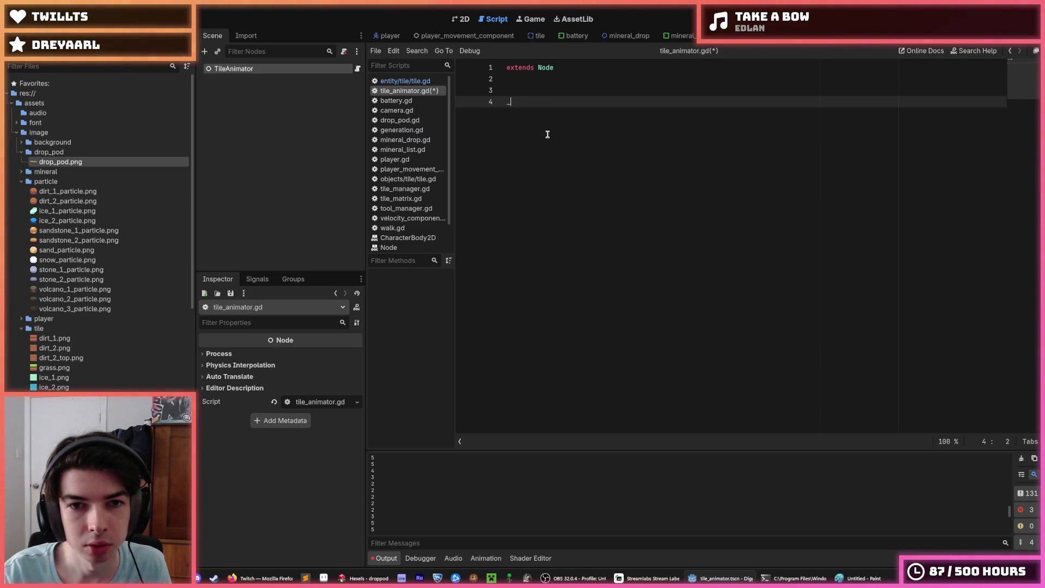
type("func _ready")
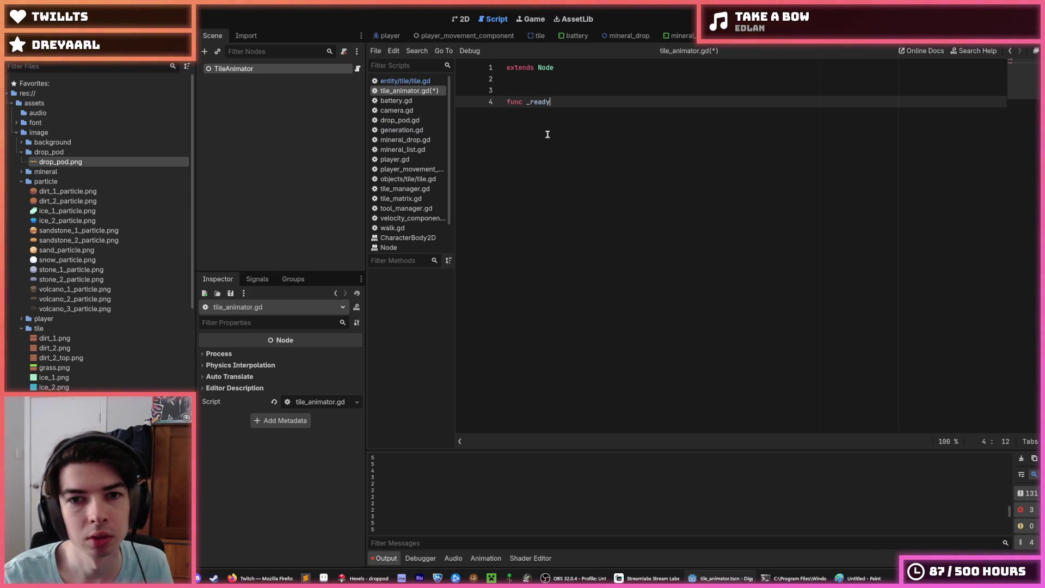
type("() -> void")
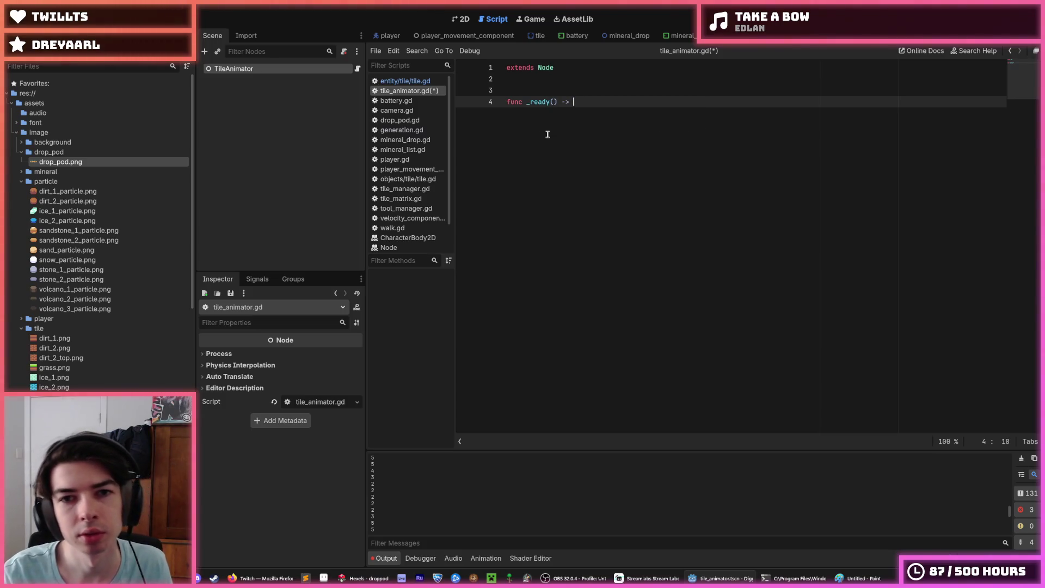
type(":")
key("Return")
key("ctrl+v")
Fix the pasted lines' indentation and replace _scalable with get_parent() on the scale line.
key("Up")
key("Up")
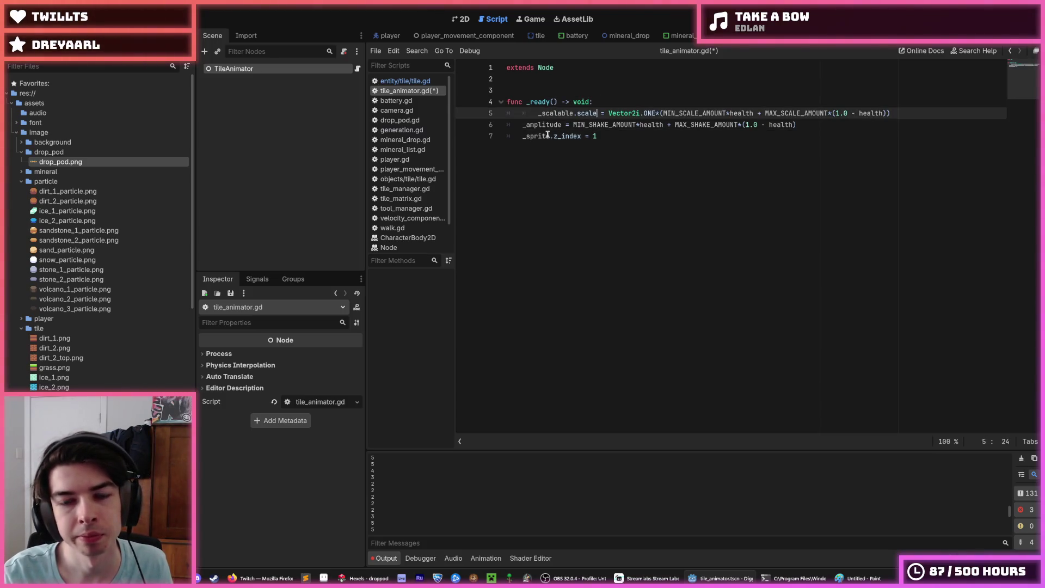
key("shift+Tab")
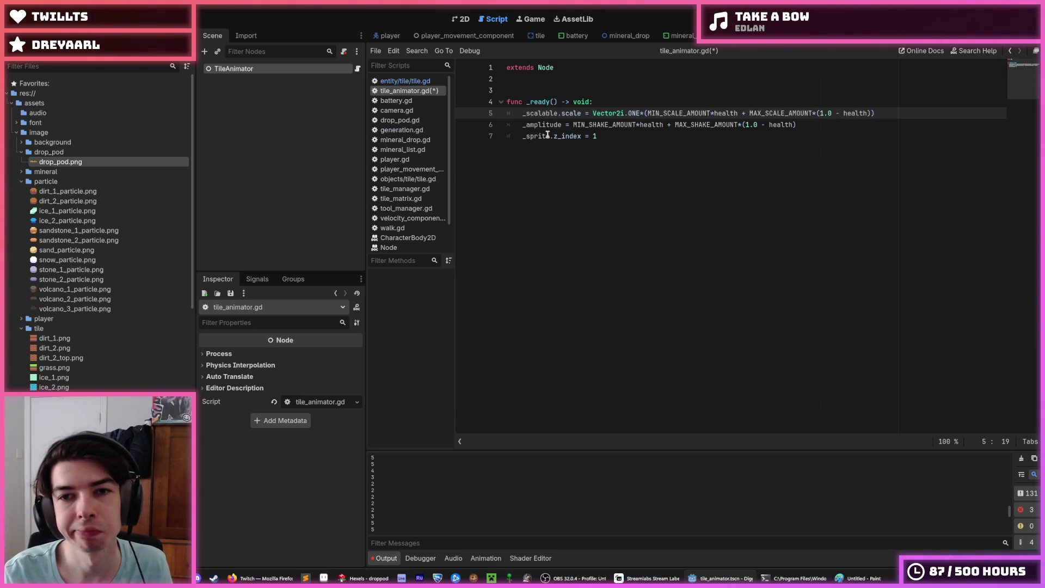
key("Left")
key("Left")
key("Left")
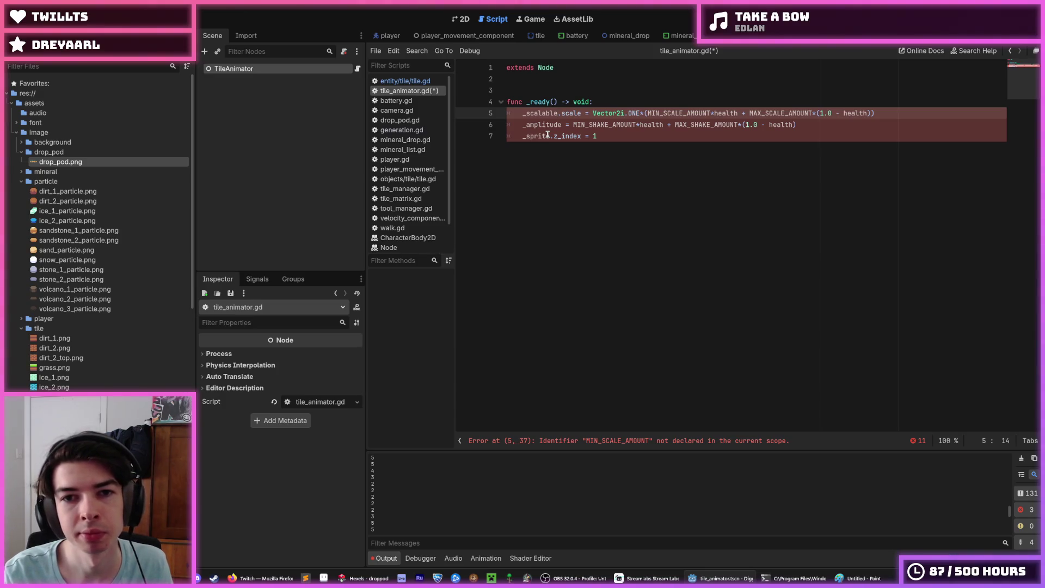
key("BackSpace")
key("BackSpace")
key("BackSpace")
type("get_")
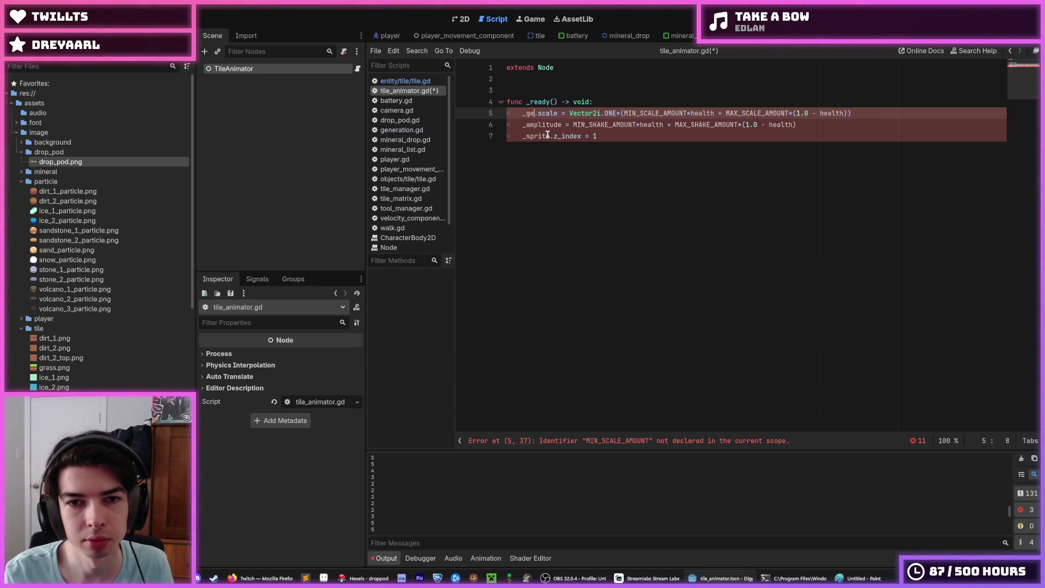
type("parent(")
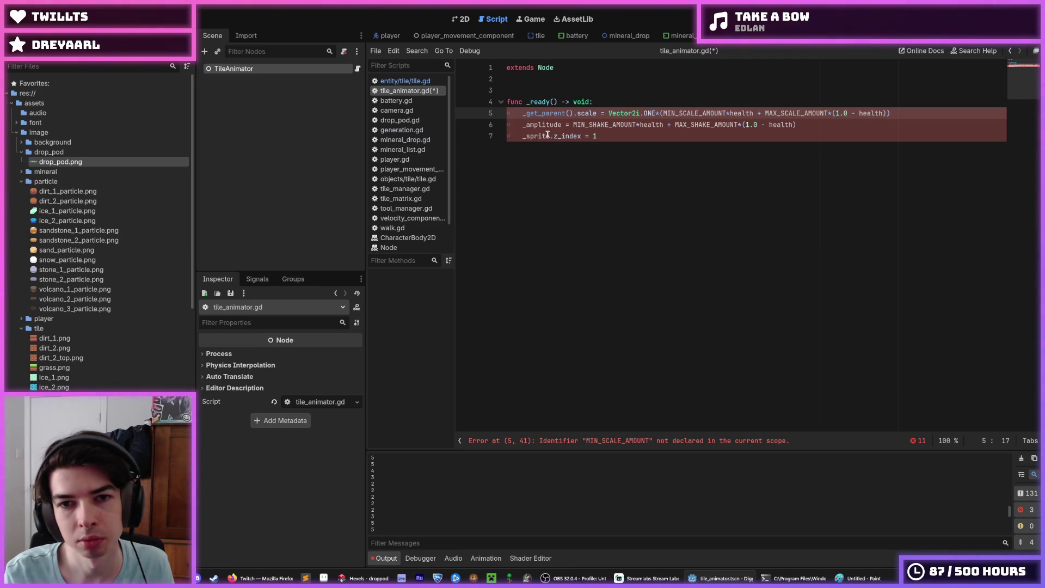
key("Home")
key("Delete")
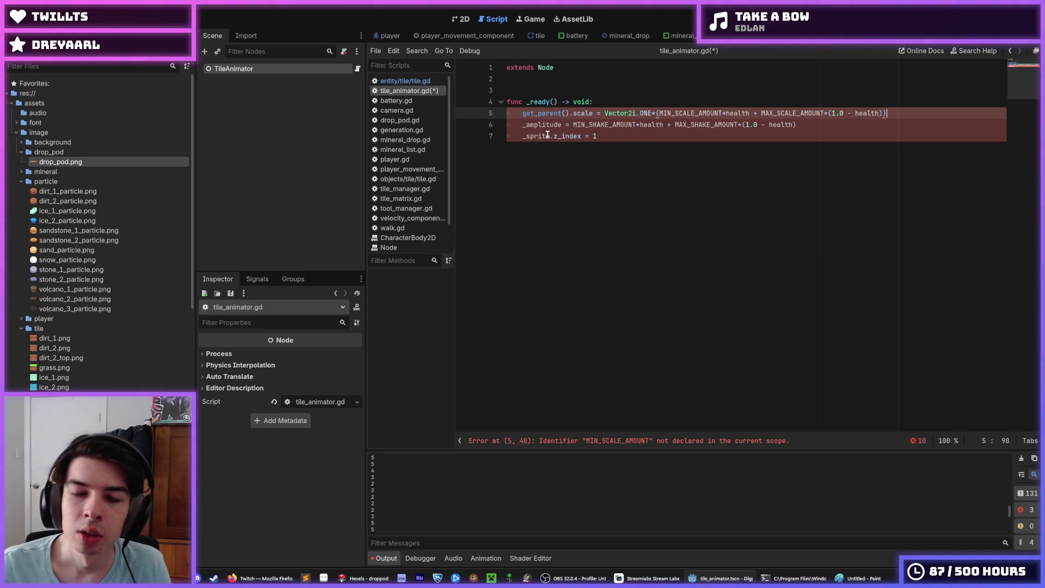
key("Down")
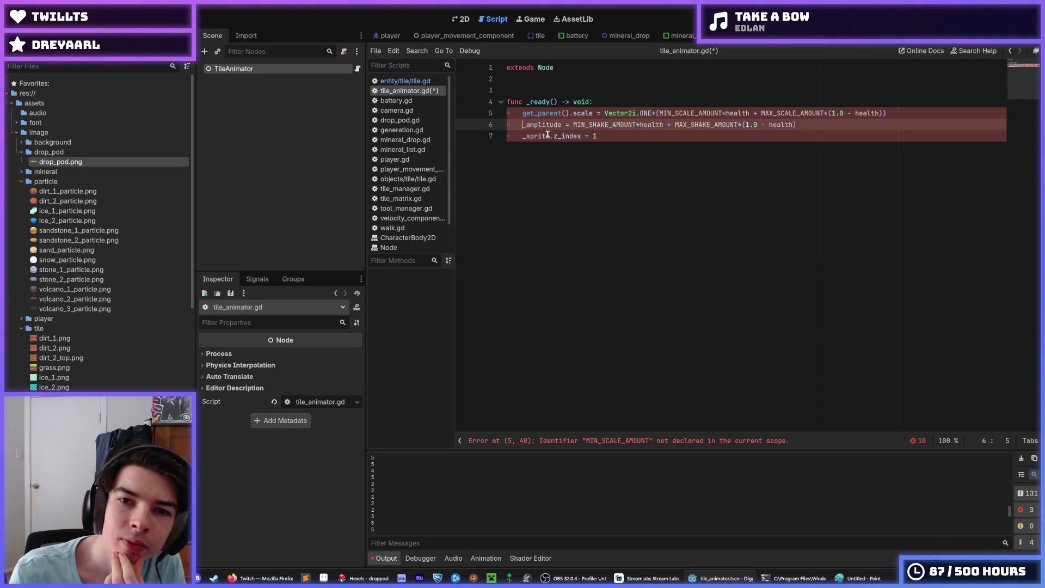
Declare var _amplitude: float on line 4 above _ready and save tile_animator.gd.
key("Up")
key("Up")
key("Up")
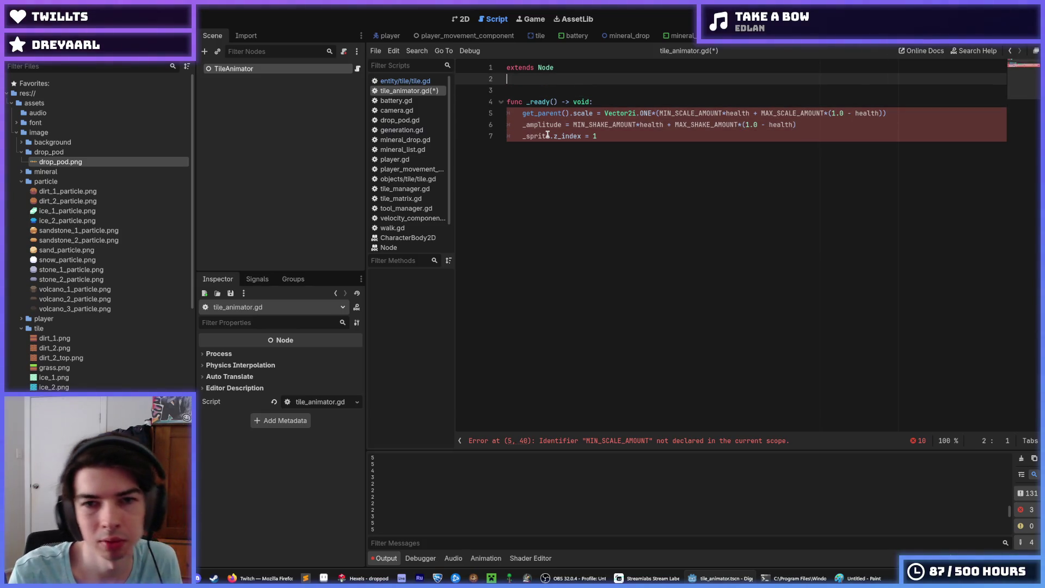
key("End")
key("Return")
key("Return")
key("Return")
type("var")
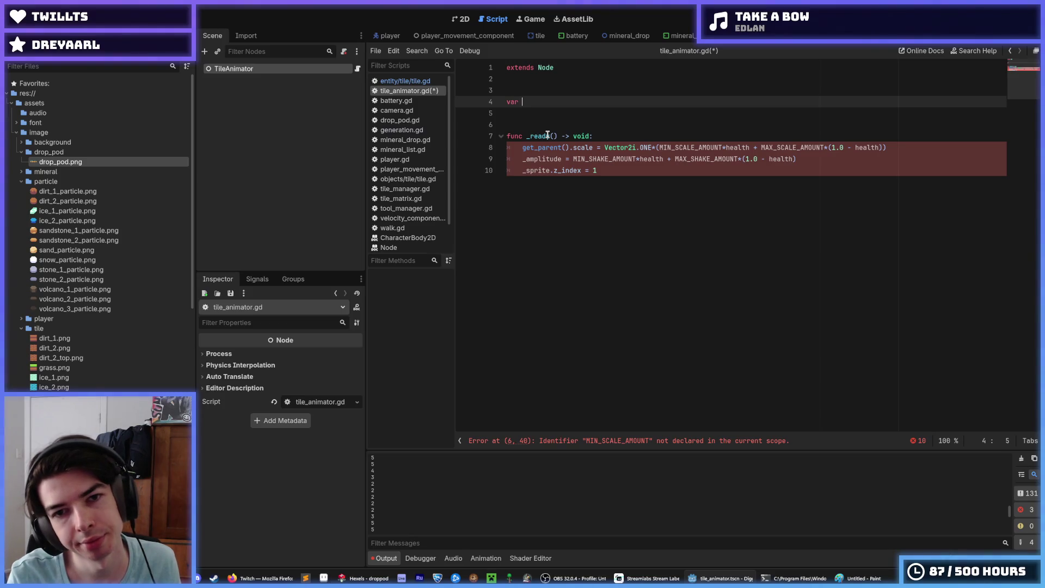
type("amipl")
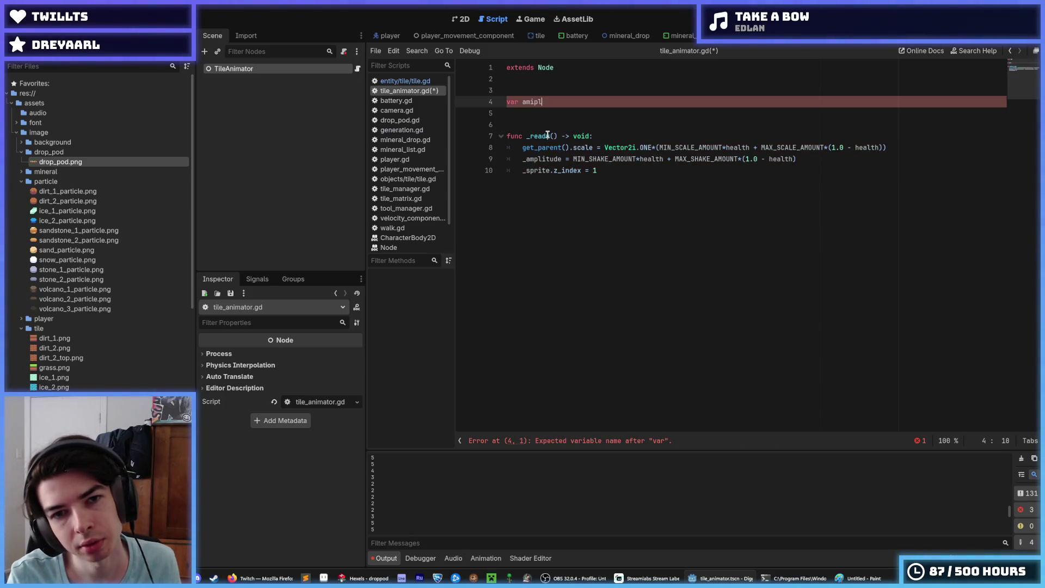
key("BackSpace")
key("BackSpace")
key("BackSpace")
type("plitude")
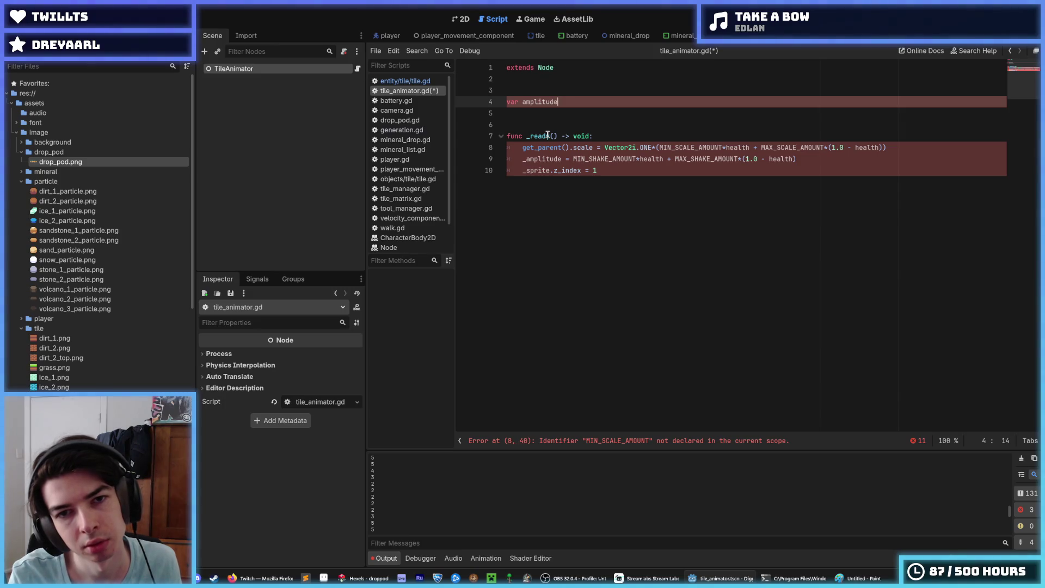
key("ctrl+Left")
type("_")
key("End")
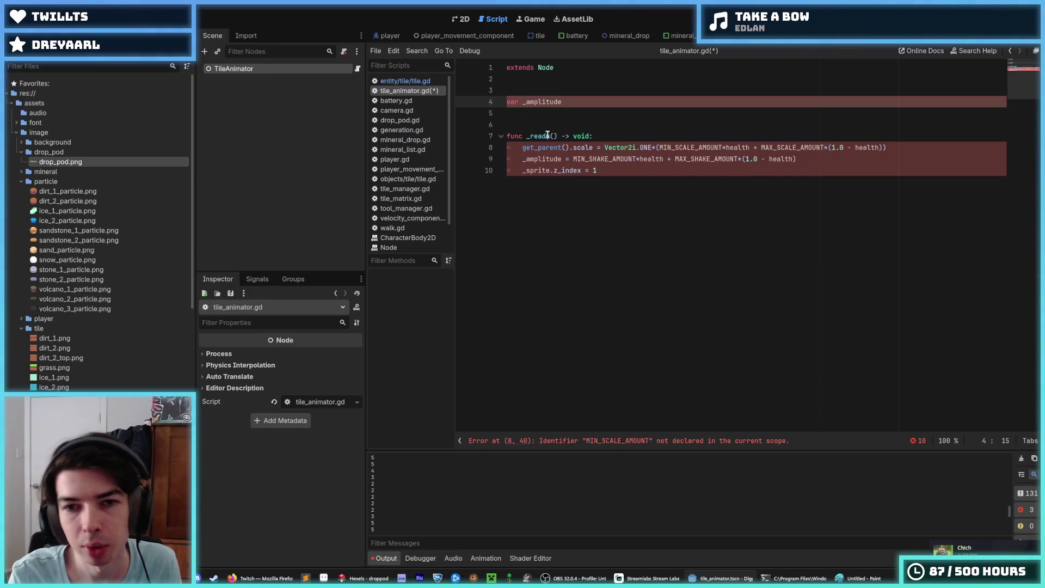
mouse_move(548, 135)
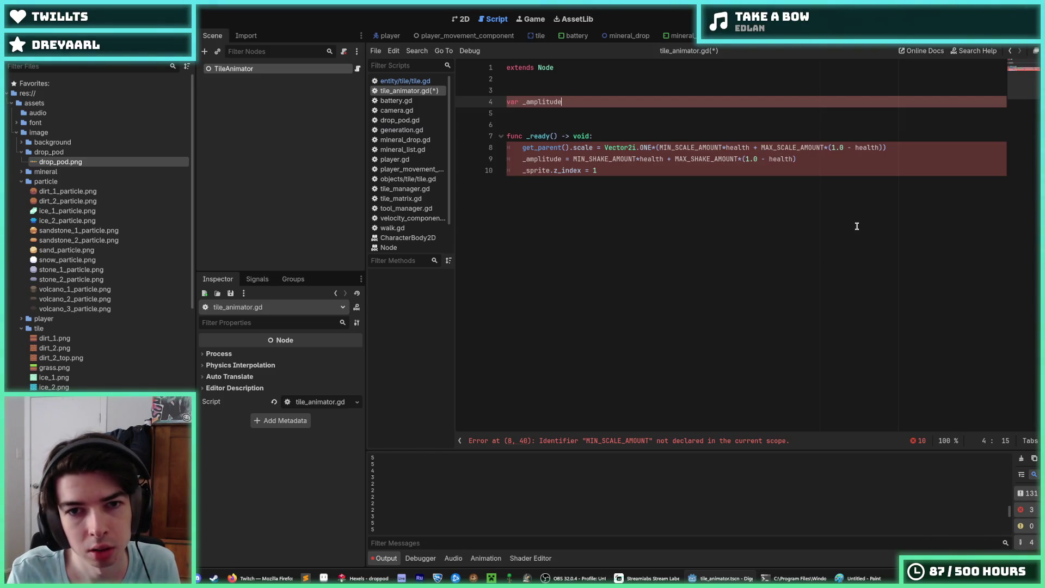
type(" := ")
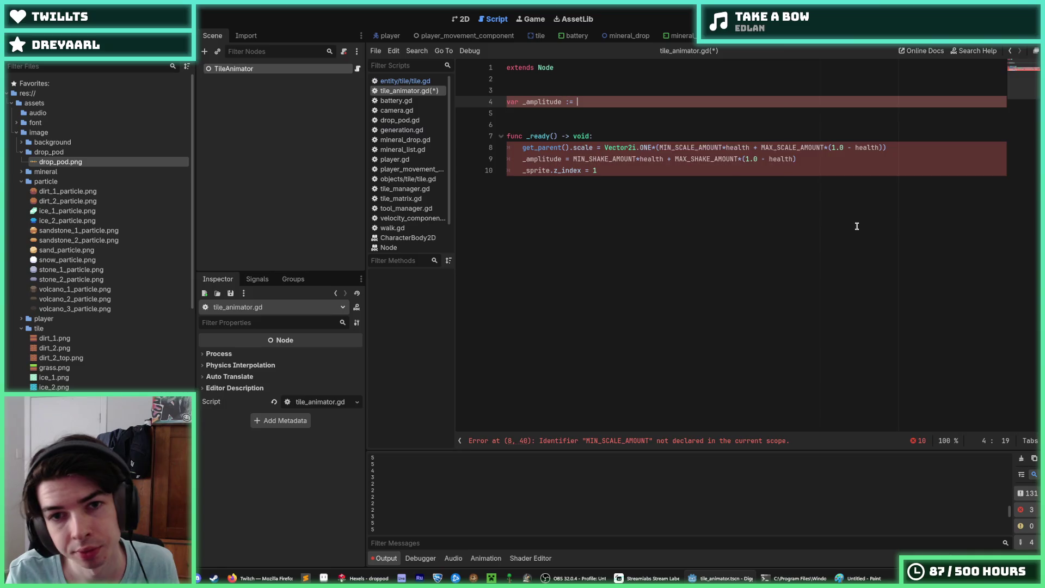
type("0.0")
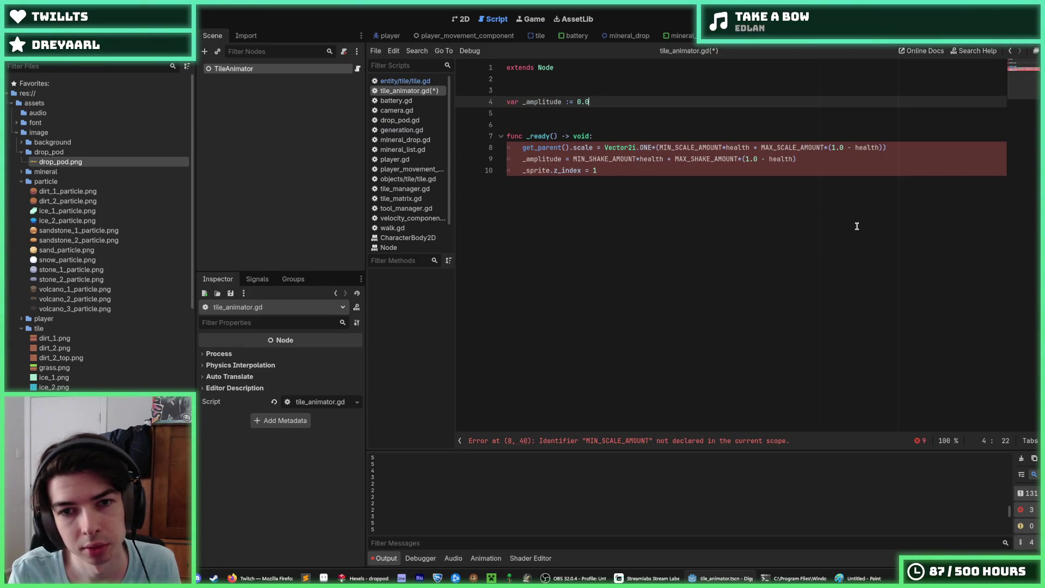
key("BackSpace")
key("BackSpace")
key("BackSpace")
type(": float")
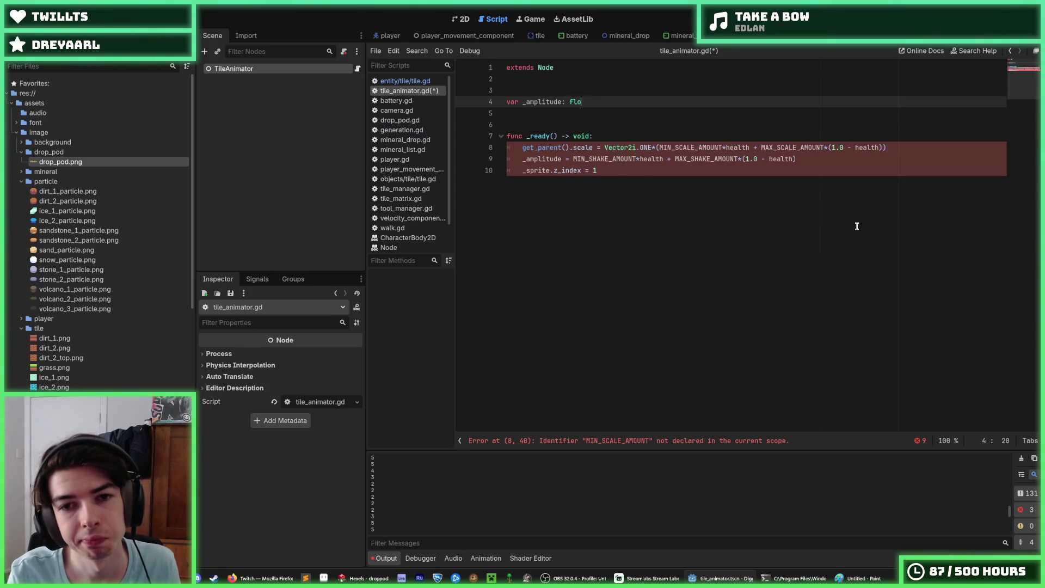
key("ctrl+s")
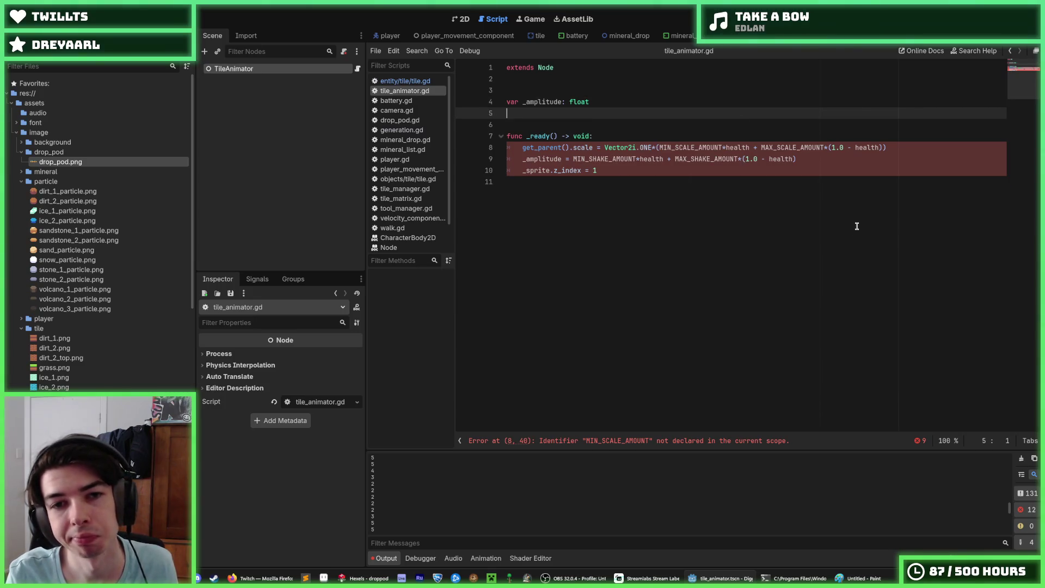
key("Return")
key("Return")
key("Return")
Start a func init(amplitude, scale:) signature on line 7 of tile_animator.gd.
type("func init")
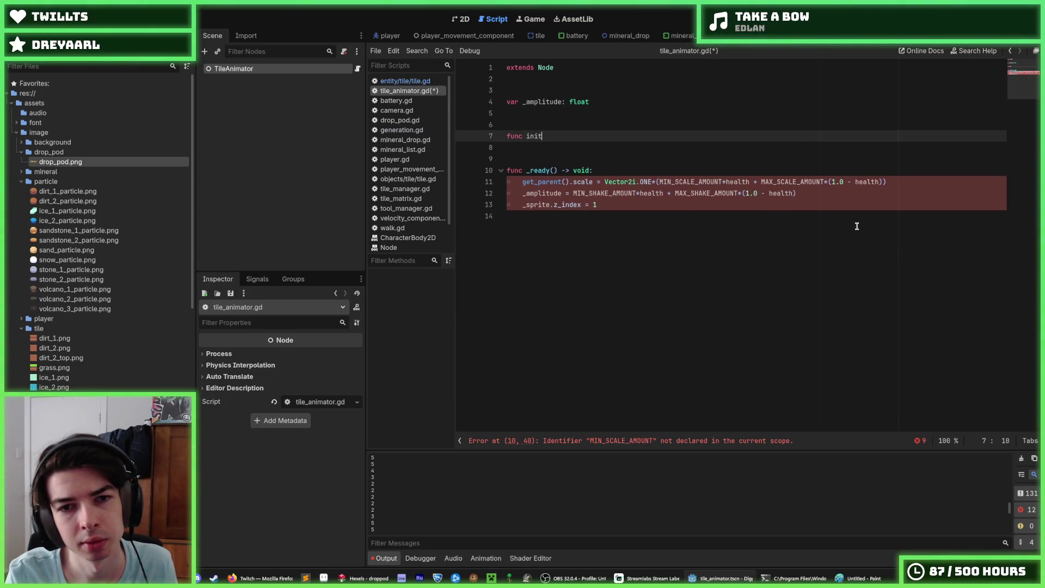
type("(amplitude")
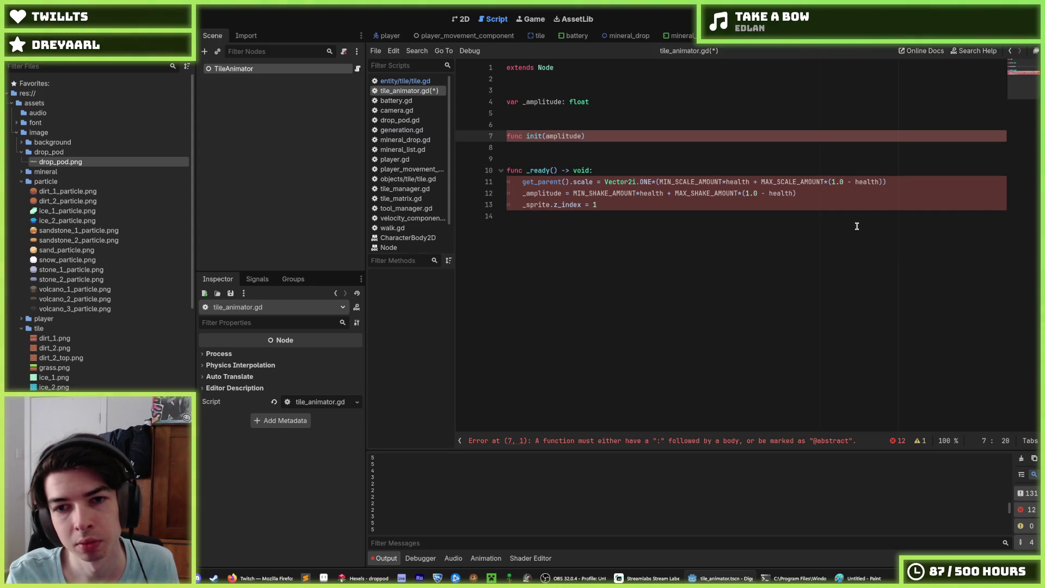
left_click_drag(797, 193, 573, 192)
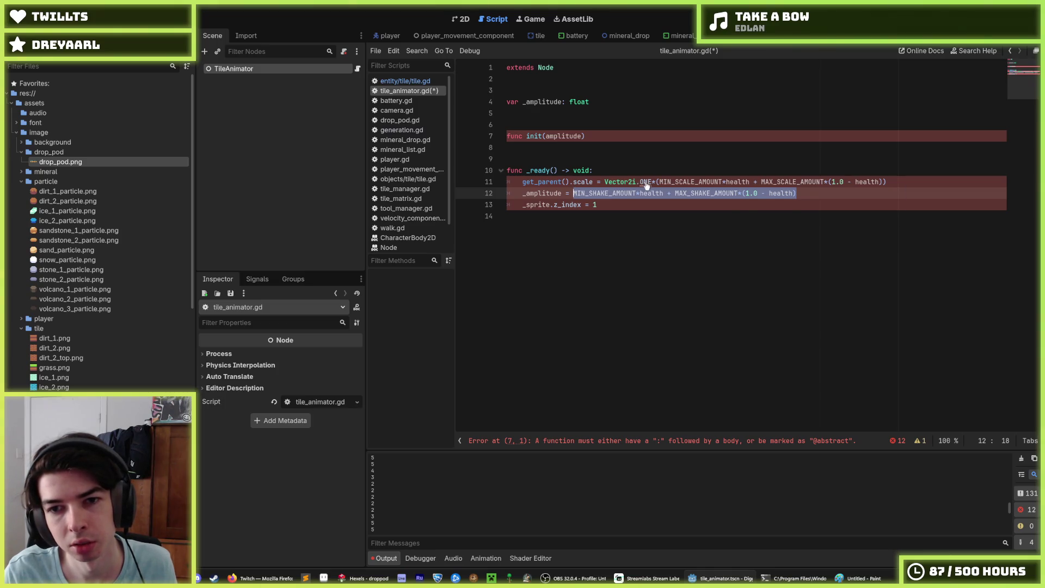
left_click_drag(660, 181, 884, 181)
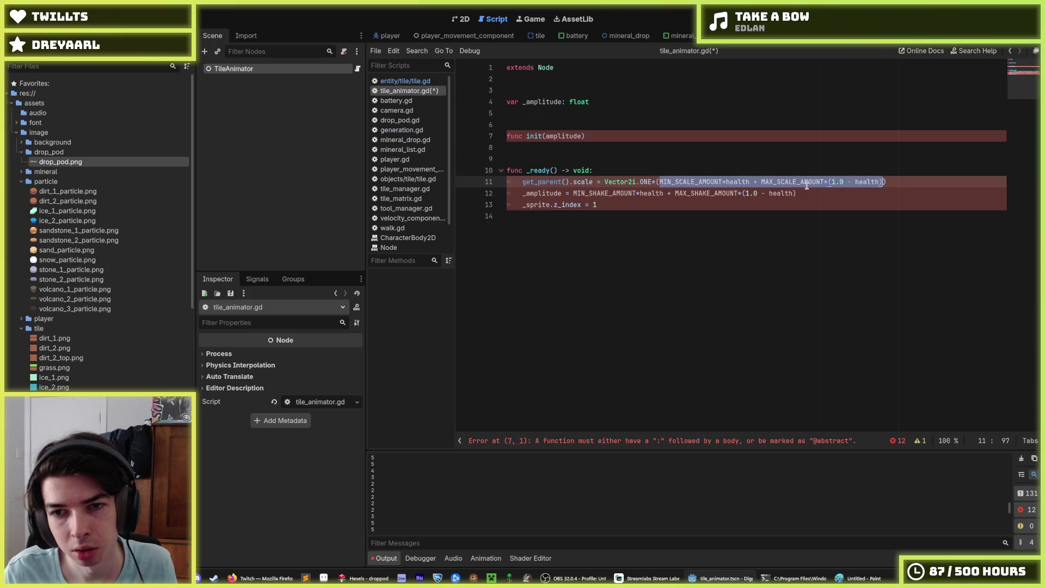
left_click(772, 182)
double_click(699, 182)
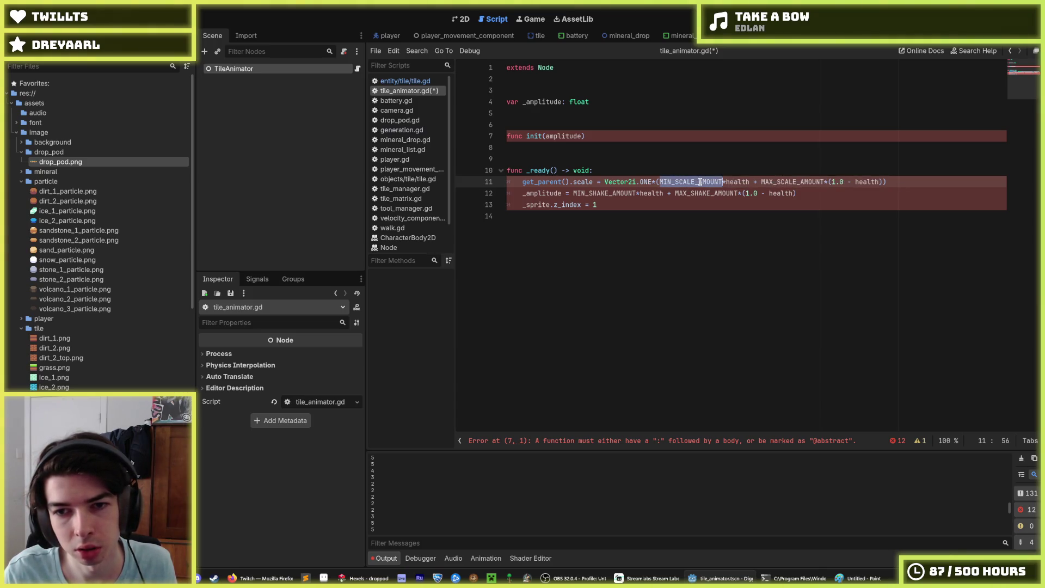
left_click(582, 136)
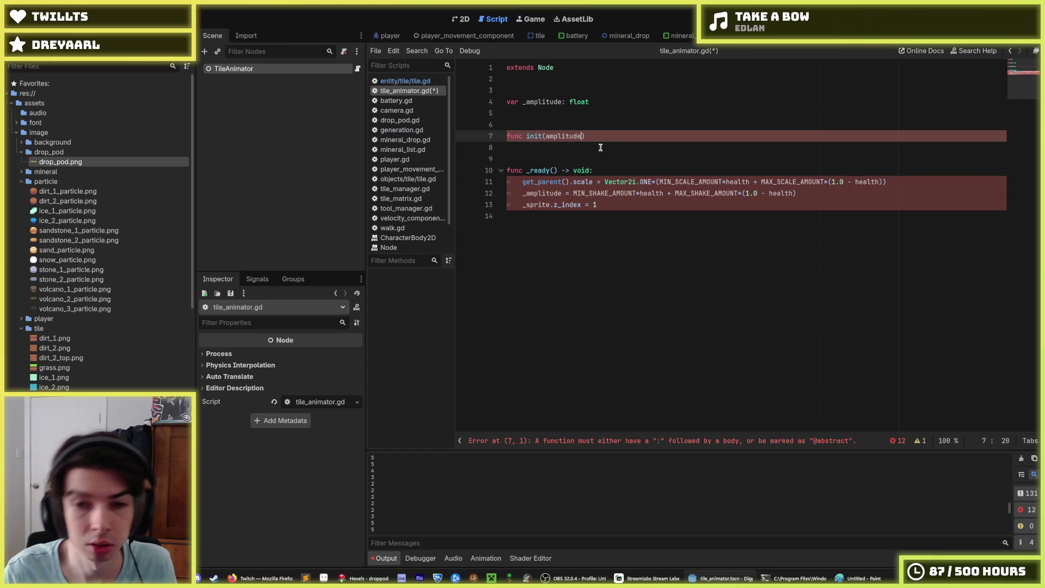
type(", scale:")
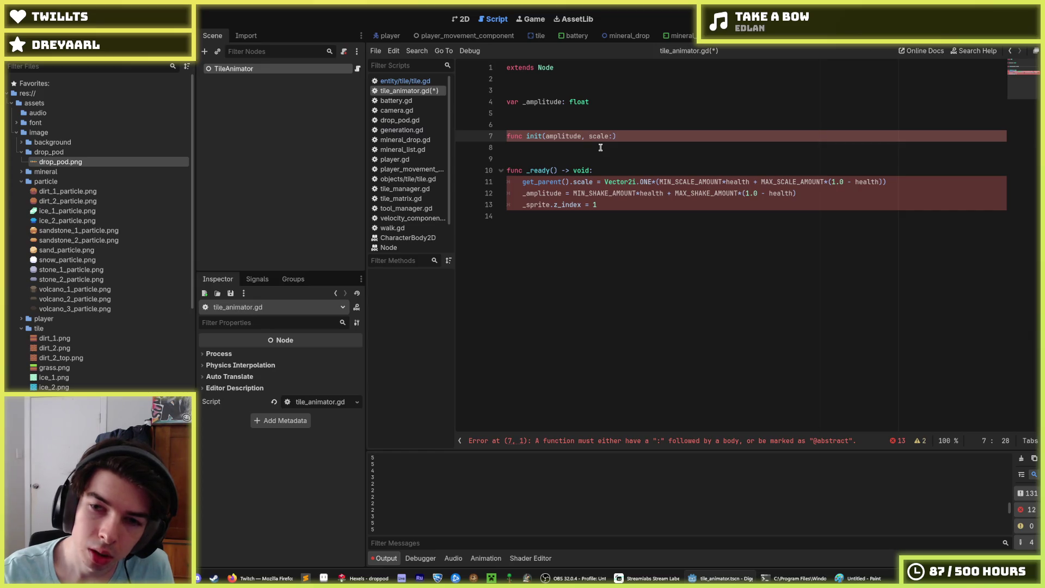
Type the scale parameter as Vector2 and change _ready's scale line from Vector2i to Vector2.
key("Home")
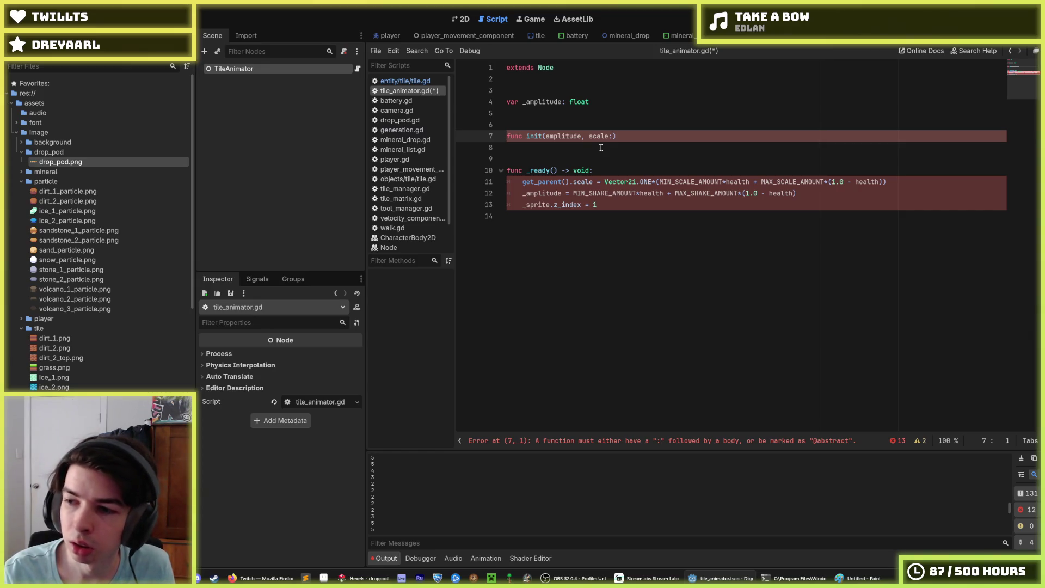
key("End")
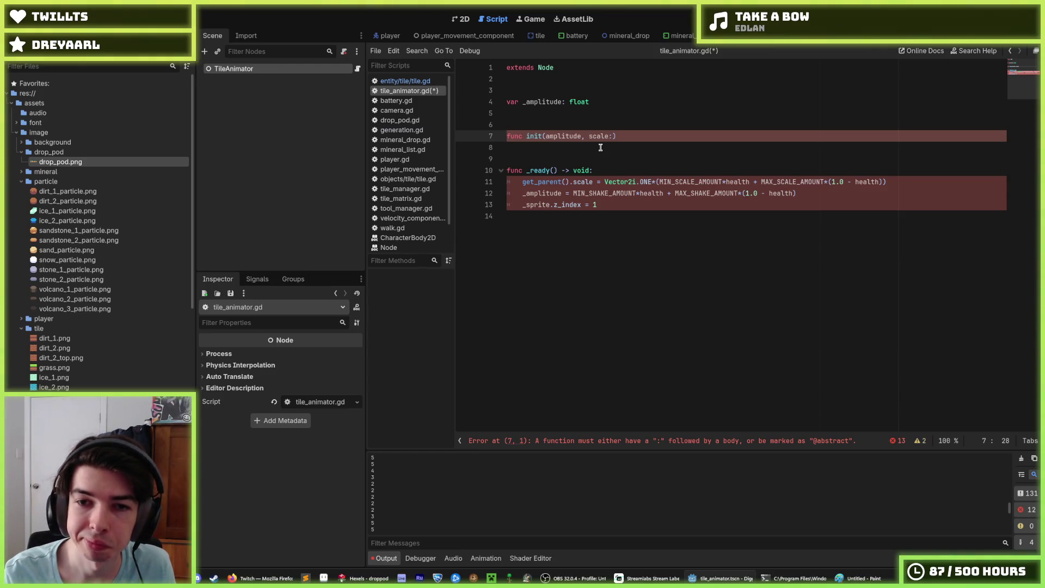
type("Vector2")
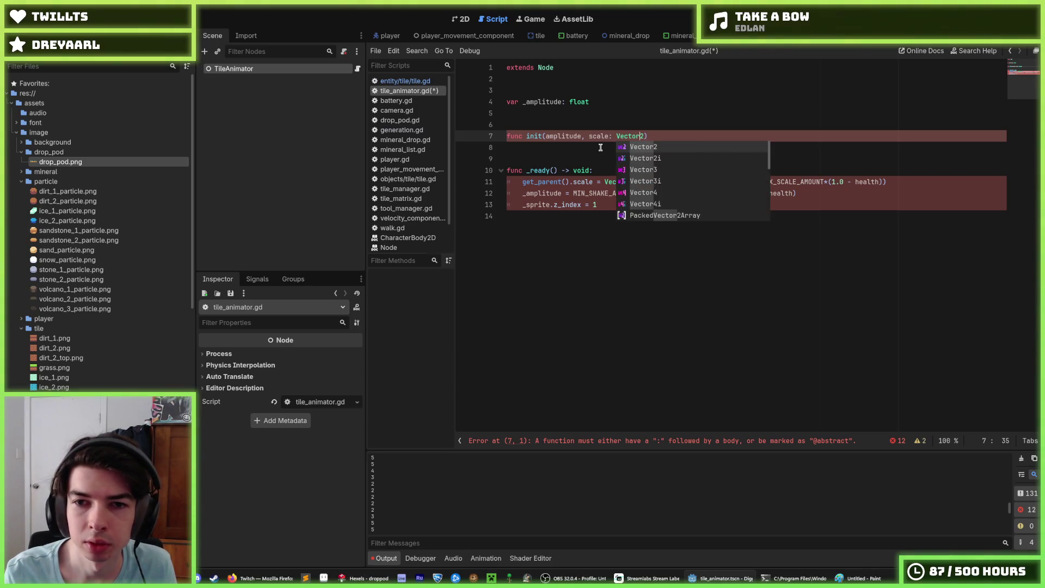
type("i")
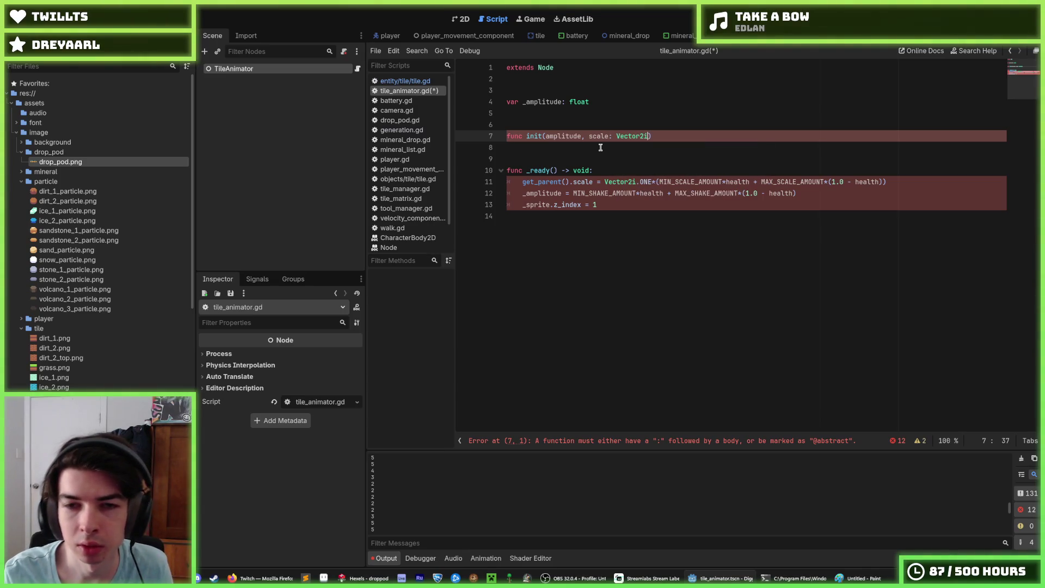
key("BackSpace")
key("Down")
key("Down")
key("Down")
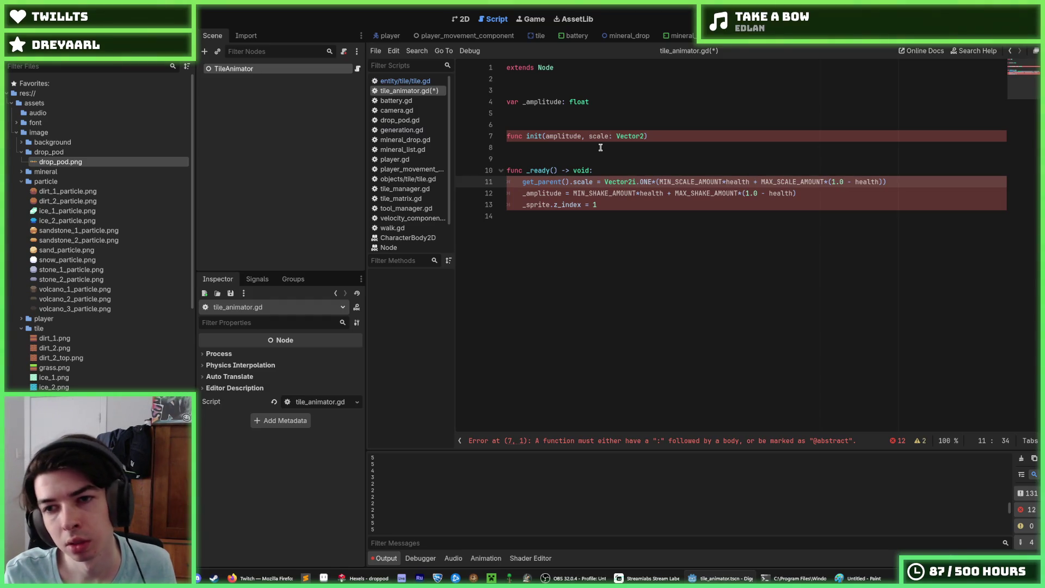
key("BackSpace")
Type amplitude as float and give init a -> void return type.
key("Up")
key("Up")
key("Up")
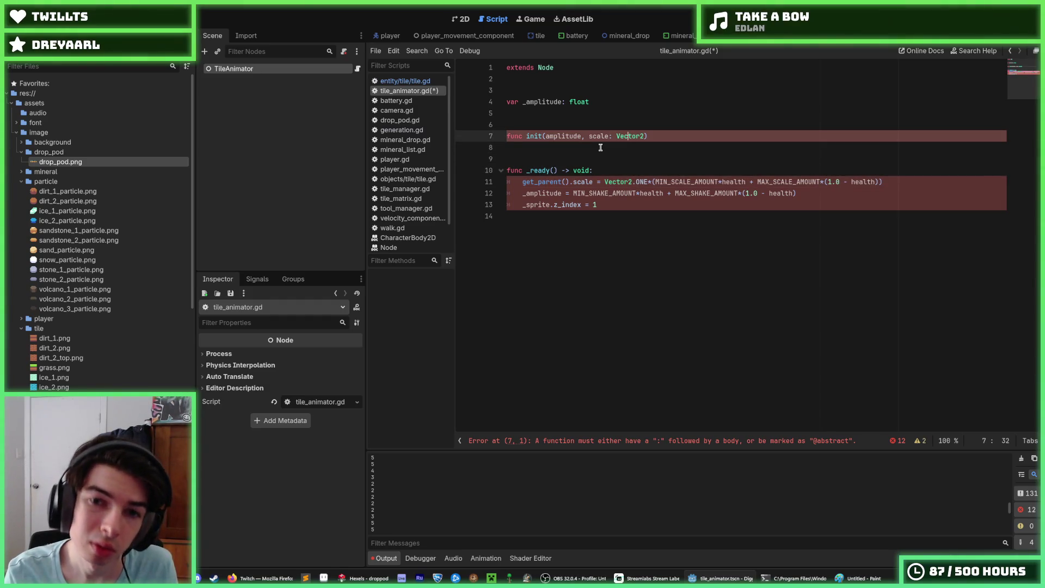
key("ctrl+Left")
key("ctrl+Left")
key("ctrl+Left")
type(": float")
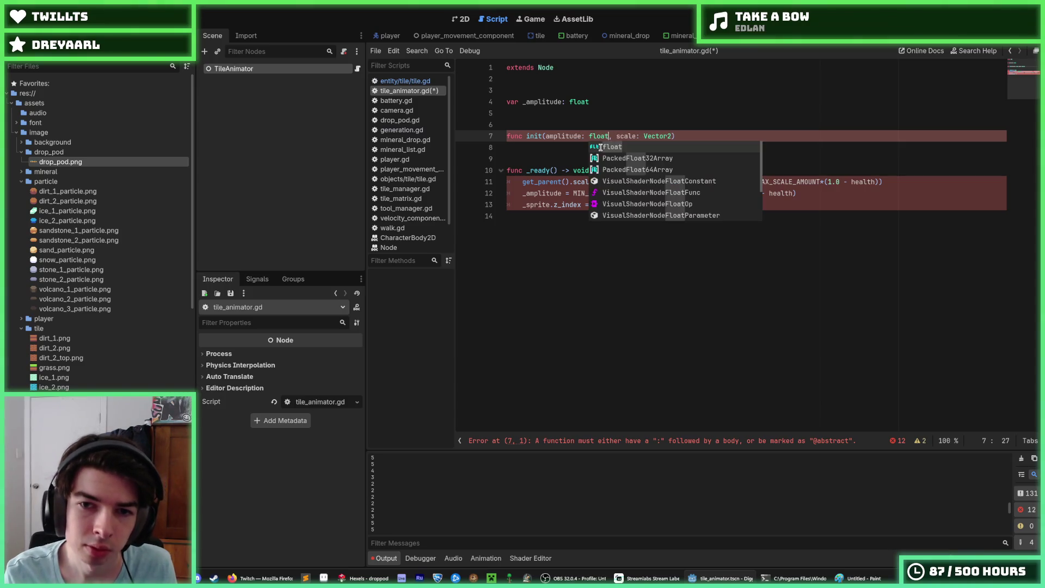
key("End")
type("-> void:")
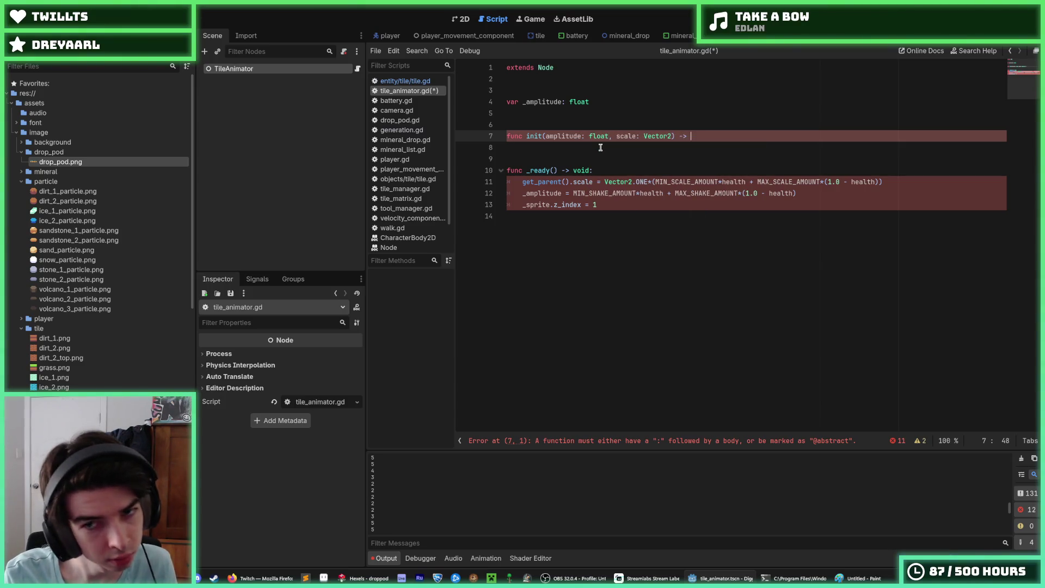
key("Return")
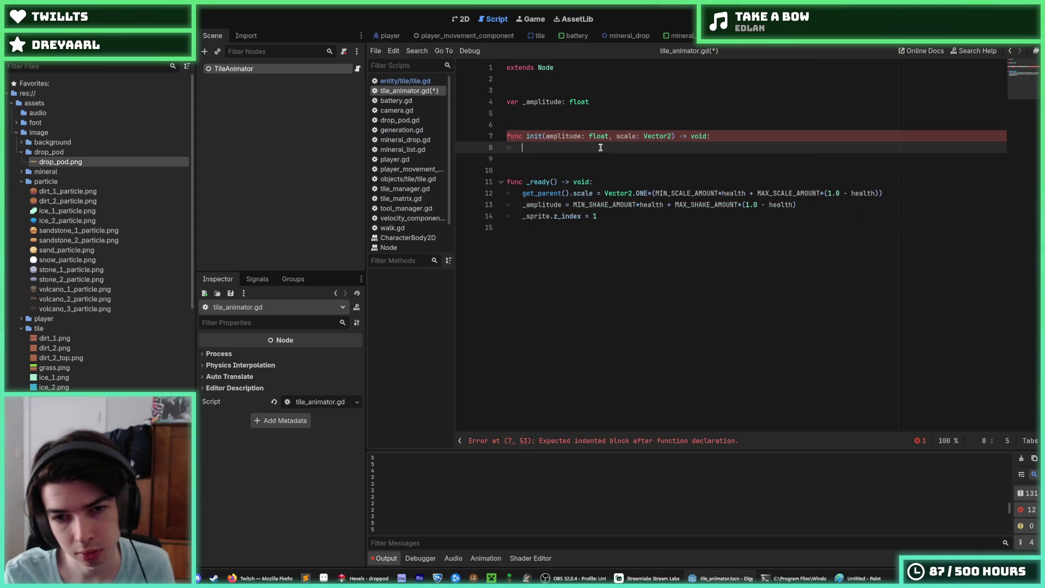
Prefix _sprite with get_parent(). on the z_index line, save, and close the mineral_drop script.
key("Down")
key("Down")
key("Down")
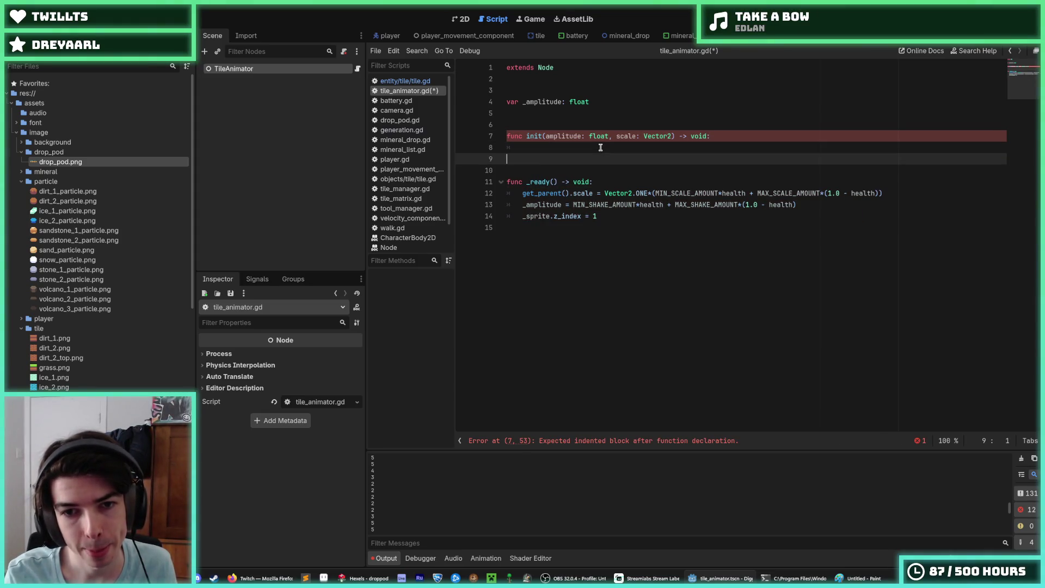
key("Down")
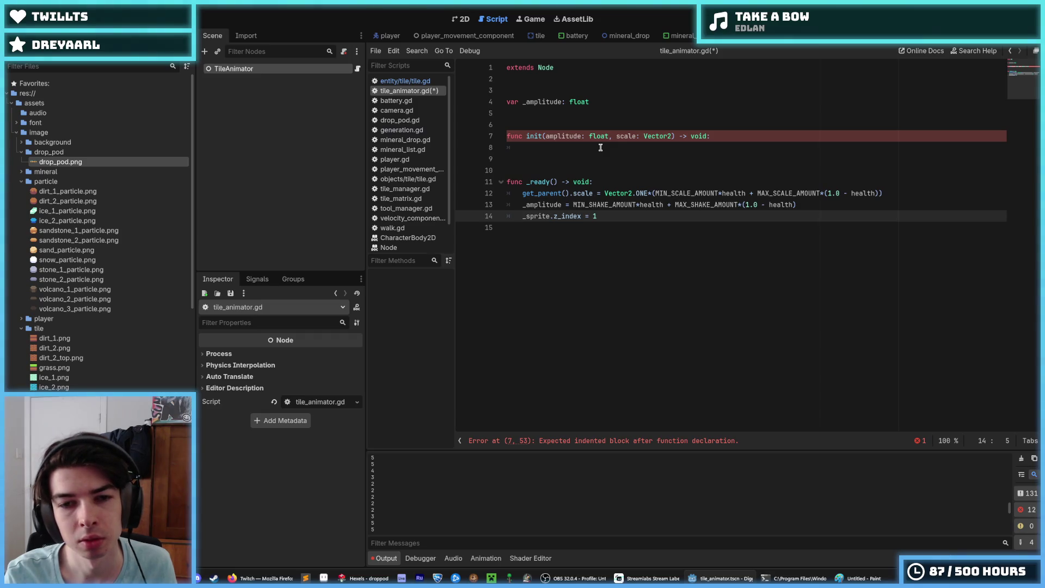
type("get_parent(")
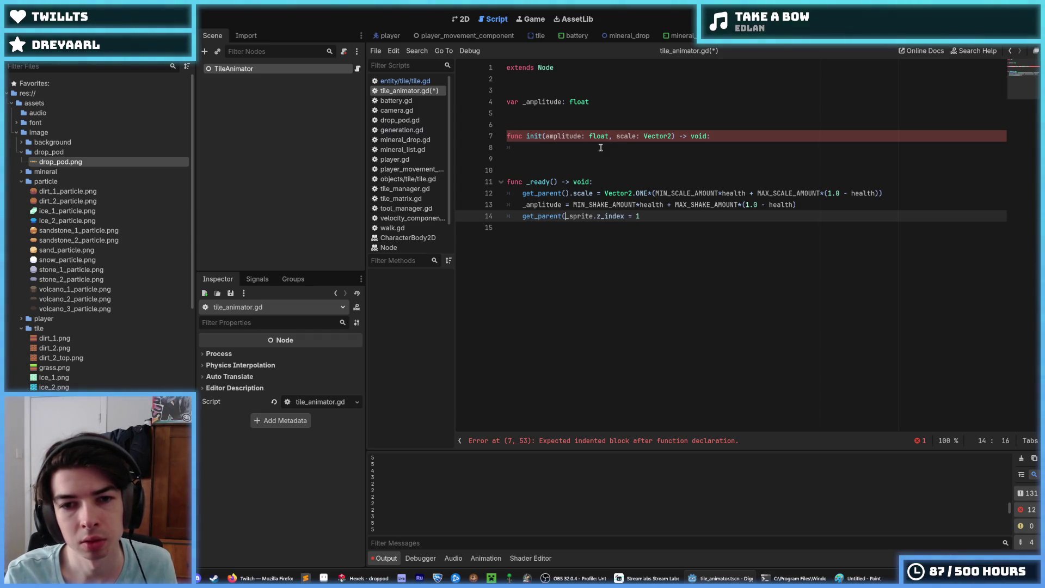
type(").")
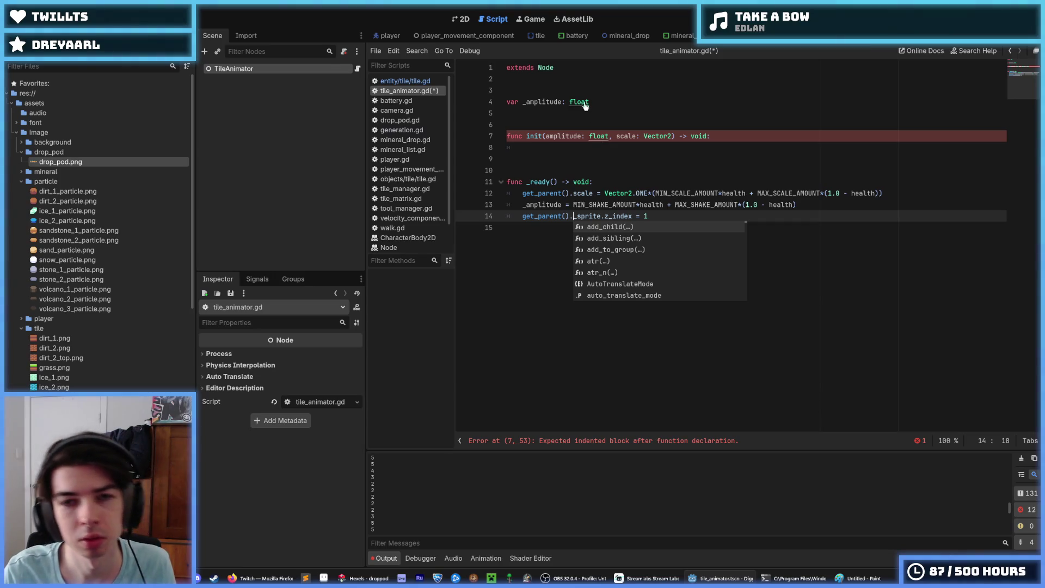
key("ctrl+s")
mouse_move(538, 37)
left_mouse_down()
mouse_move(406, 35)
mouse_move(517, 36)
left_mouse_up()
middle_click(518, 36)
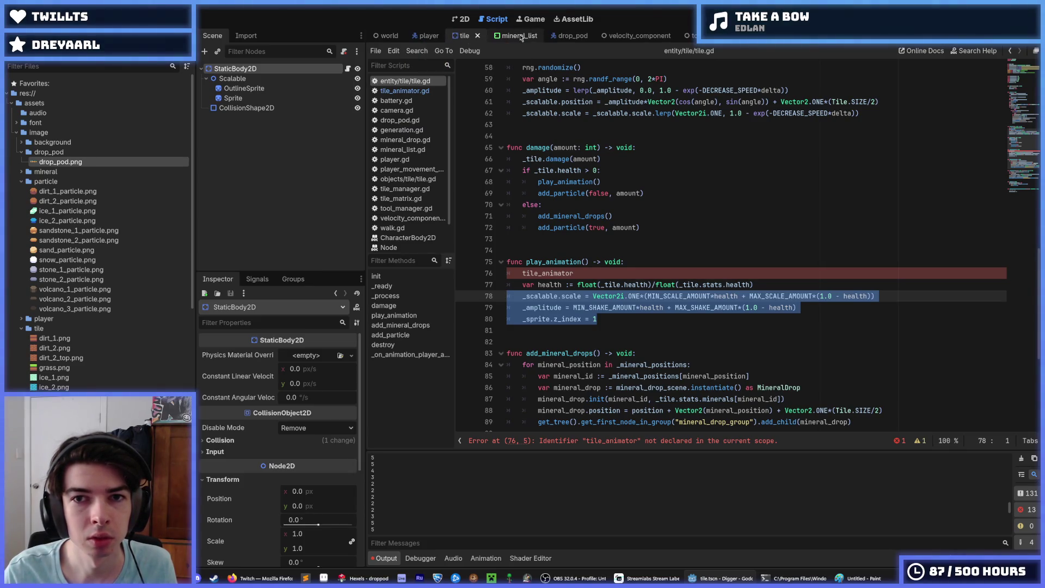
Close the mineral_list, velocity and tool_manager scripts and place tile_animator right after tile.
middle_click(520, 35)
middle_click(576, 36)
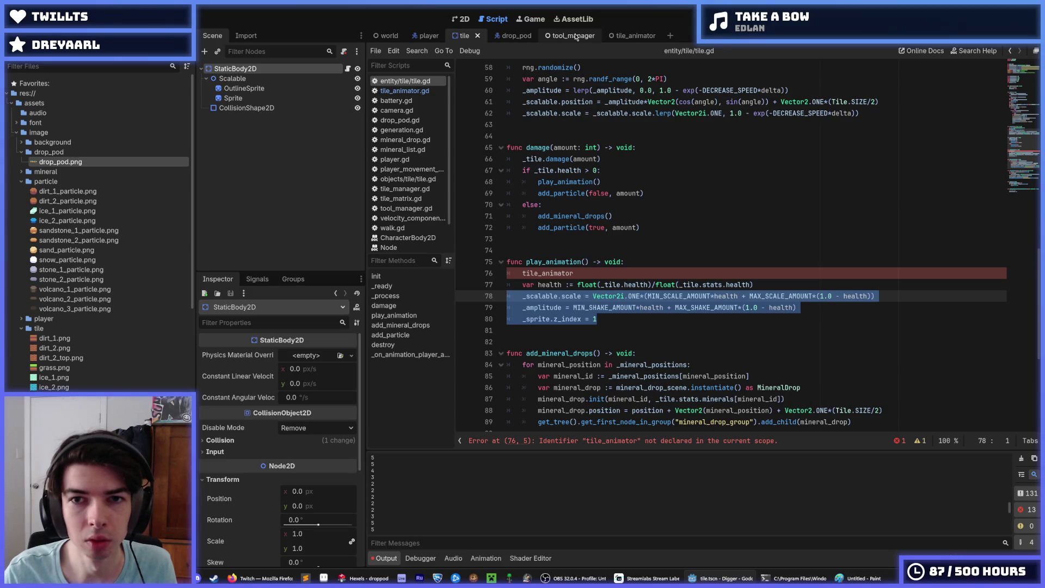
middle_click(576, 36)
mouse_move(576, 36)
left_mouse_down()
mouse_move(469, 34)
mouse_move(558, 42)
left_mouse_up()
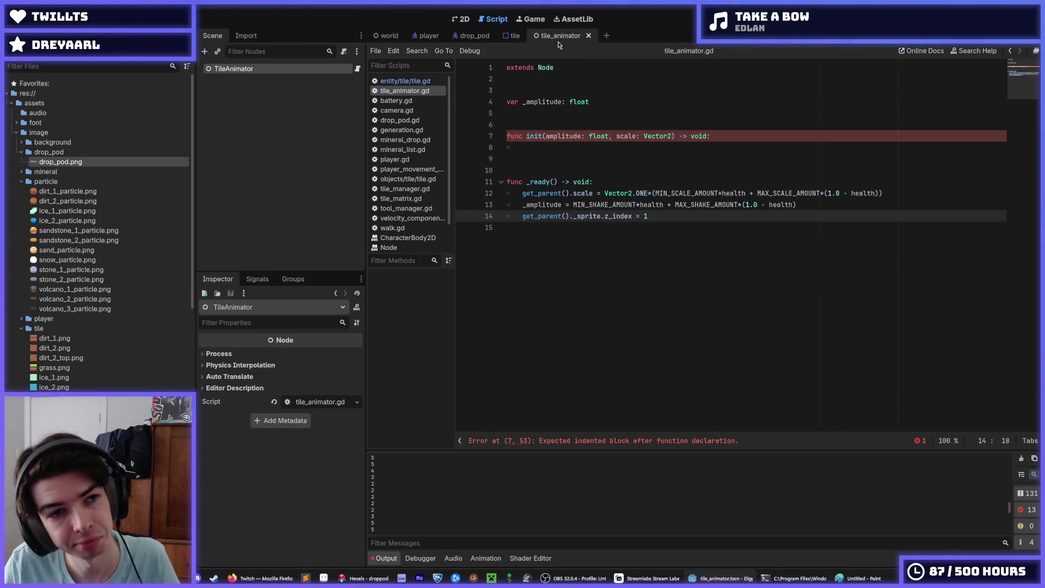
Compare tile.gd's play_animation with tile_animator.gd, ending on tile_animator.gd's _ready scale line.
mouse_move(506, 38)
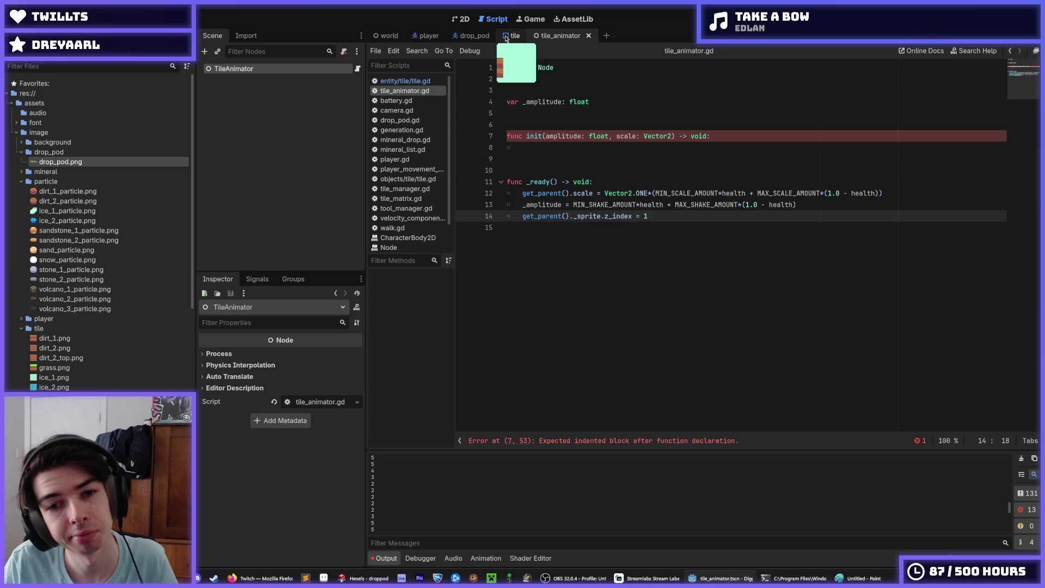
left_click(506, 38)
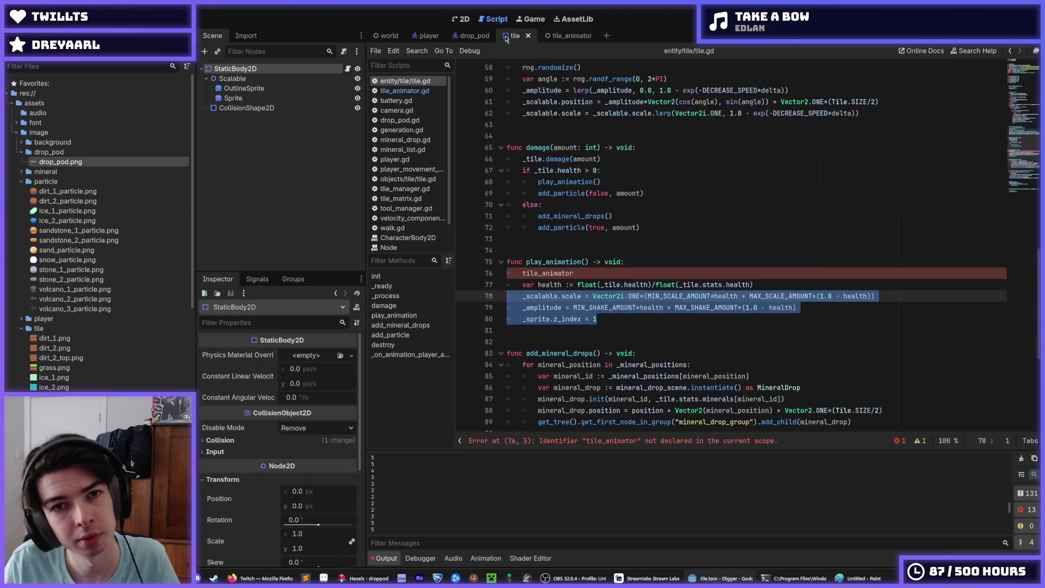
left_click(558, 43)
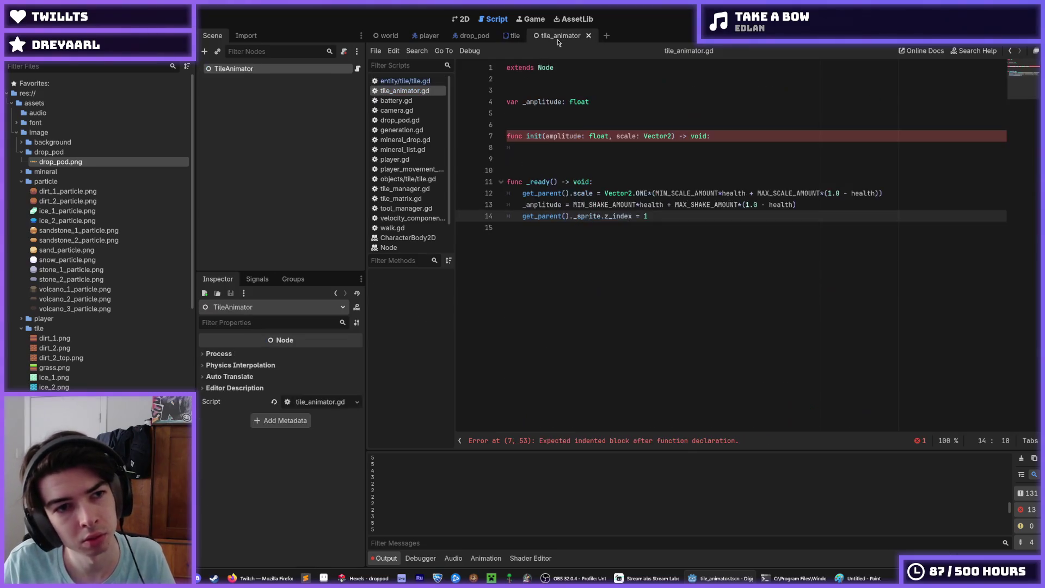
left_click(505, 36)
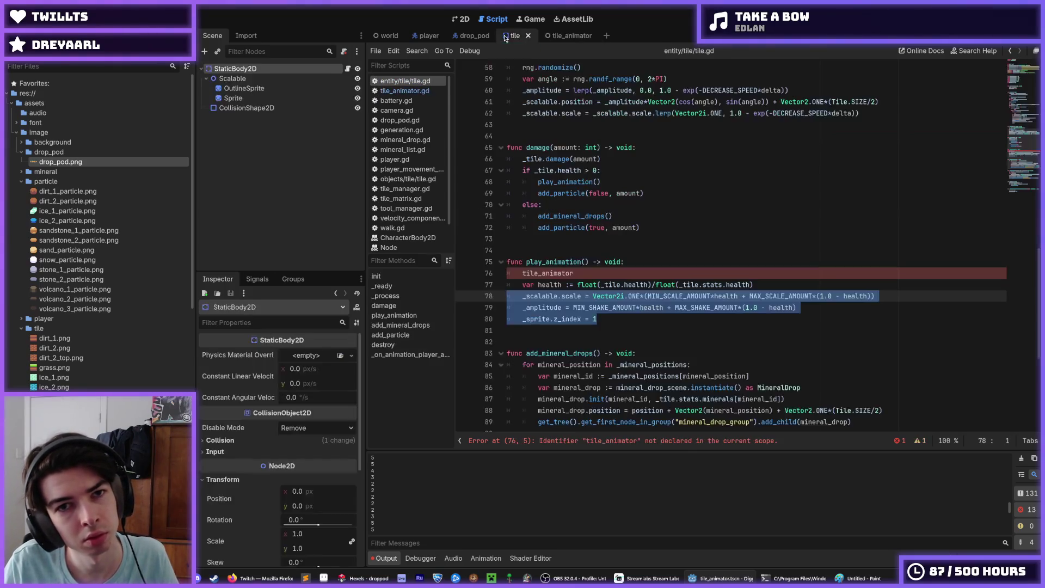
left_click(550, 37)
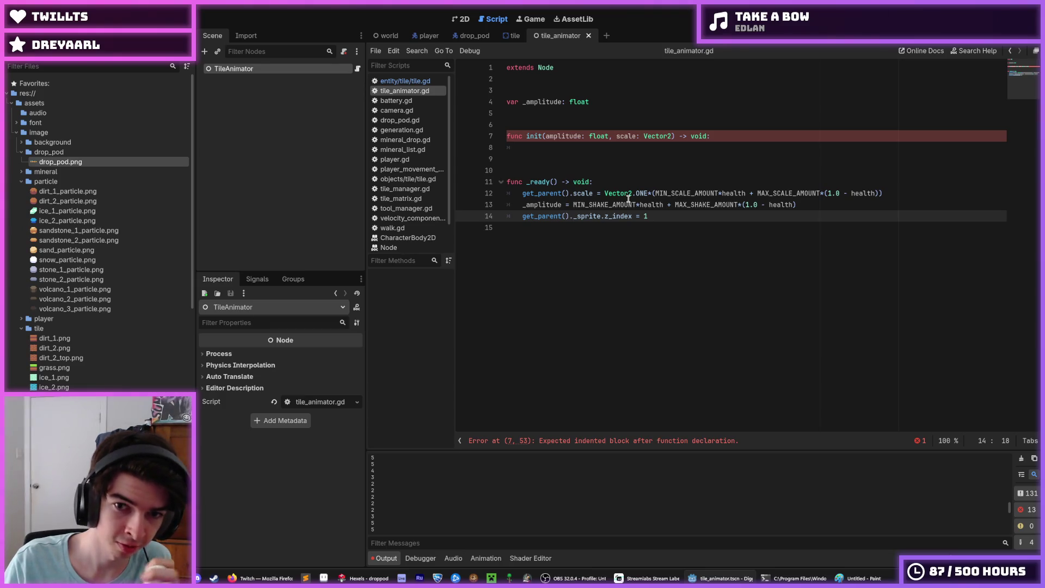
left_click(571, 193)
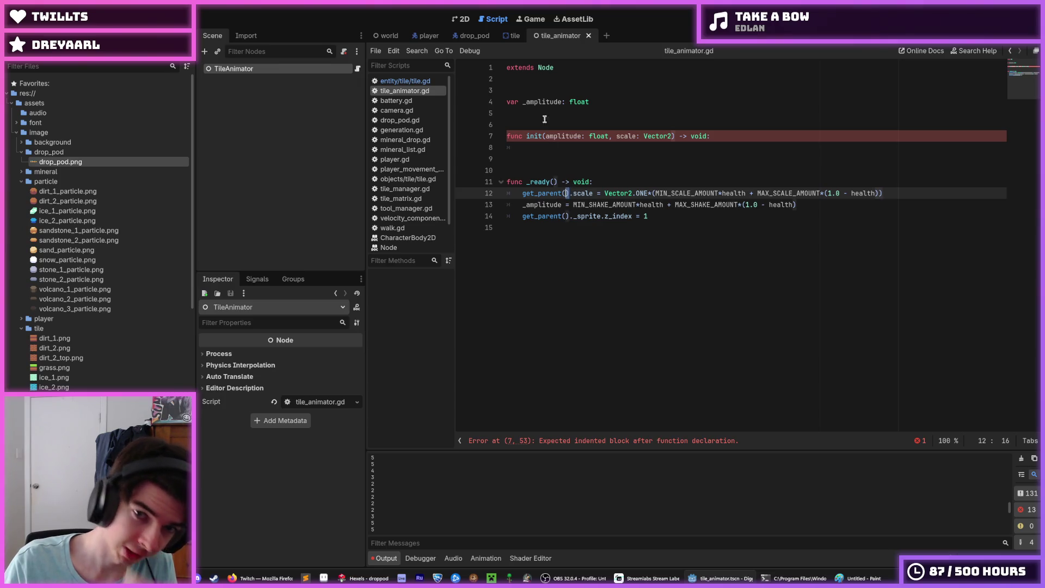
Declare var sprite: Sprite2D below the _amplitude variable.
left_click(604, 102)
key("Return")
type("var spr")
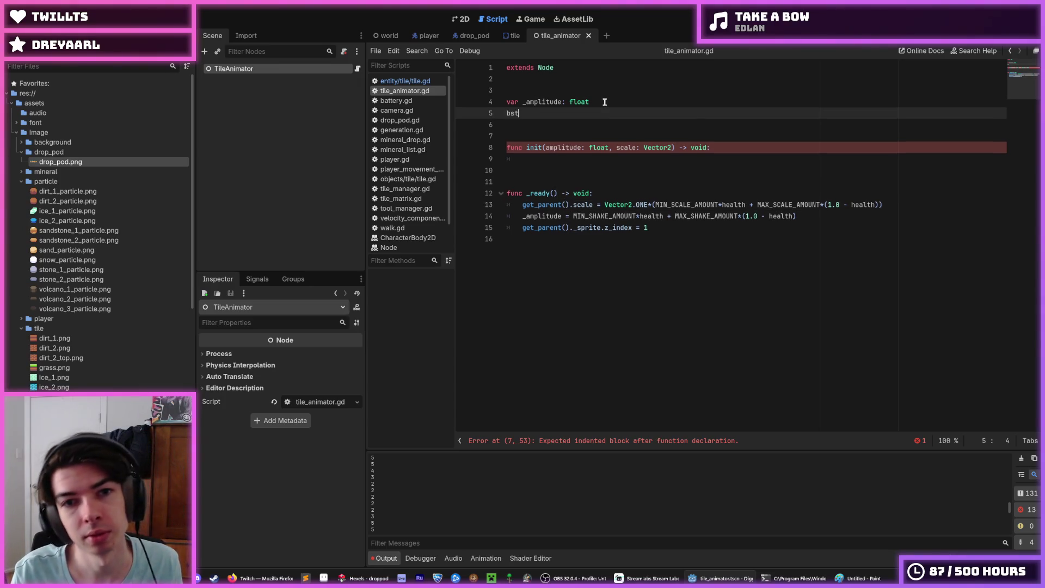
type("ite =")
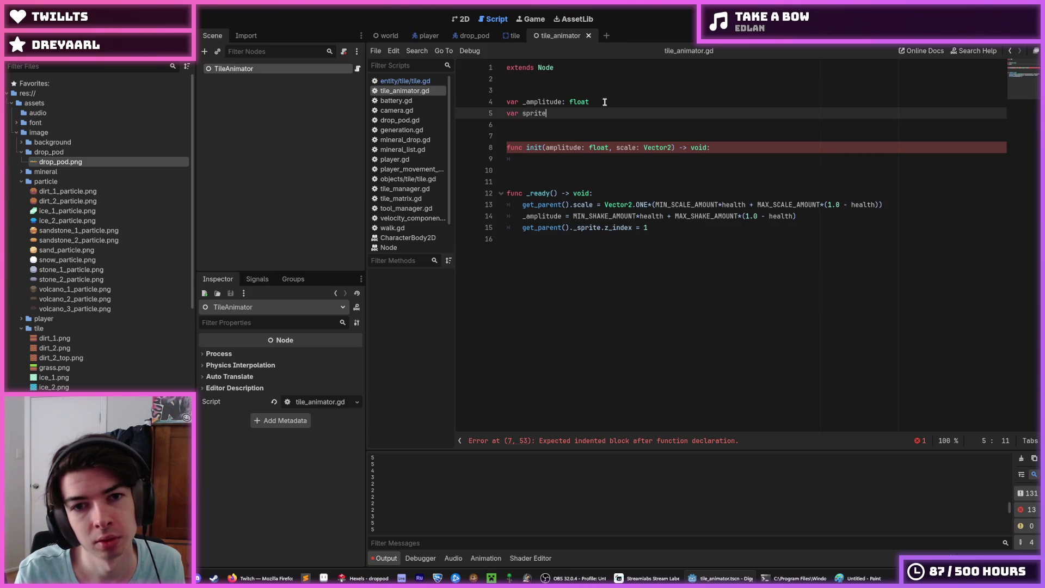
key("BackSpace")
key("BackSpace")
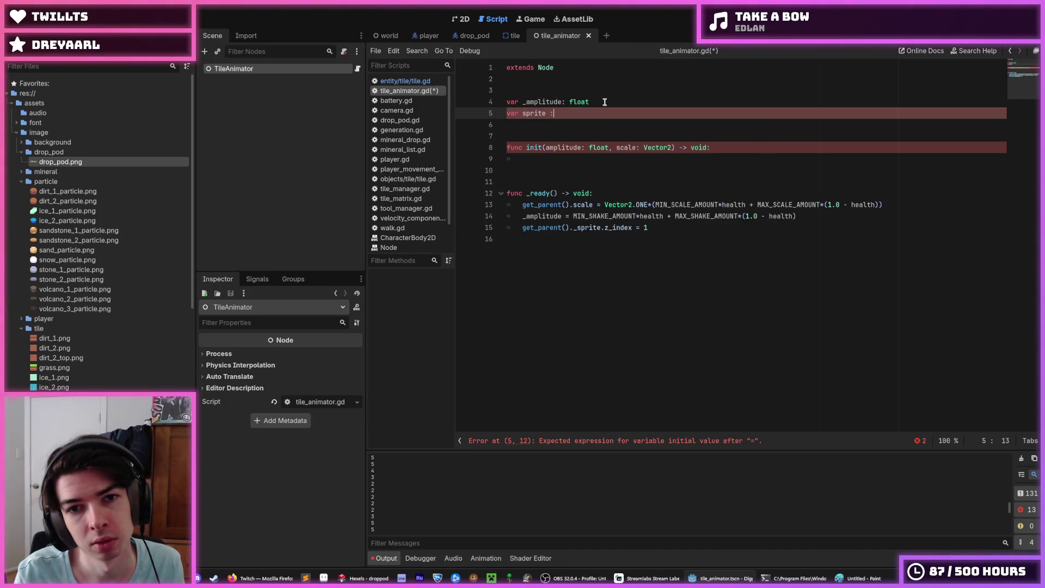
type(": Sprite")
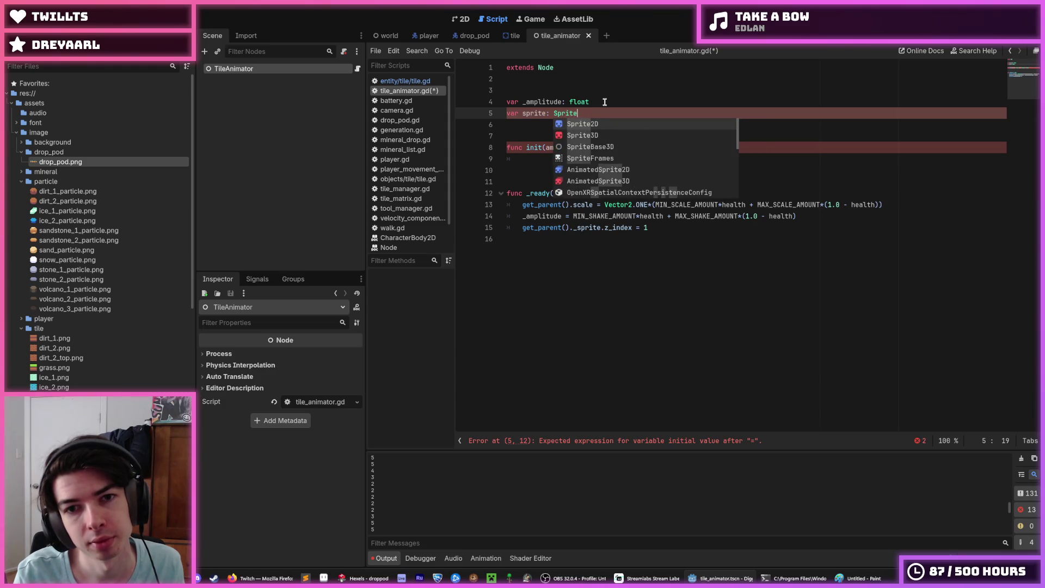
type("2")
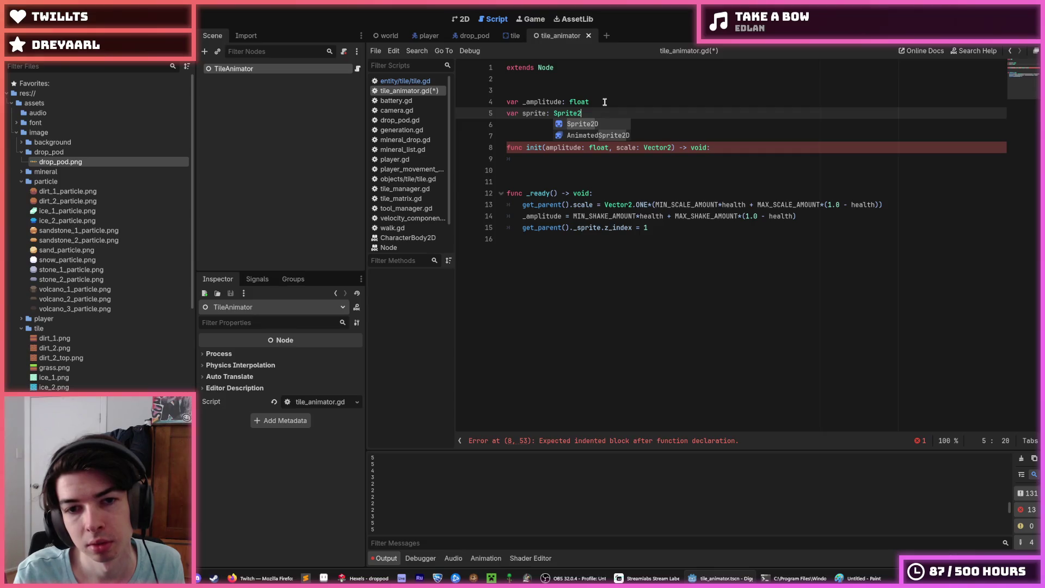
type("D")
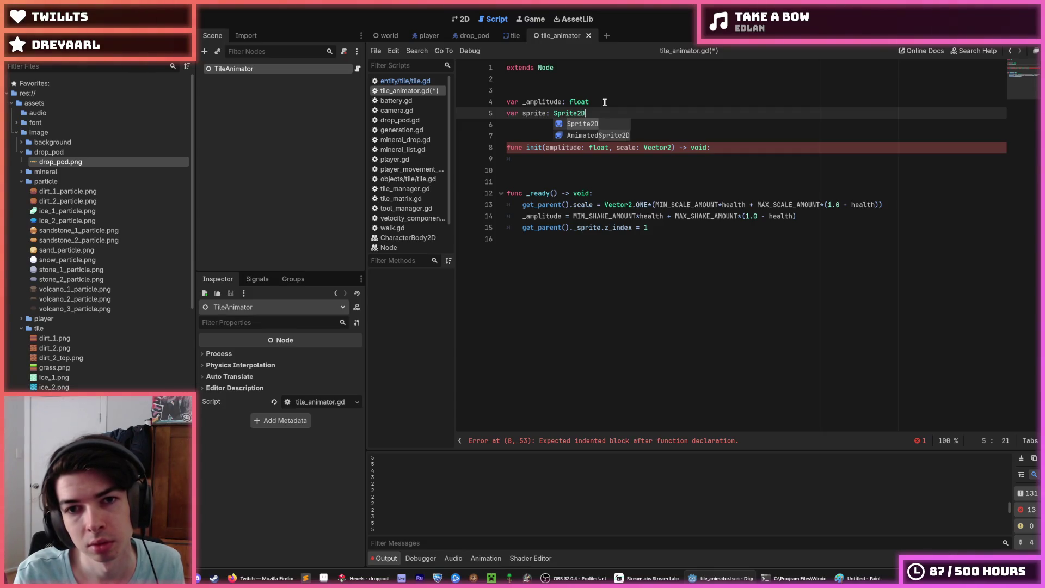
key("Escape")
Add a sprite: Sprite2D parameter to init's signature after scale.
key("Down")
key("Down")
key("Down")
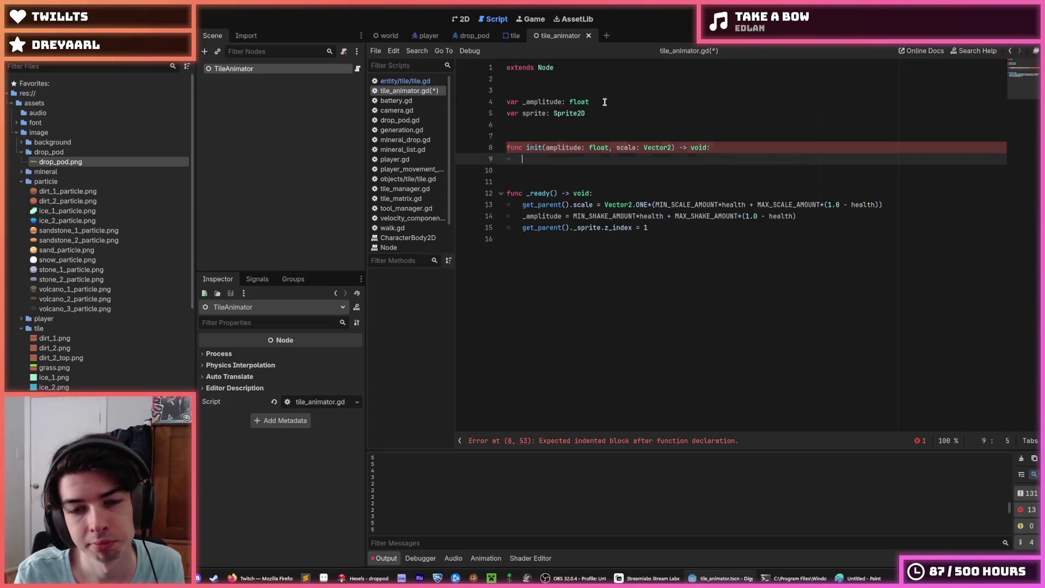
key("Up")
key("End")
key("Left")
key("Left")
key("Left")
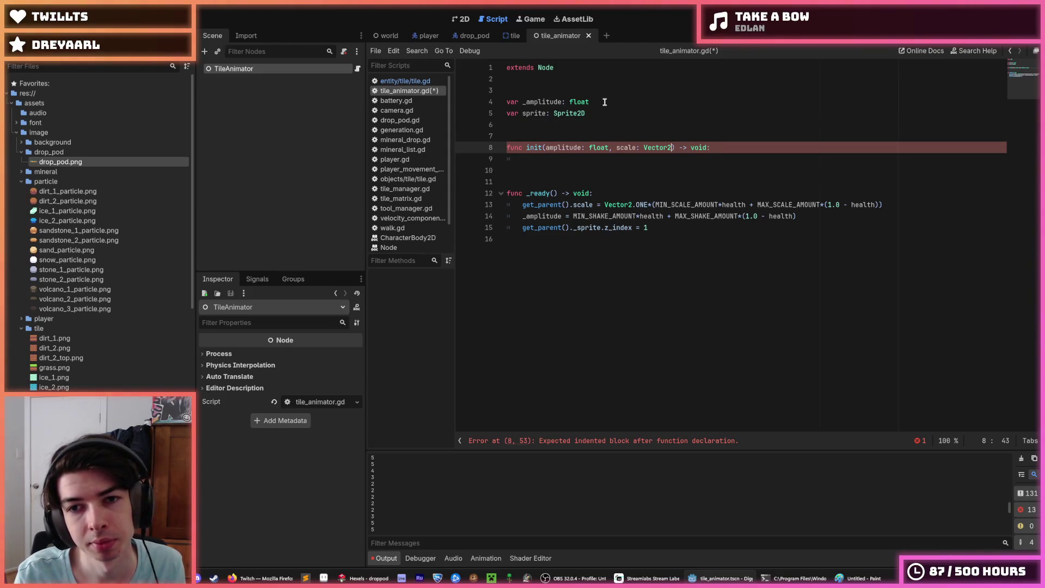
type(", sprite:")
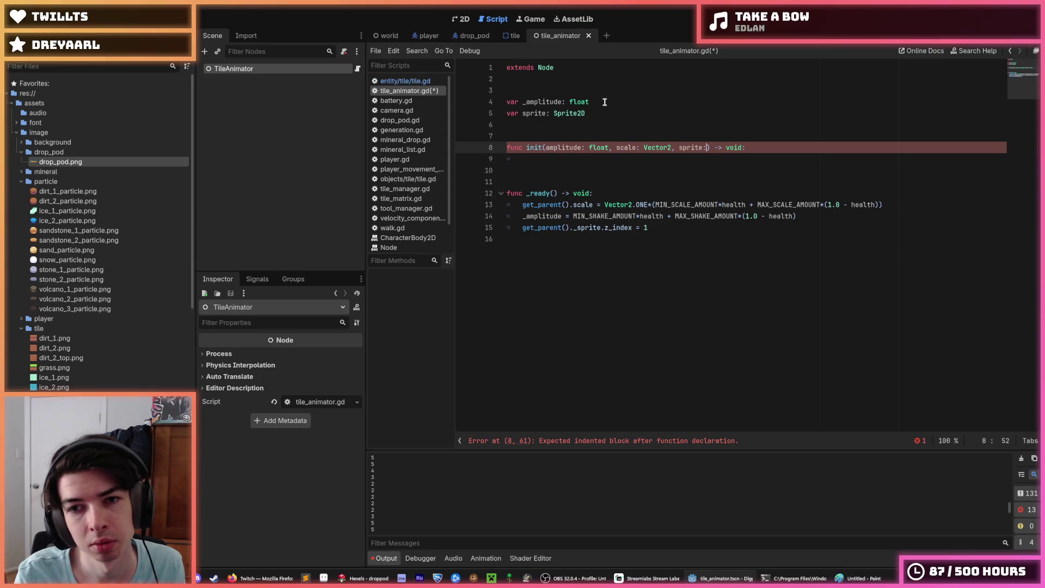
type(" Sprite2")
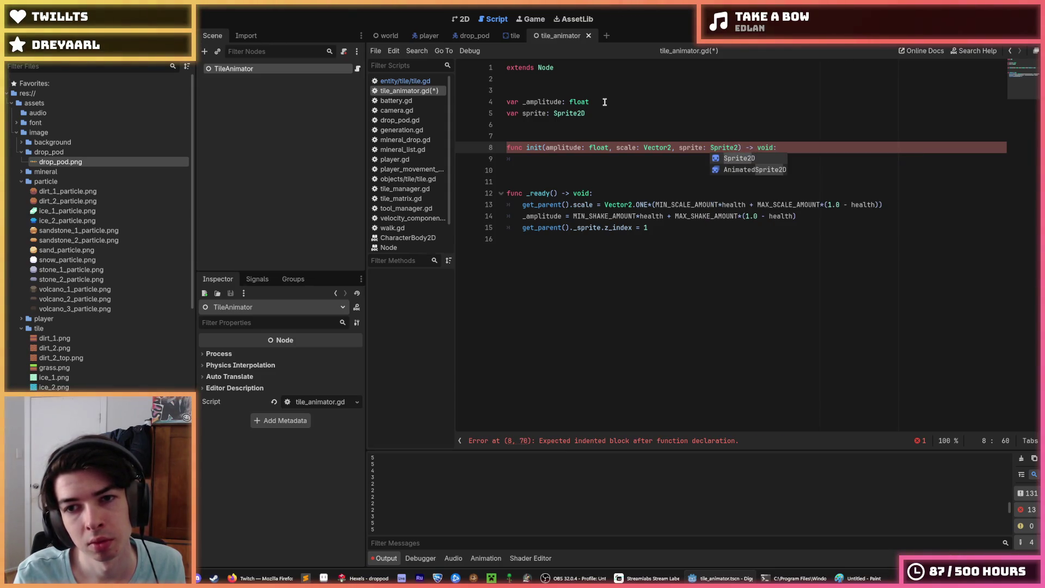
type("D")
key("Left")
key("Left")
key("Left")
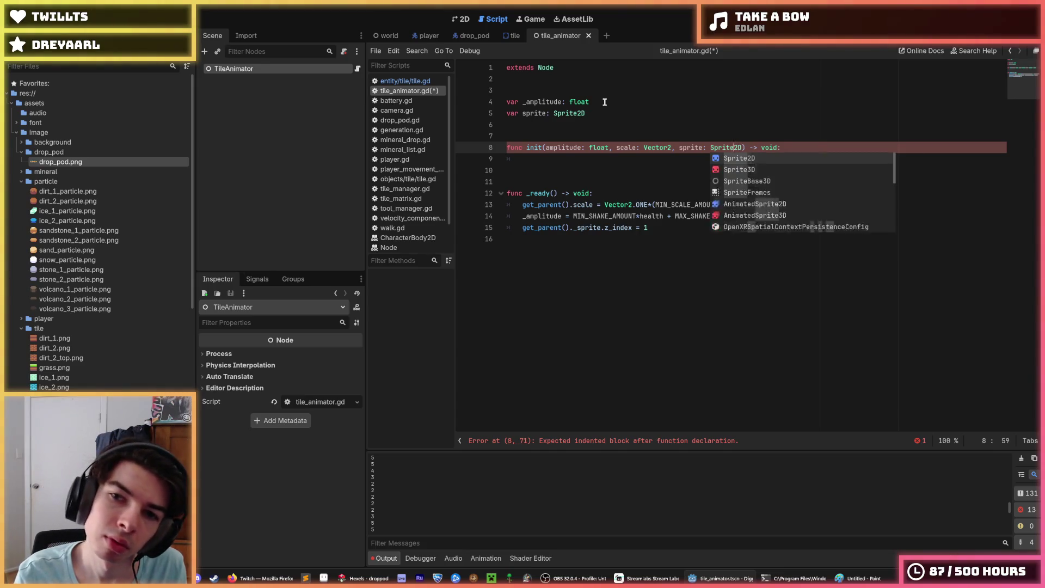
type("scalable")
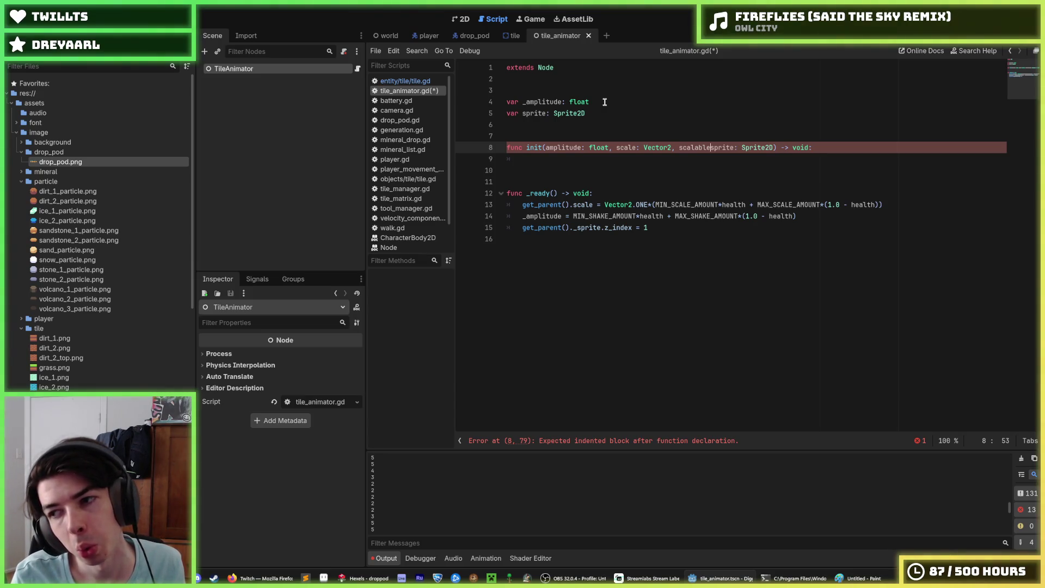
Remove the stray 'scalable' so init's parameters end with sprite: Sprite2D.
key("BackSpace")
key("BackSpace")
key("BackSpace")
key("Down")
key("Down")
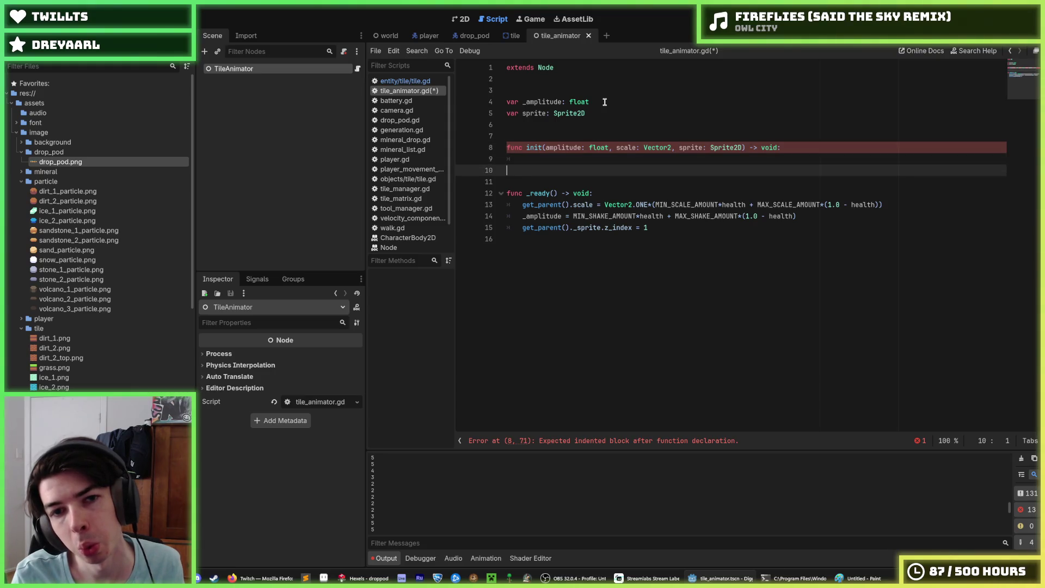
key("Up")
key("Down")
key("Down")
key("Down")
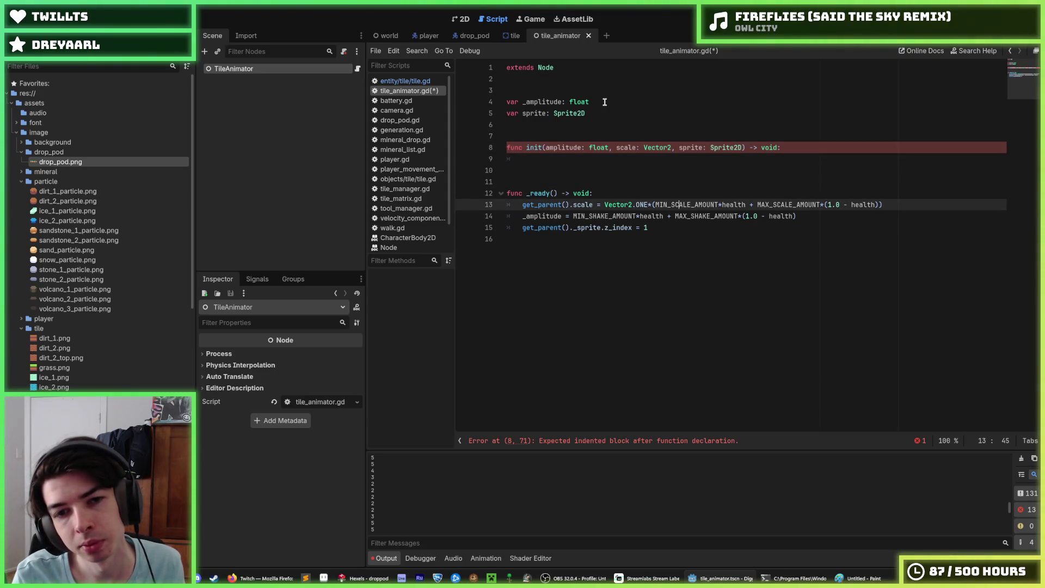
key("ctrl+z")
type(", sprite: Sprite2D")
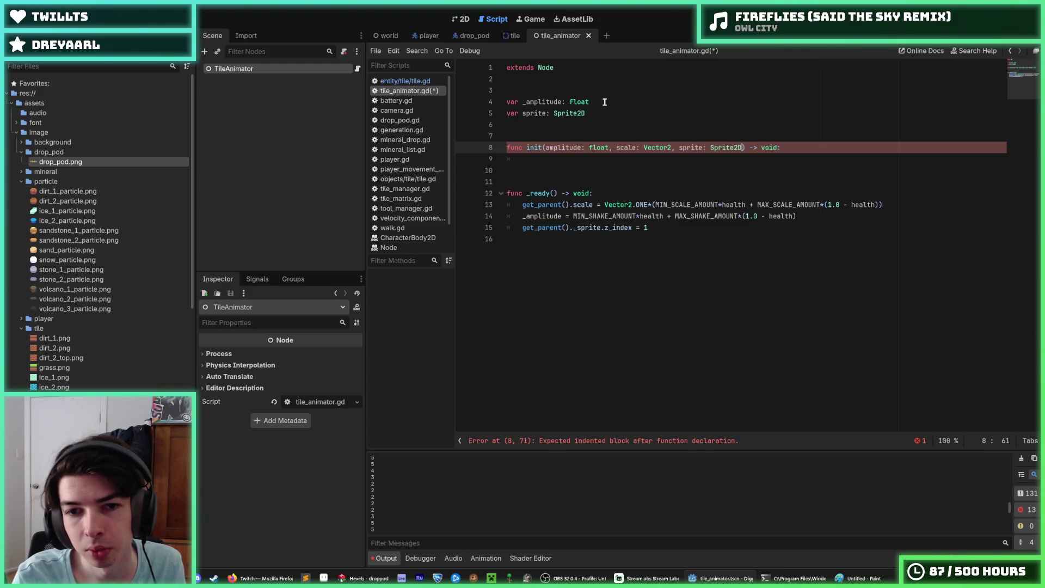
Add a func _process() -> void stub at the bottom of tile_animator.gd and save.
key("Down")
key("Down")
key("Down")
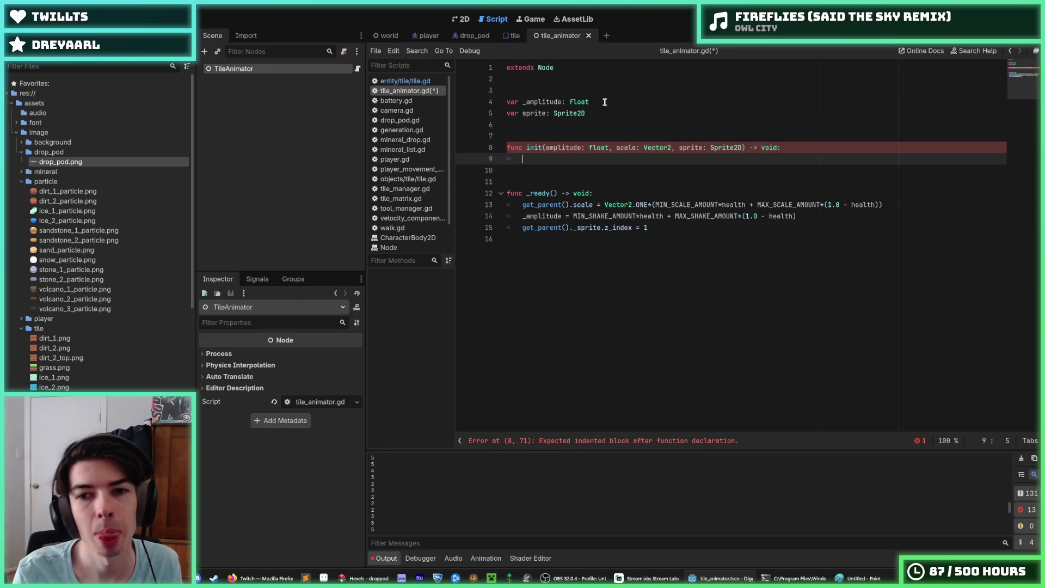
key("Return")
key("Return")
type("func ")
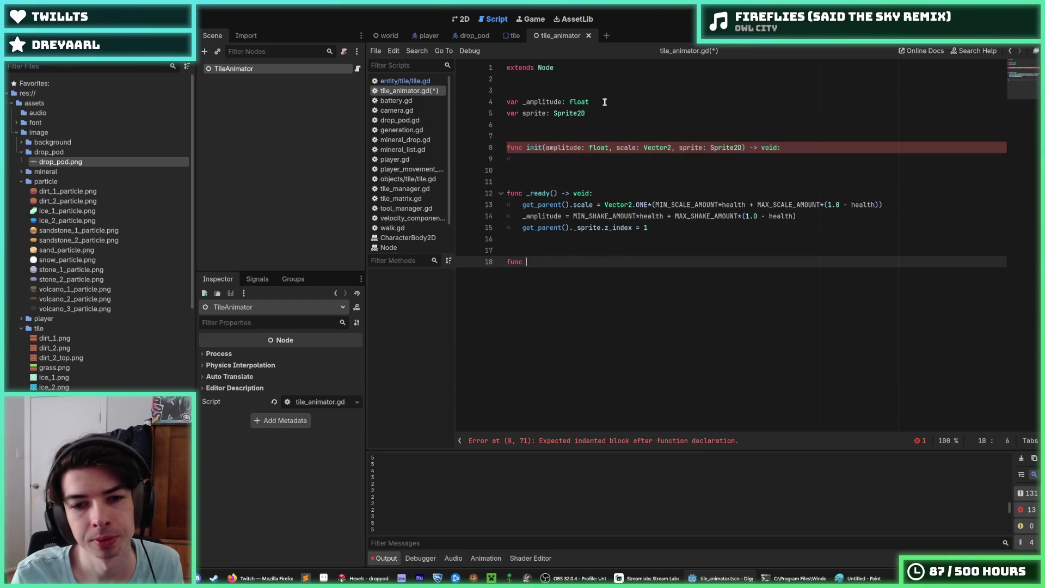
type("_process() -> void:")
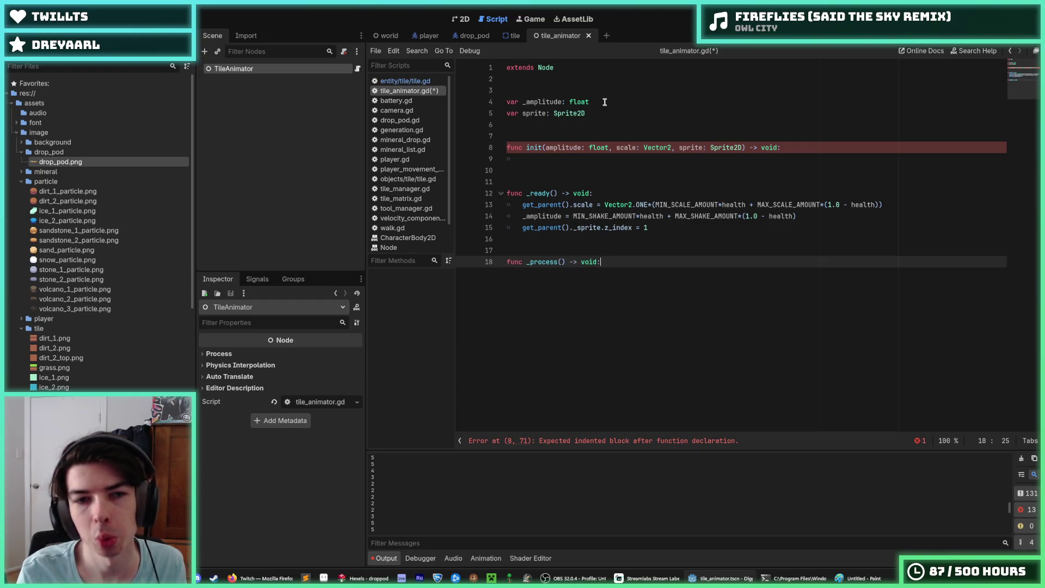
key("ctrl+s")
In tile.gd, check play_animation, then select the RandomNumberGenerator shake code in _process.
left_click(414, 81)
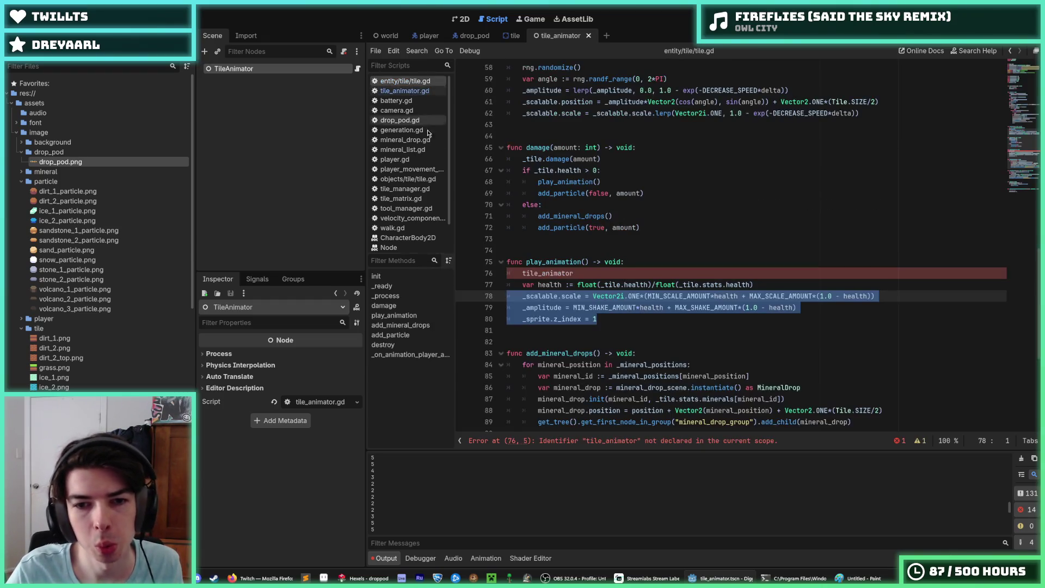
left_click(652, 317)
mouse_move(640, 318)
left_mouse_down()
mouse_move(550, 307)
mouse_move(519, 285)
mouse_move(877, 296)
mouse_move(679, 319)
left_mouse_up()
left_click(519, 285)
left_click(678, 319)
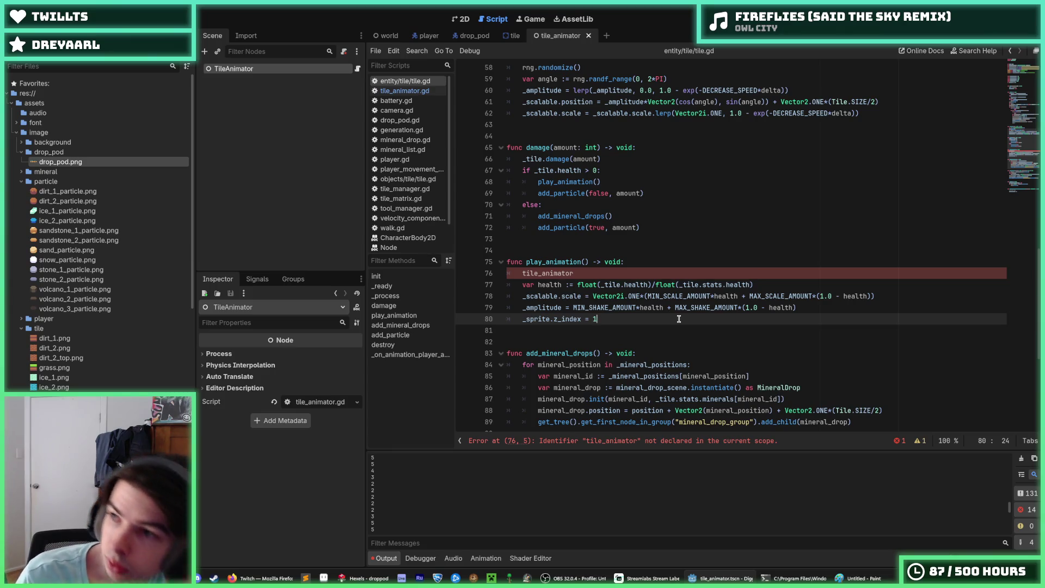
scroll(679, 319, "up", 4)
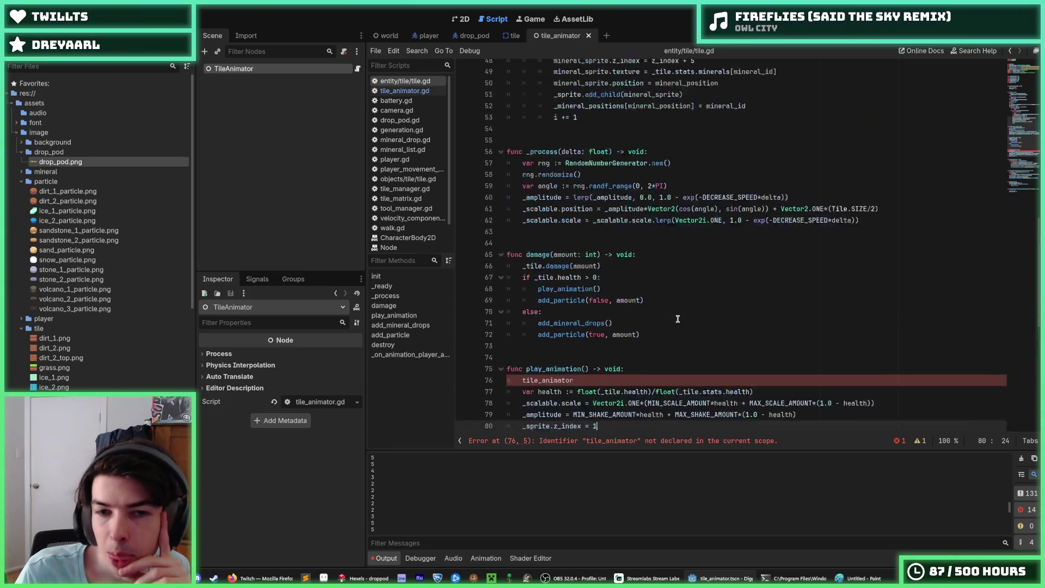
mouse_move(881, 250)
left_mouse_down()
mouse_move(517, 216)
mouse_move(463, 182)
left_mouse_up()
key("ctrl+c")
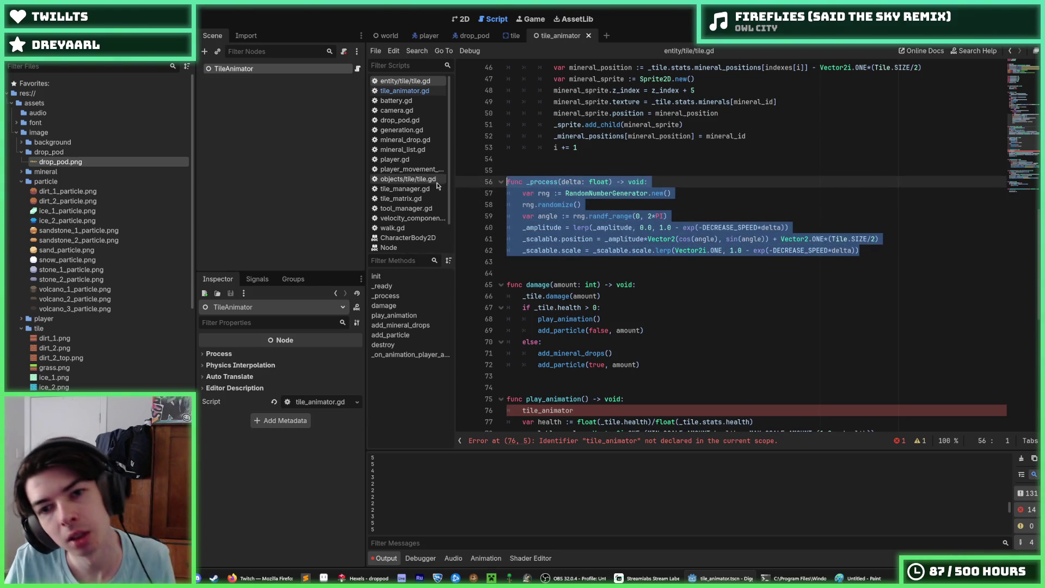
Paste the shake code into tile_animator.gd's _process on line 19 and delete the duplicate header.
left_click(406, 92)
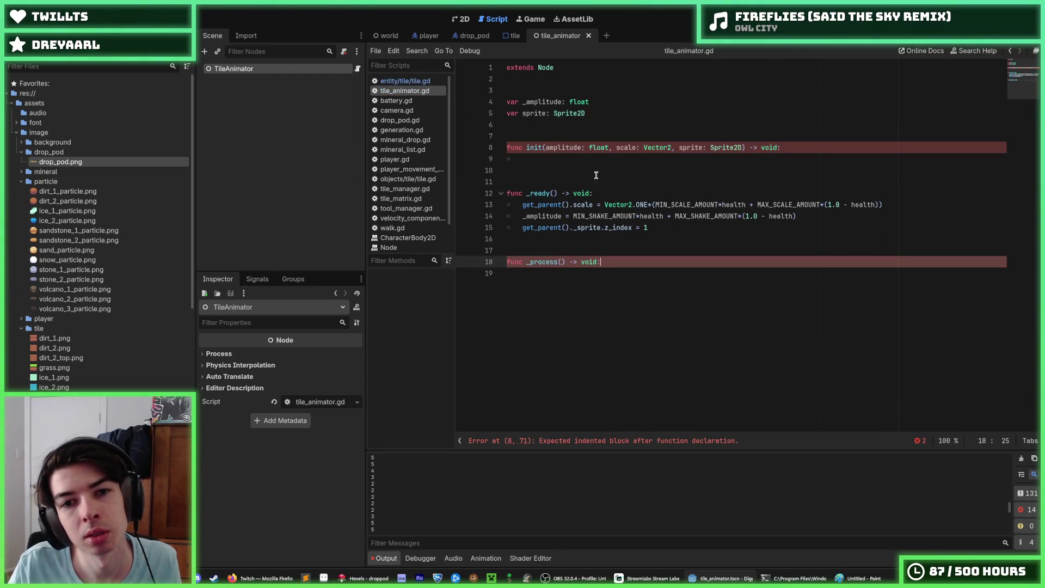
left_click(554, 157)
left_click(628, 275)
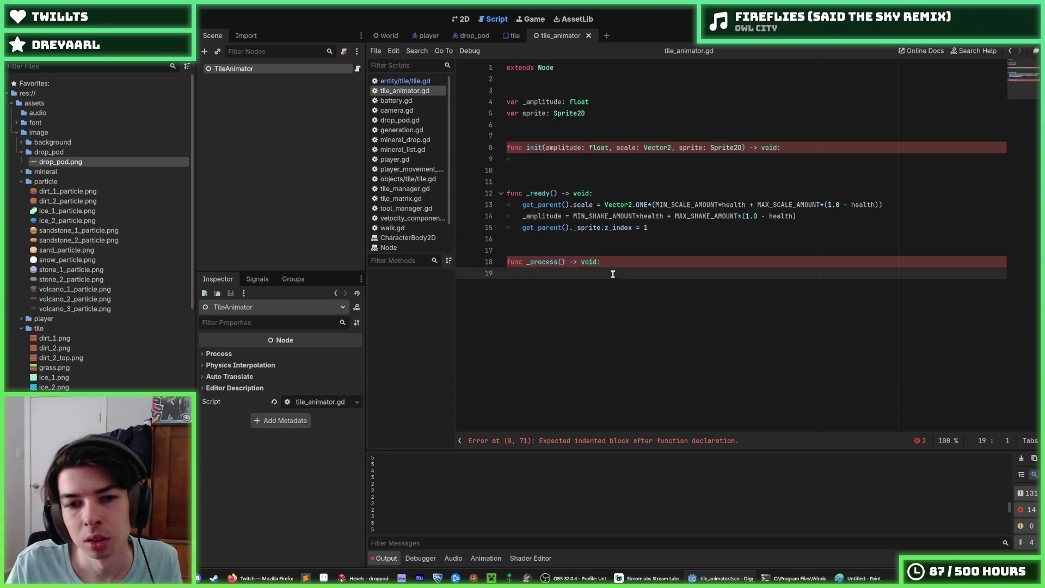
key("ctrl+v")
left_click_drag(665, 274, 667, 264)
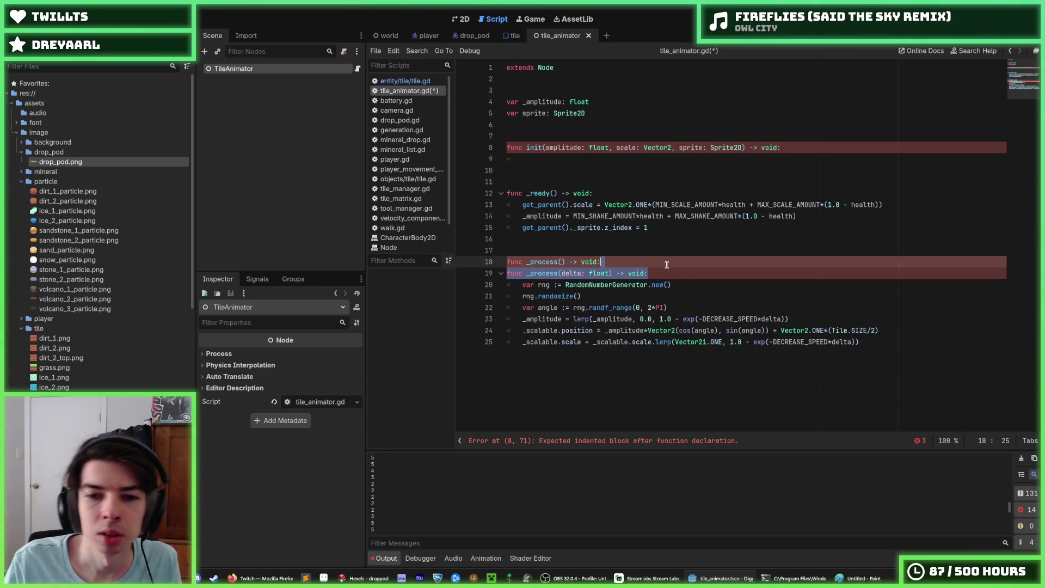
key("BackSpace")
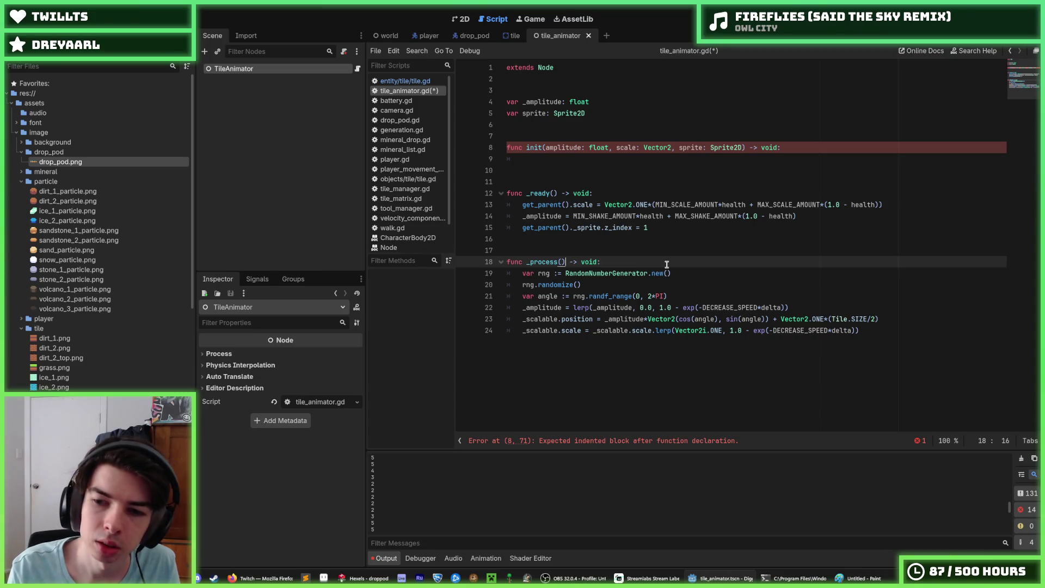
Check the _process declaration's parentheses, then reopen tile.gd to compare the original signature.
key("Left")
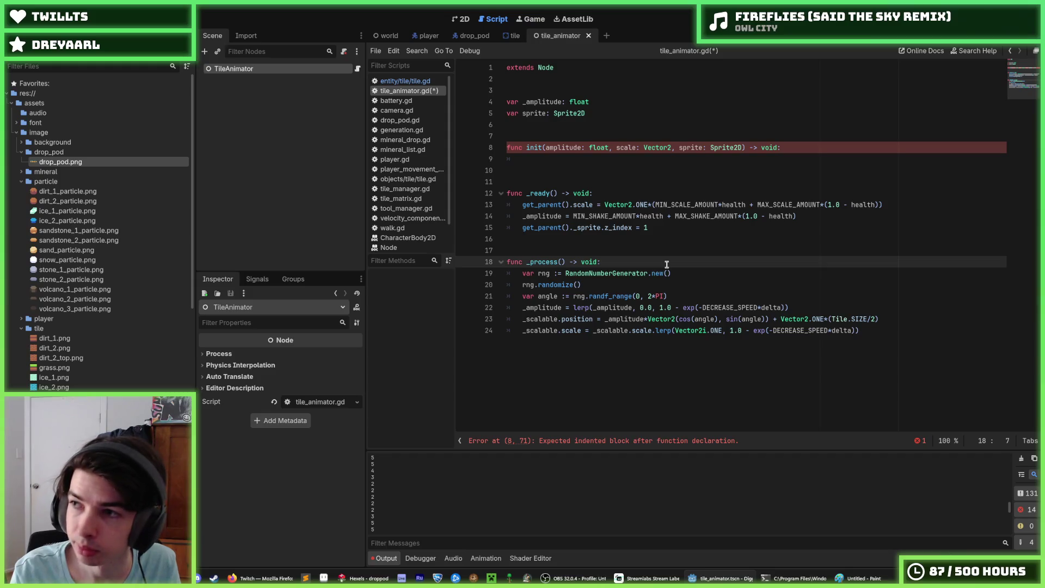
key("Down")
key("Down")
key("Down")
key("Up")
key("Up")
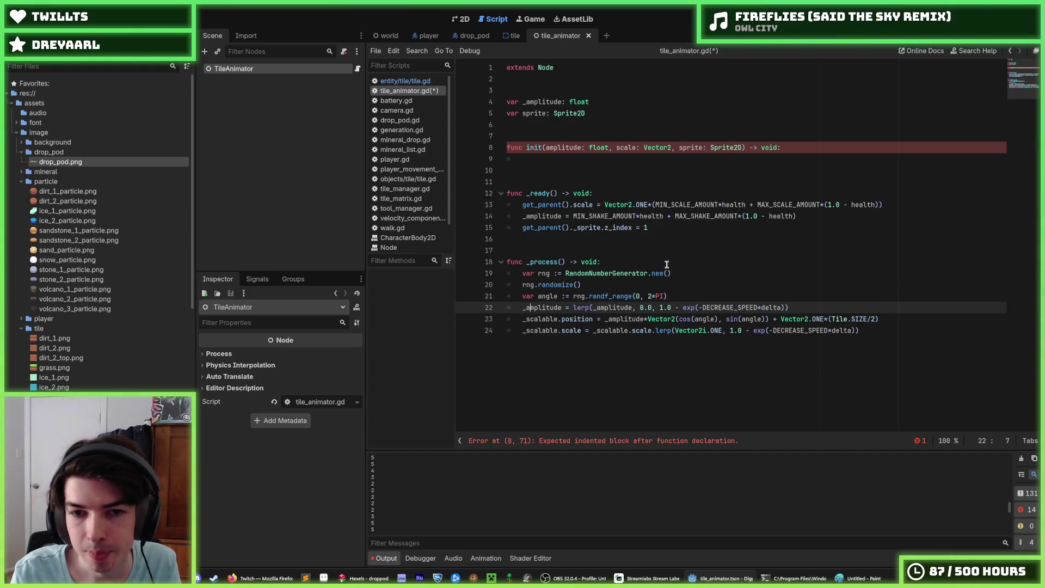
key("Up")
key("Up")
key("Up")
key("Right")
key("Right")
key("Right")
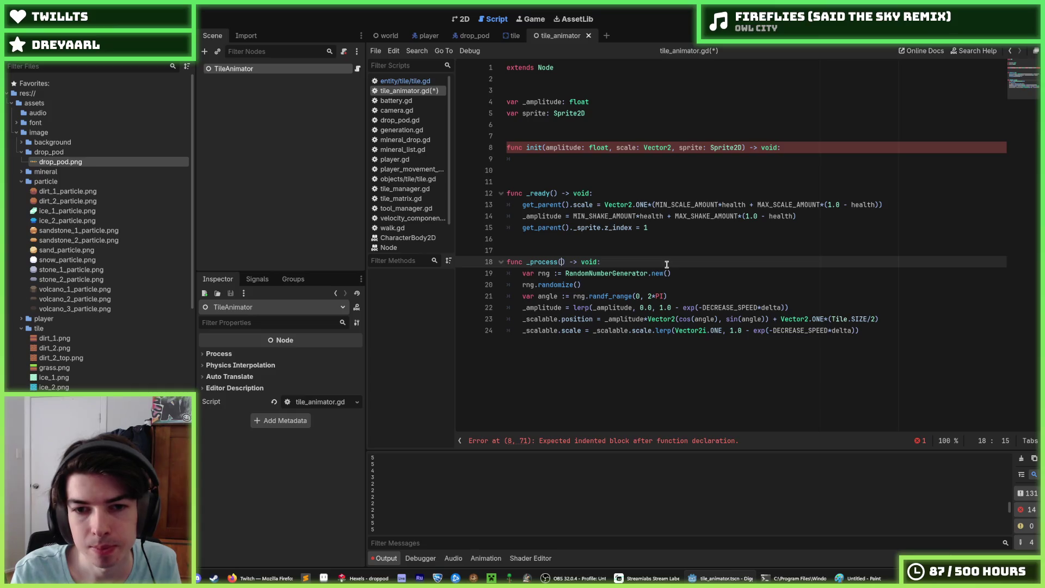
left_click(405, 80)
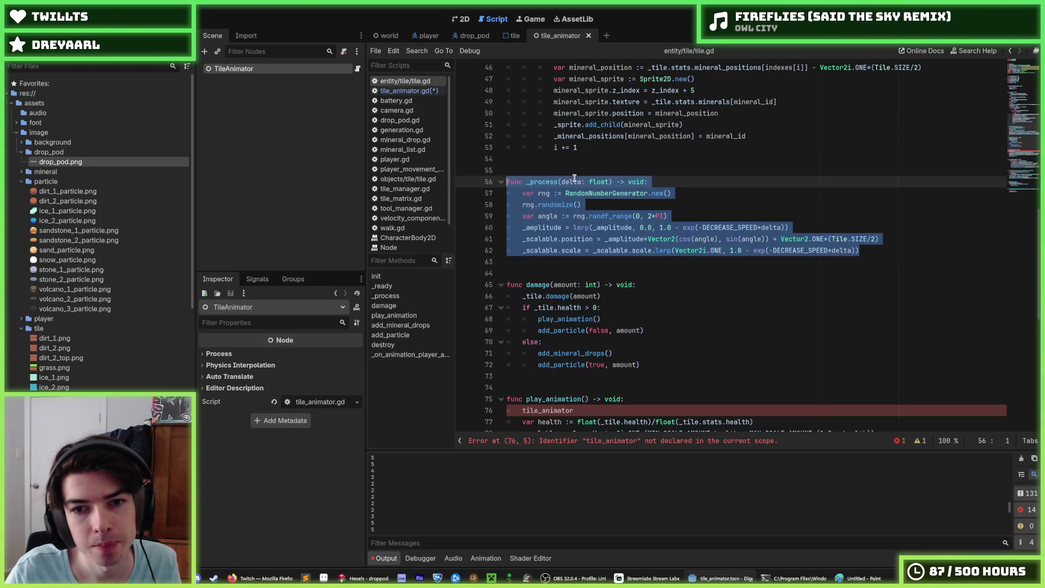
Copy the delta: float parameter from tile.gd into _process() in tile_animator.gd.
left_click(566, 181)
left_click_drag(564, 182, 610, 182)
key("ctrl+c")
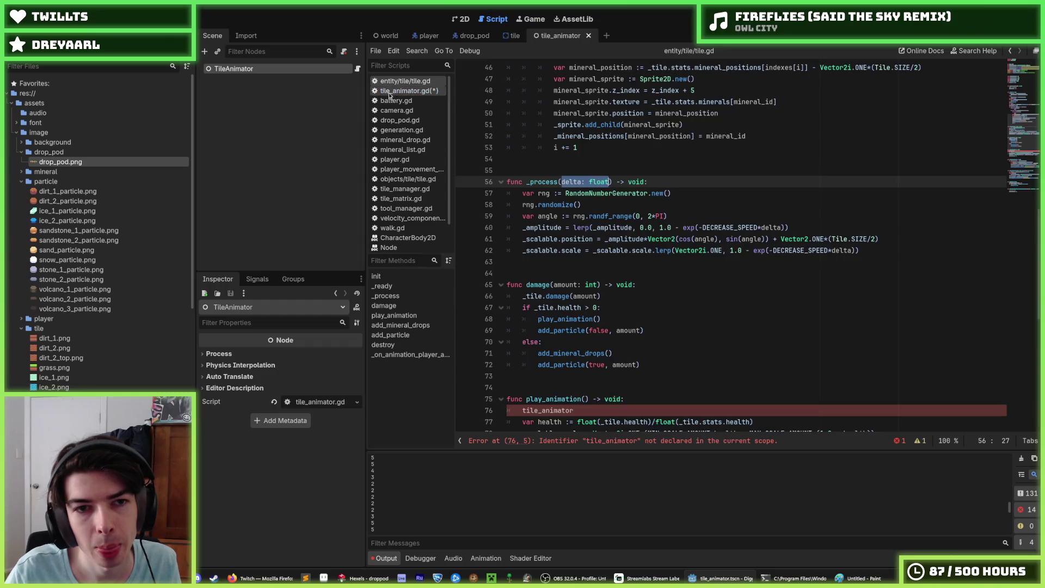
left_click(408, 91)
key("ctrl+v")
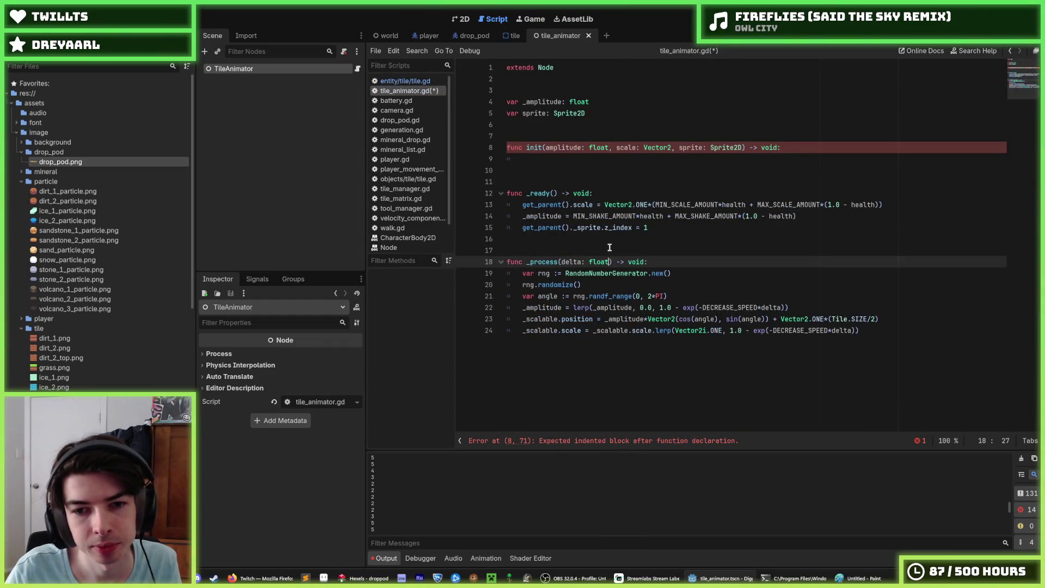
Move the rng := RandomNumberGenerator.new() line to the top as a member variable and save.
left_click(613, 269)
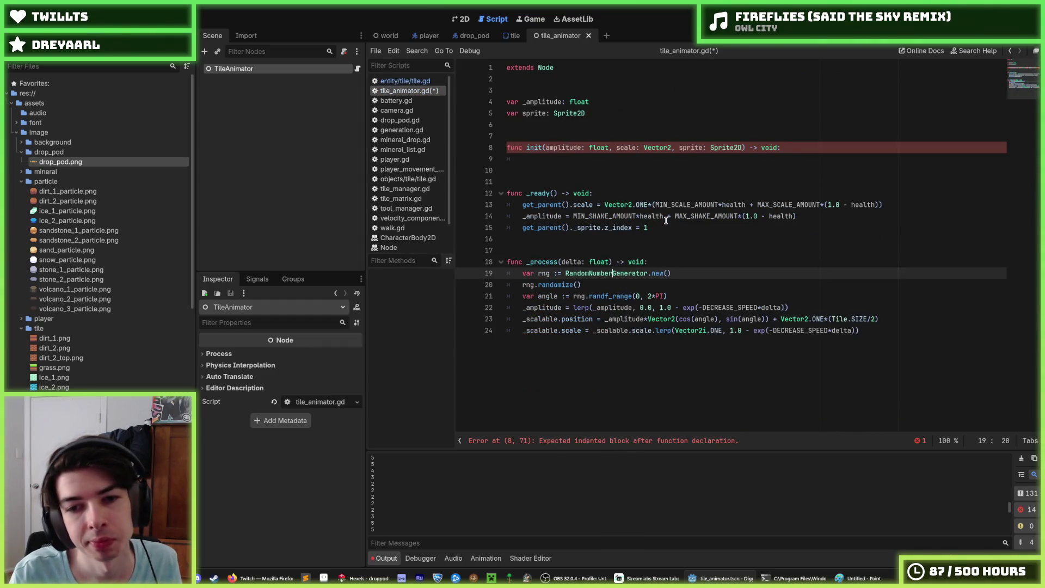
key("alt+Up")
key("alt+Up")
key("alt+Up")
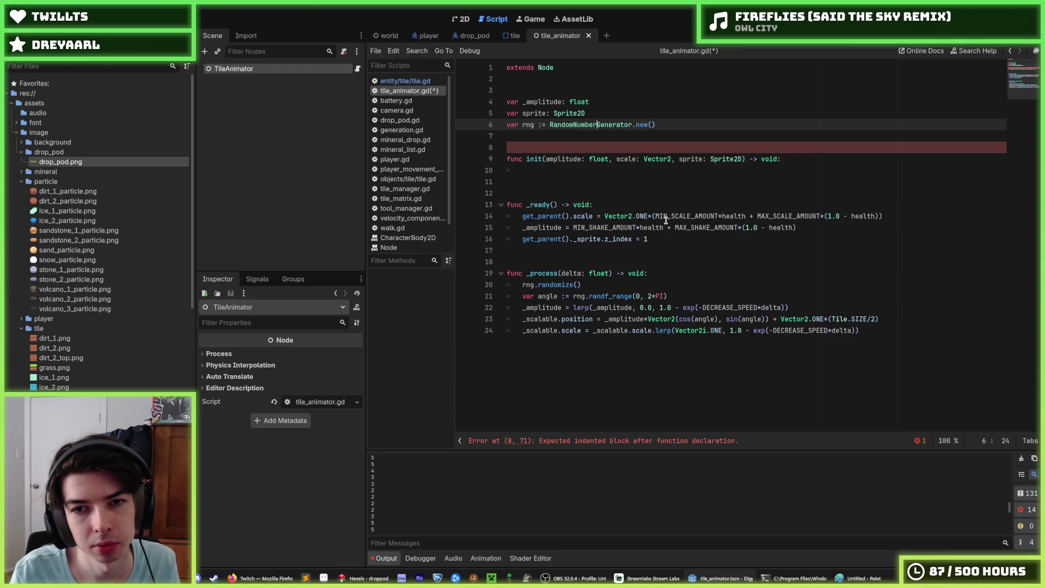
key("Down")
key("Down")
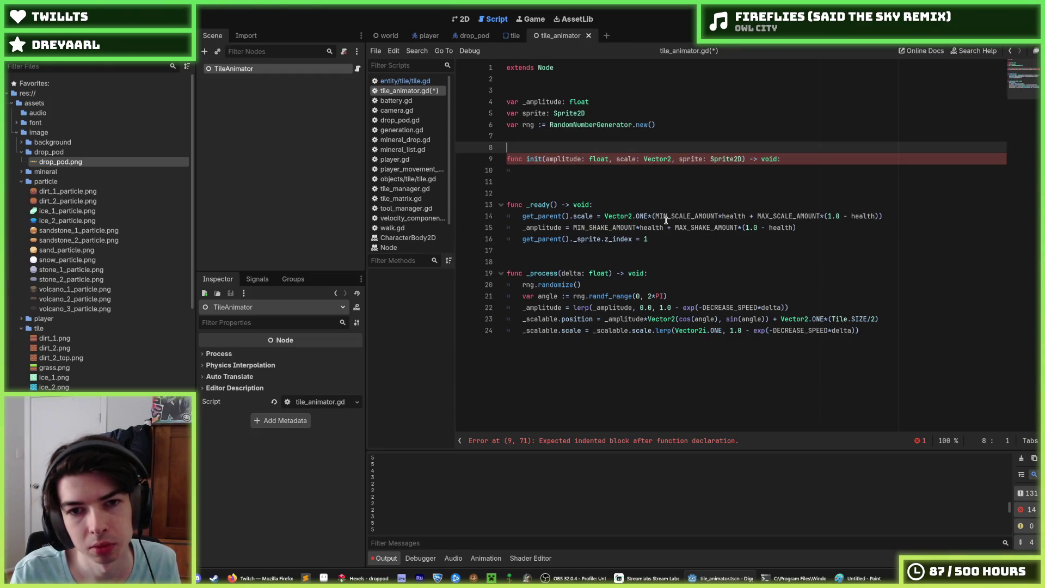
key("ctrl+s")
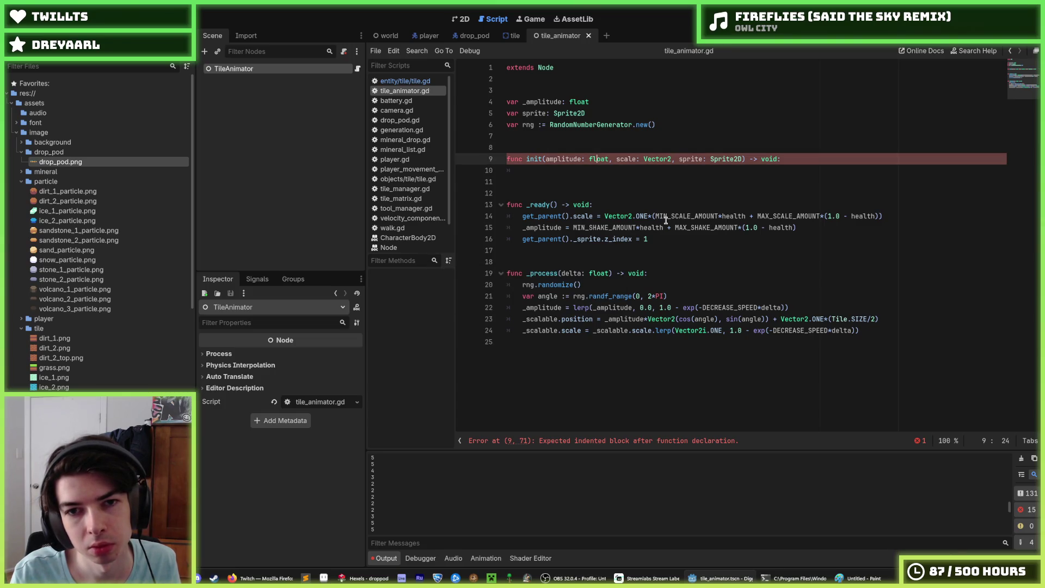
key("Down")
key("Down")
key("Down")
key("Down")
key("Down")
key("End")
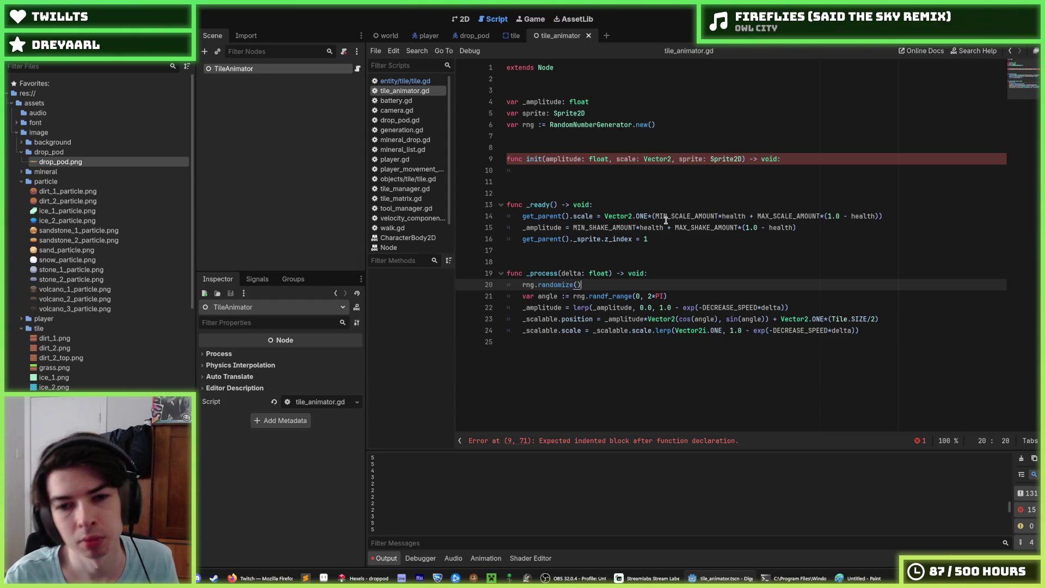
Move rng.randomize() into _ready and change the declaration to var rng: RandomNumberGenerator.
key("alt+Up")
key("alt+Up")
key("alt+Up")
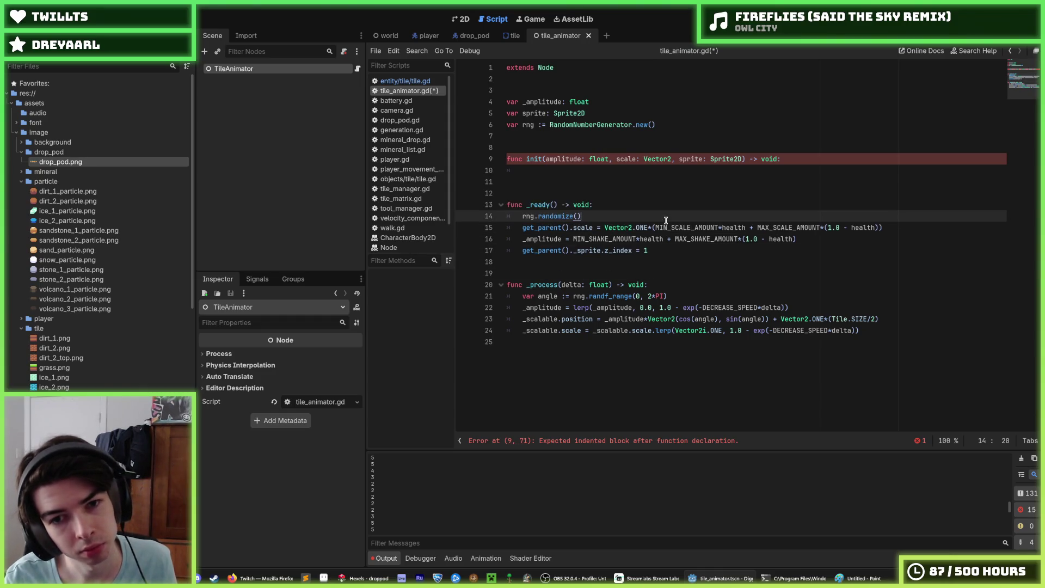
key("ctrl+s")
key("Up")
key("Up")
key("Up")
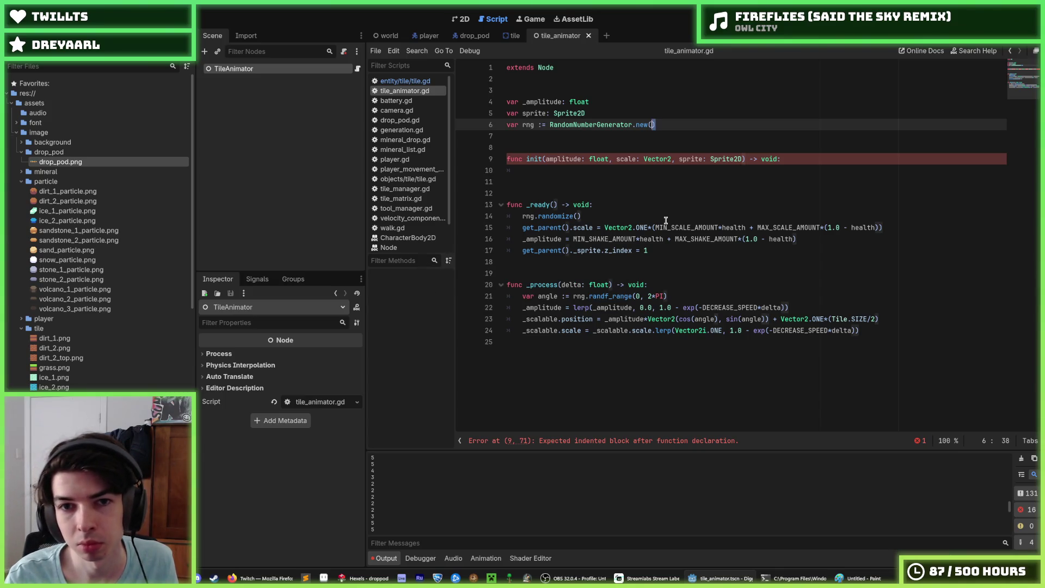
key("shift+Left")
key("shift+Left")
key("shift+Left")
key("BackSpace")
key("BackSpace")
key("BackSpace")
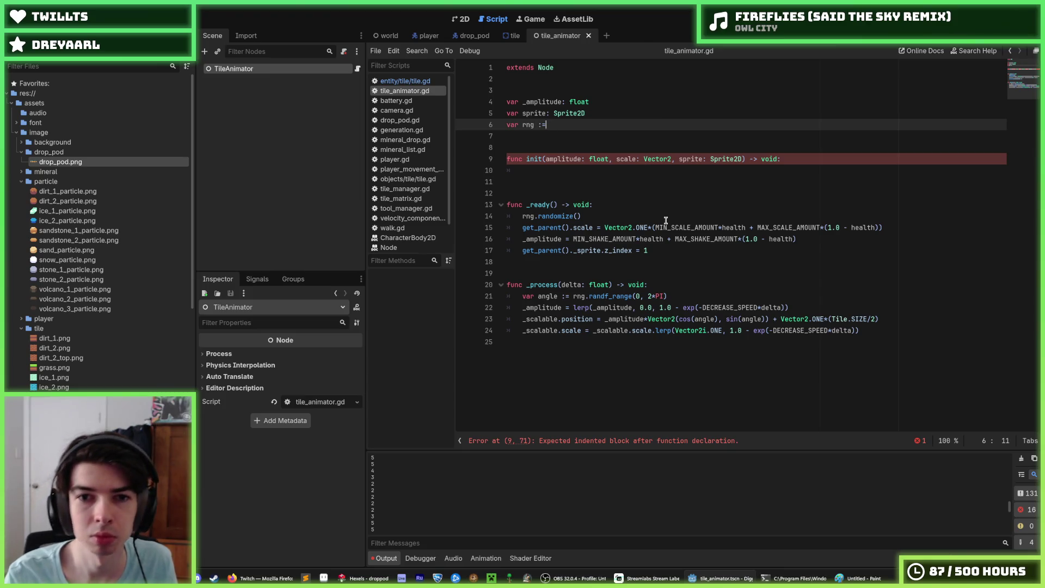
type(": Rng")
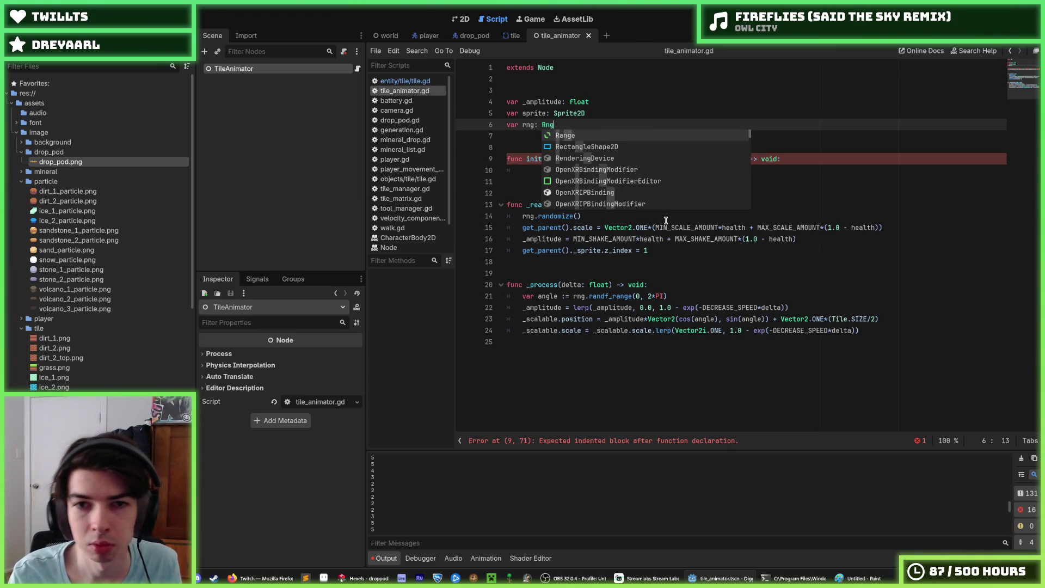
key("BackSpace")
key("BackSpace")
type("an")
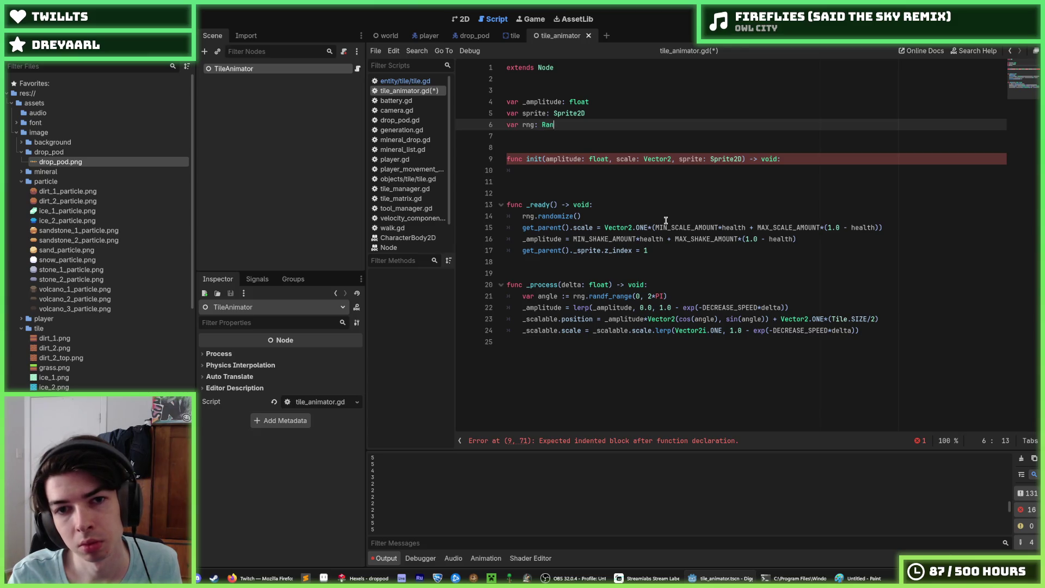
type("domNumberGenerator")
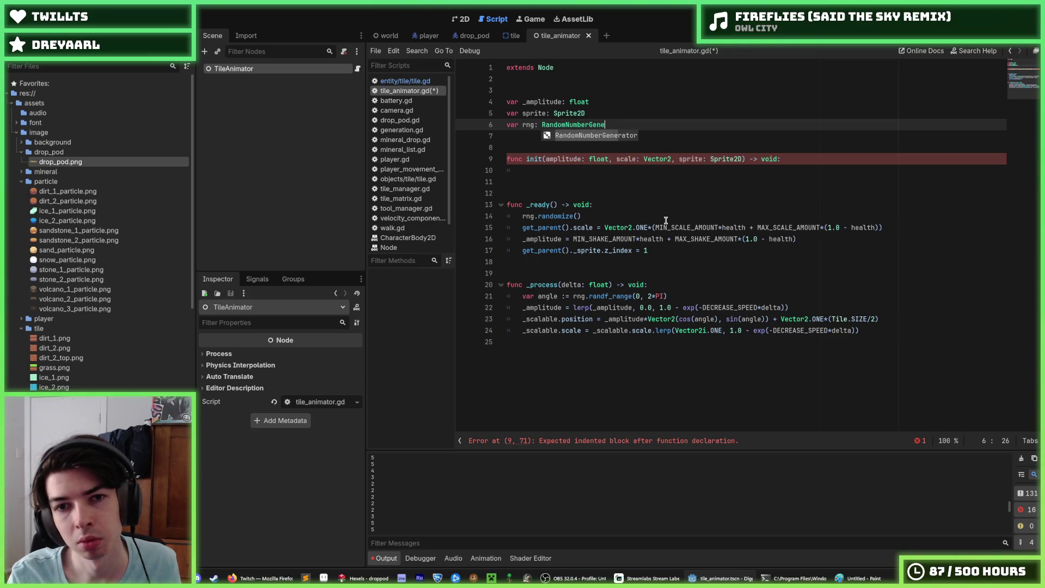
key("Down")
key("Down")
key("Down")
key("Down")
key("Down")
Add rng = RandomNumberGenerator.new() as the first line of _ready, above rng.randomize().
key("End")
key("Return")
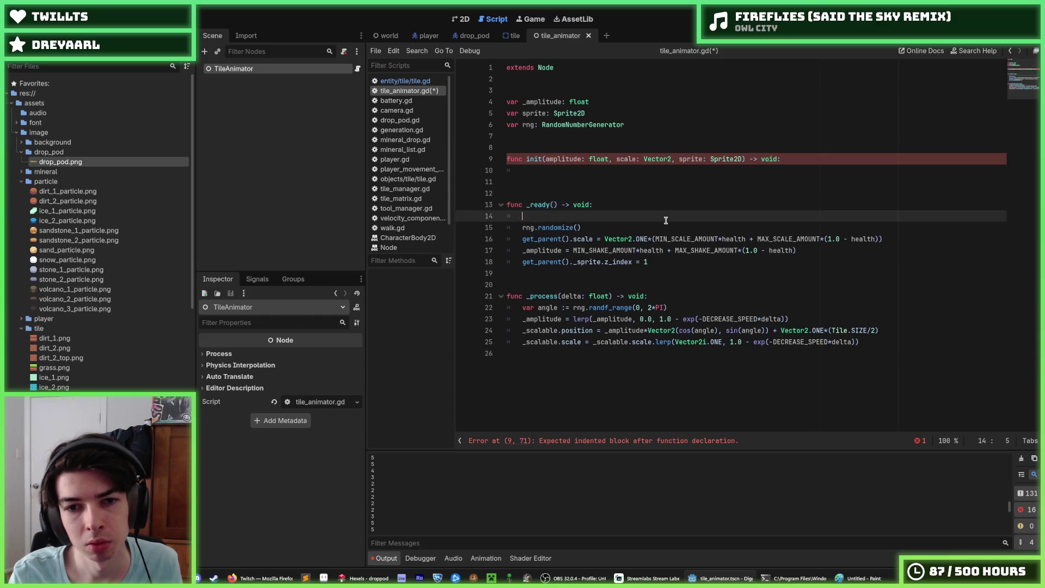
type("RandomNumberGenerator.new()")
key("Home")
type("rng =")
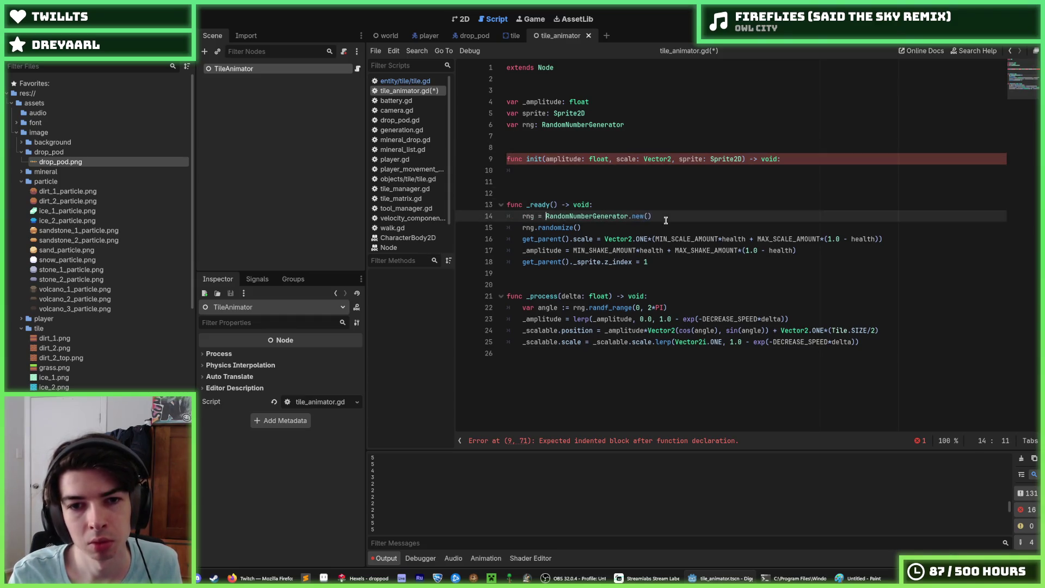
key("Escape")
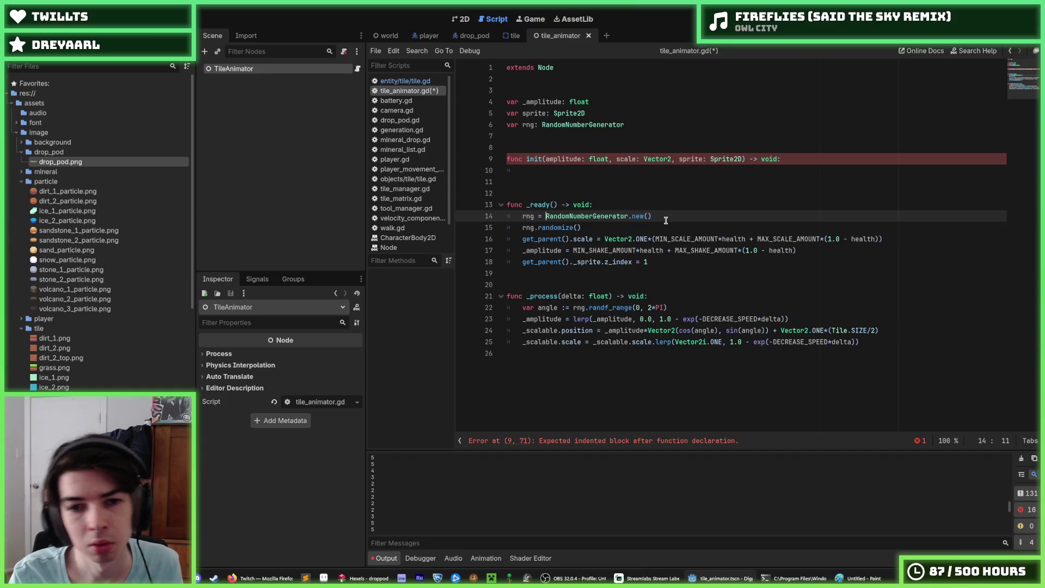
key("Home")
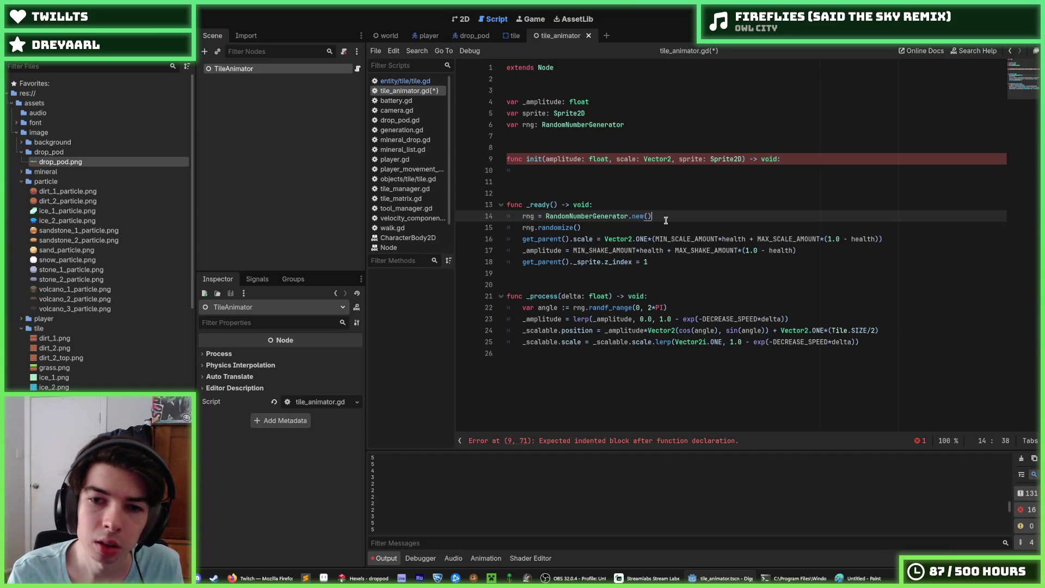
key("Down")
key("Up")
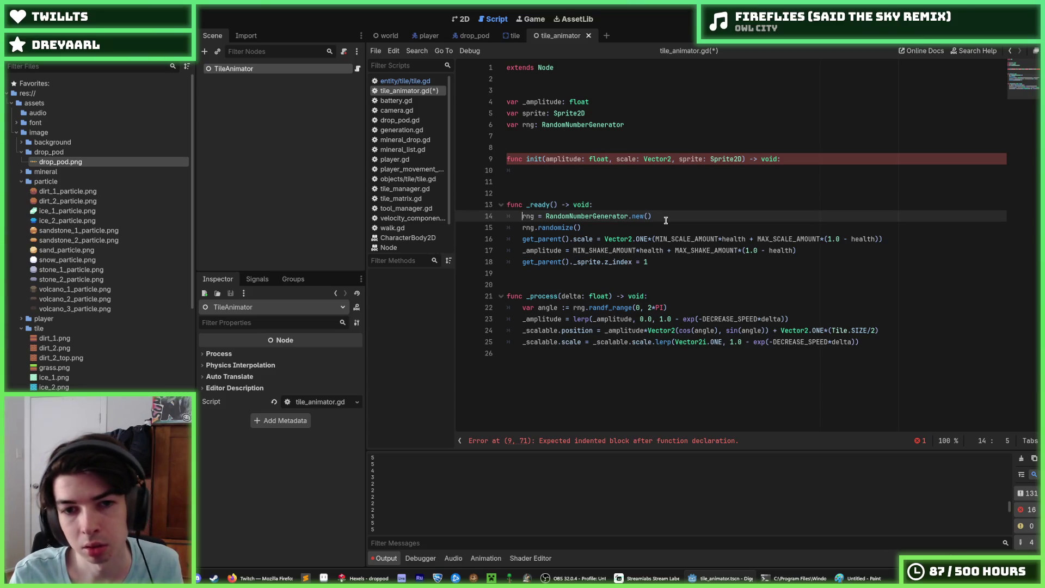
key("Down")
key("Up")
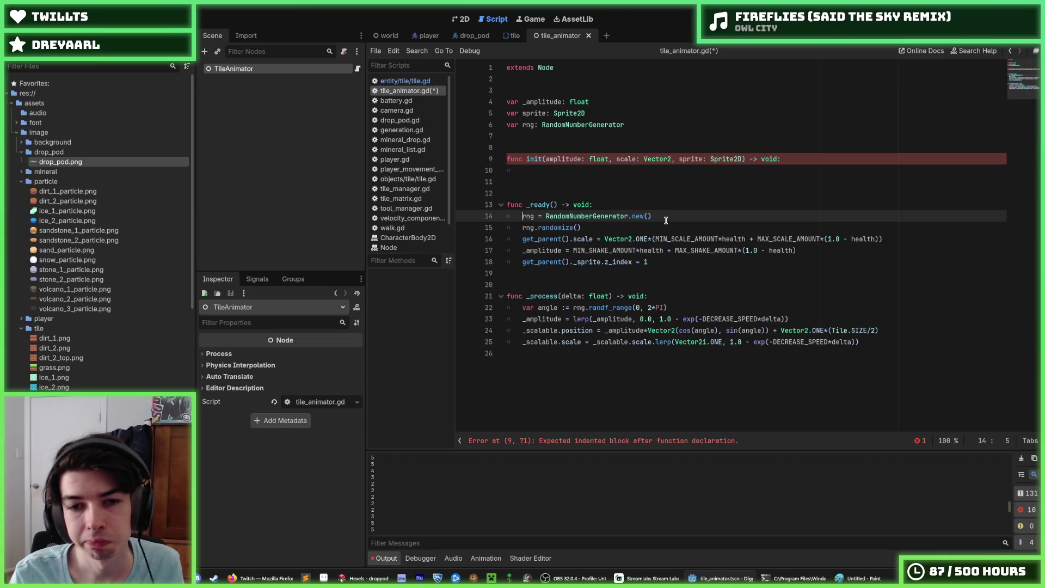
key("Down")
key("Down")
key("Up")
key("Down")
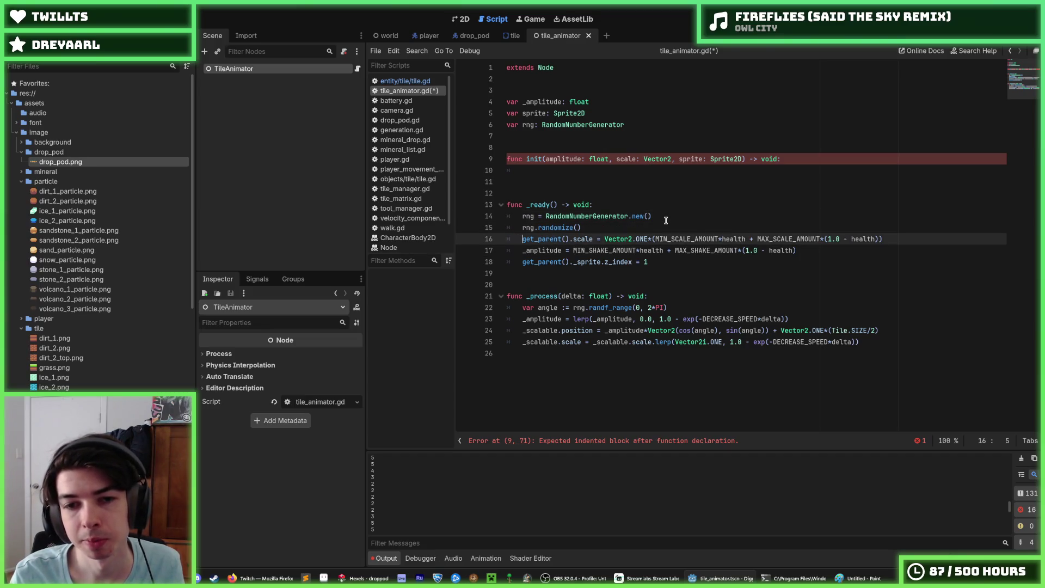
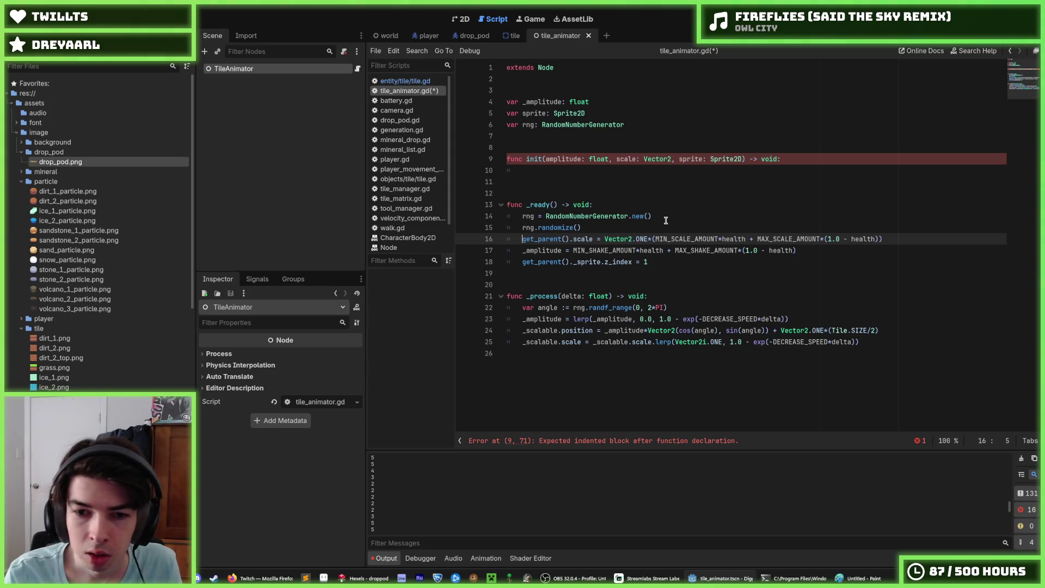
Write get_parent().scale = scale in the init body and duplicate that line.
key("Up")
key("Up")
key("Up")
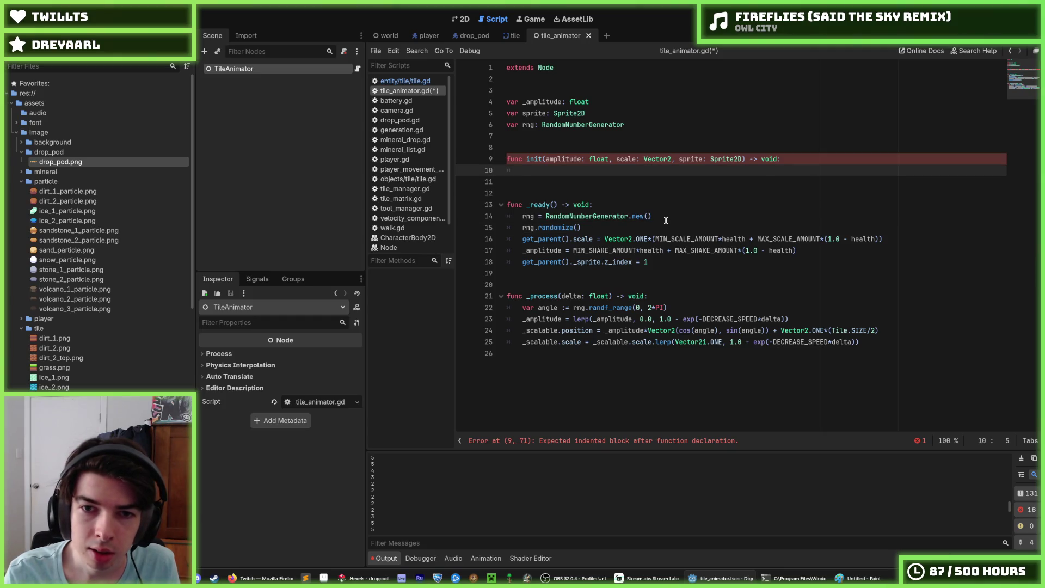
type("g")
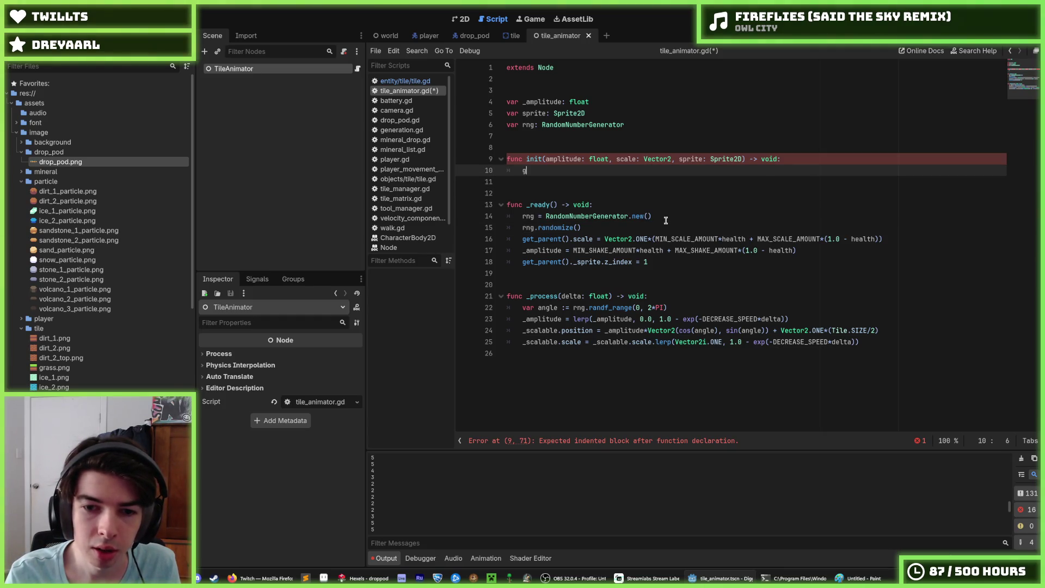
type("et_paren")
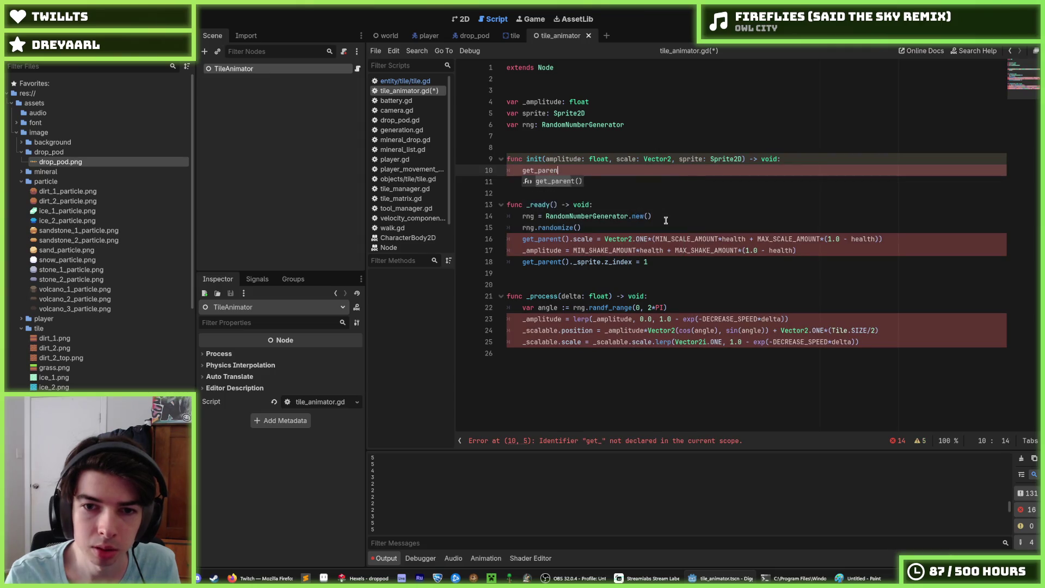
key("Return")
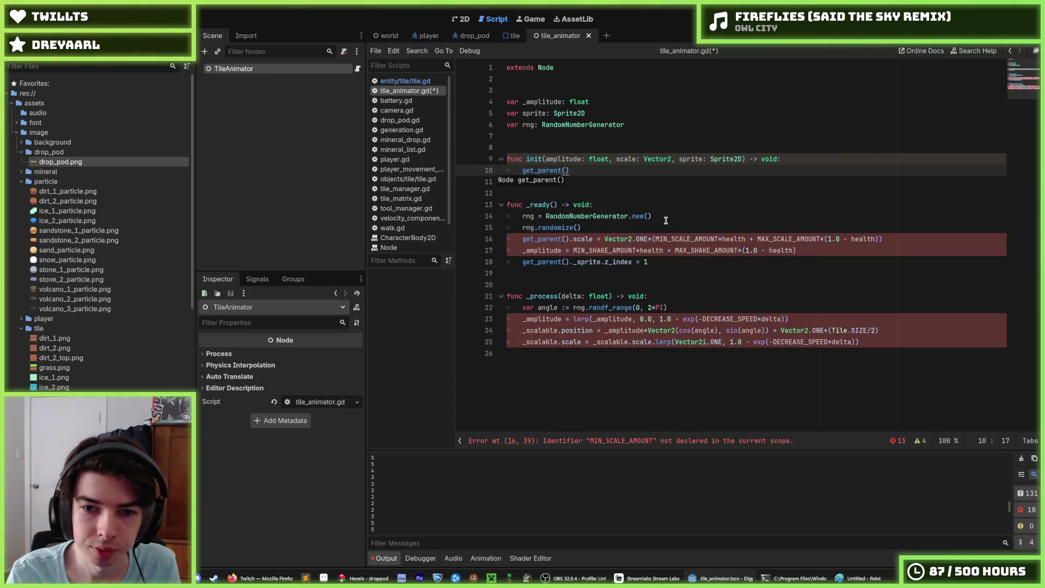
type(".scale ")
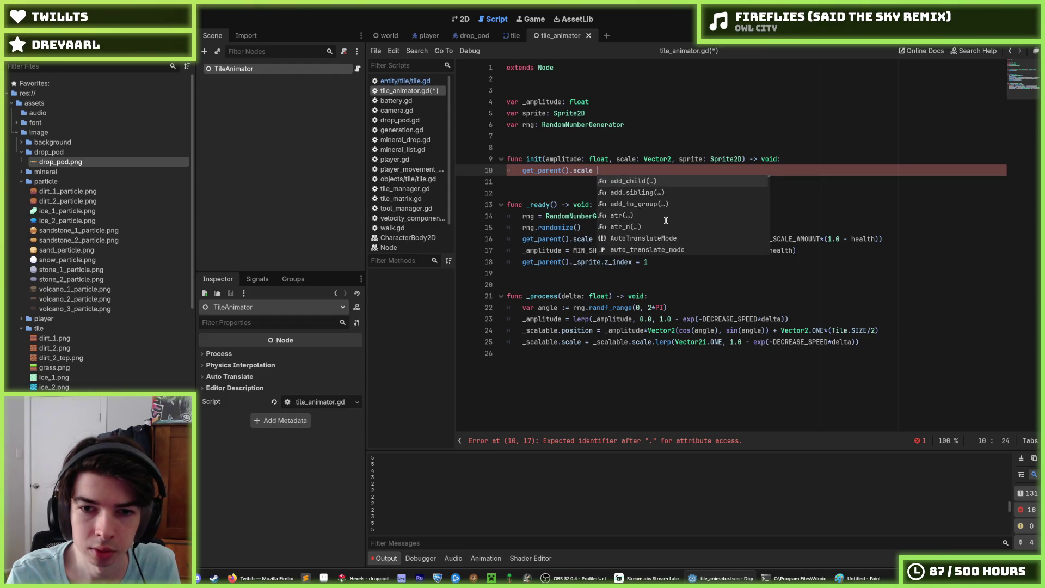
type("= ")
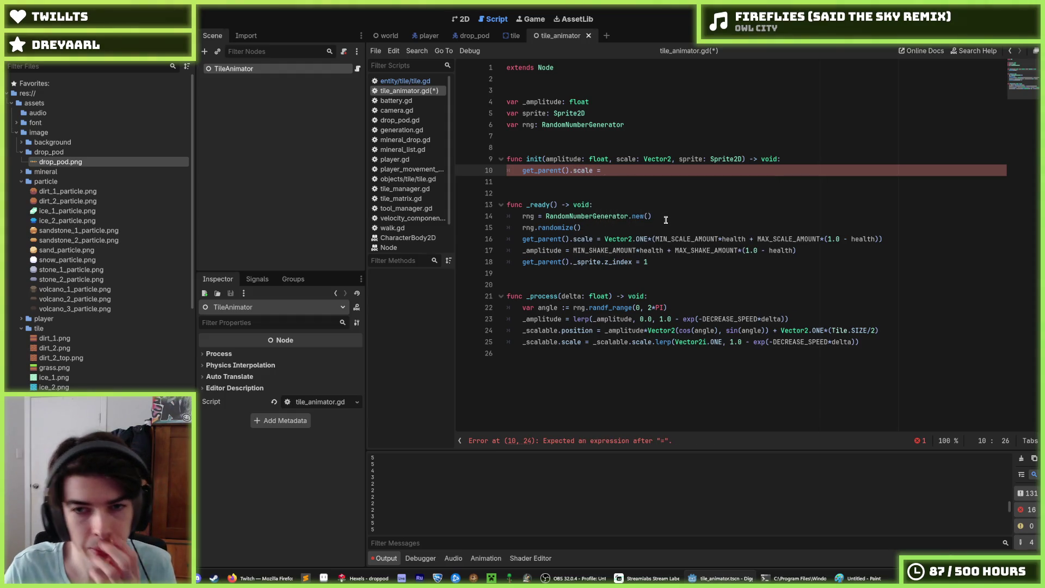
type("scale")
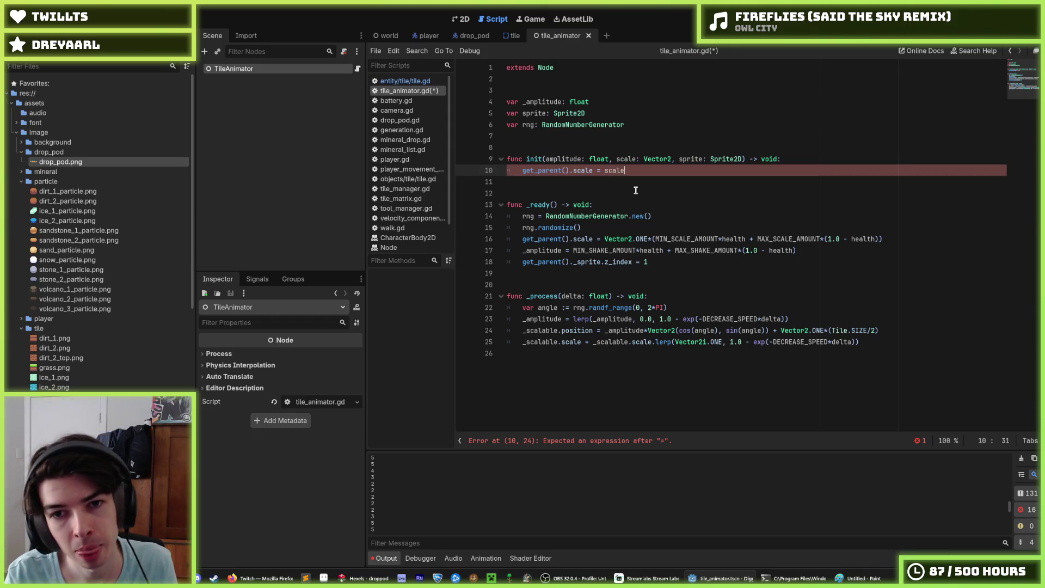
key("ctrl+shift+d")
key("Up")
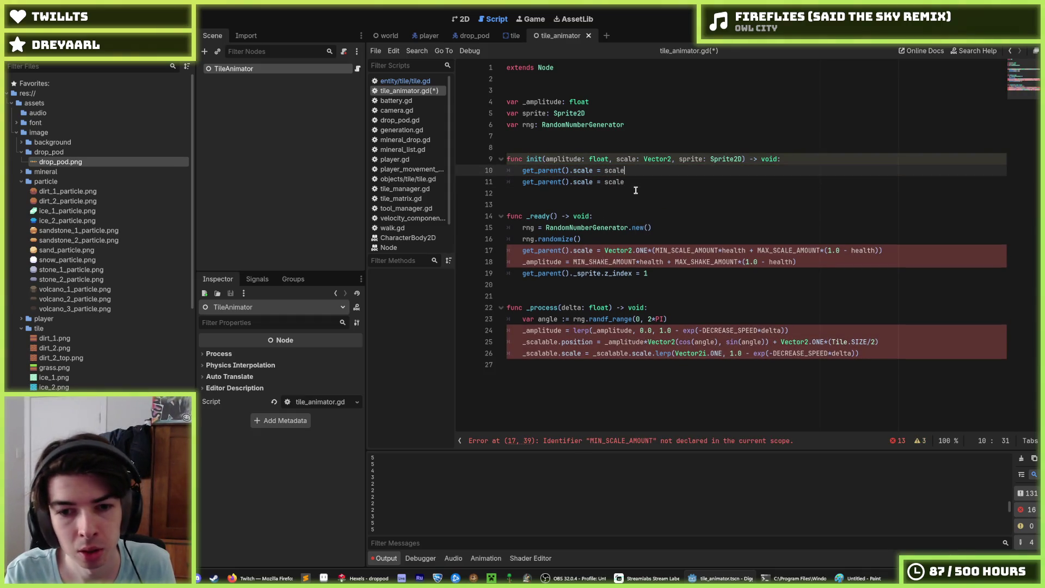
key("Left")
key("Left")
key("Left")
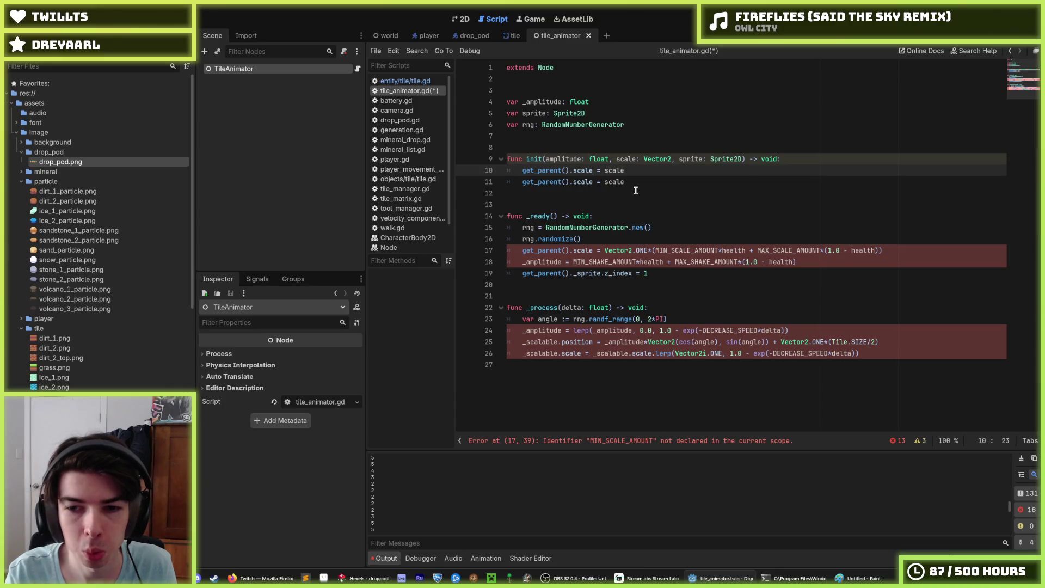
Replace the first init body line with amplitude: float.
left_click_drag(522, 343, 900, 343)
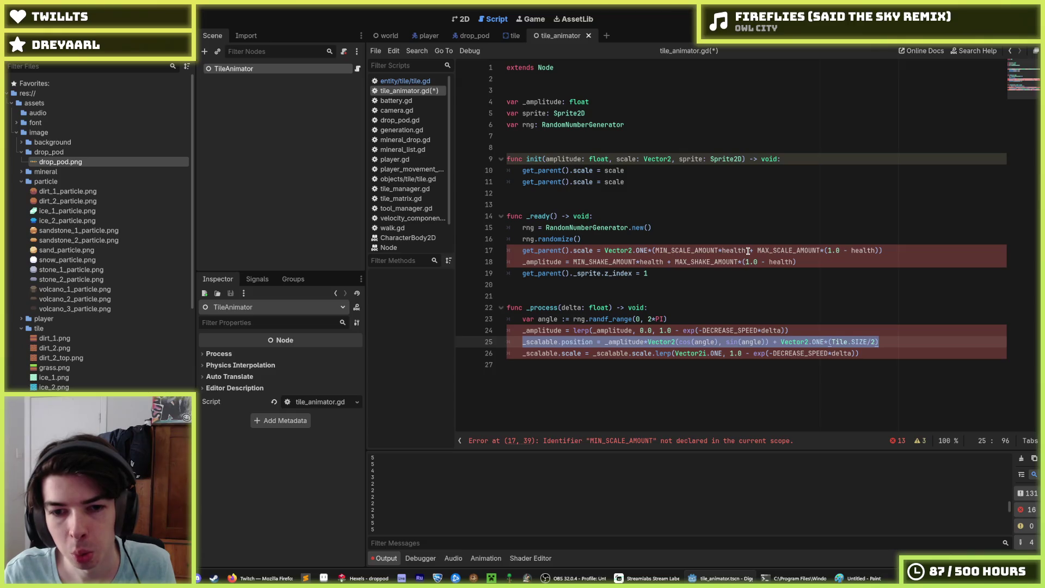
left_click_drag(644, 159, 522, 170)
type("a")
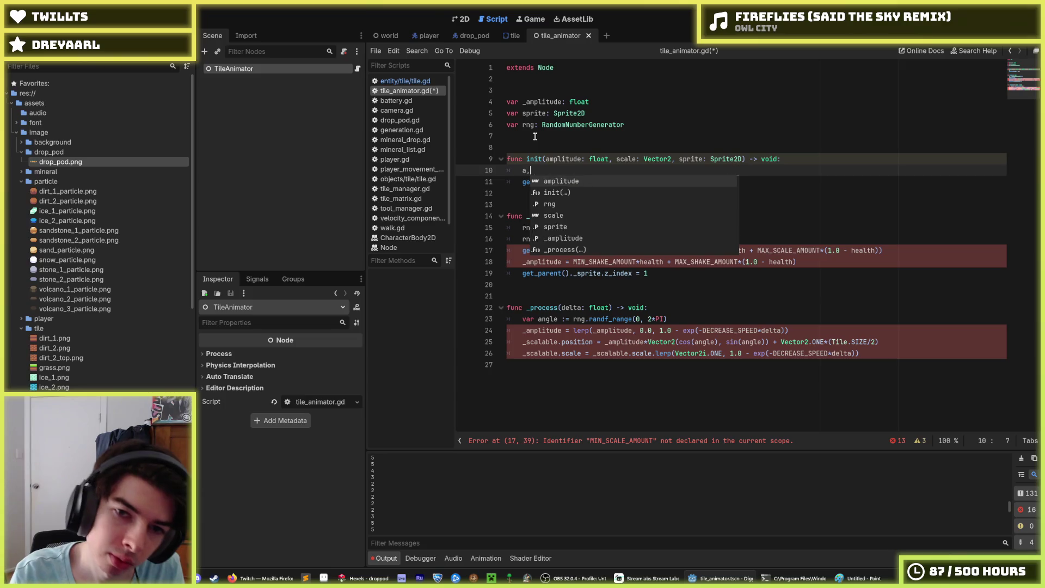
type("mplitude")
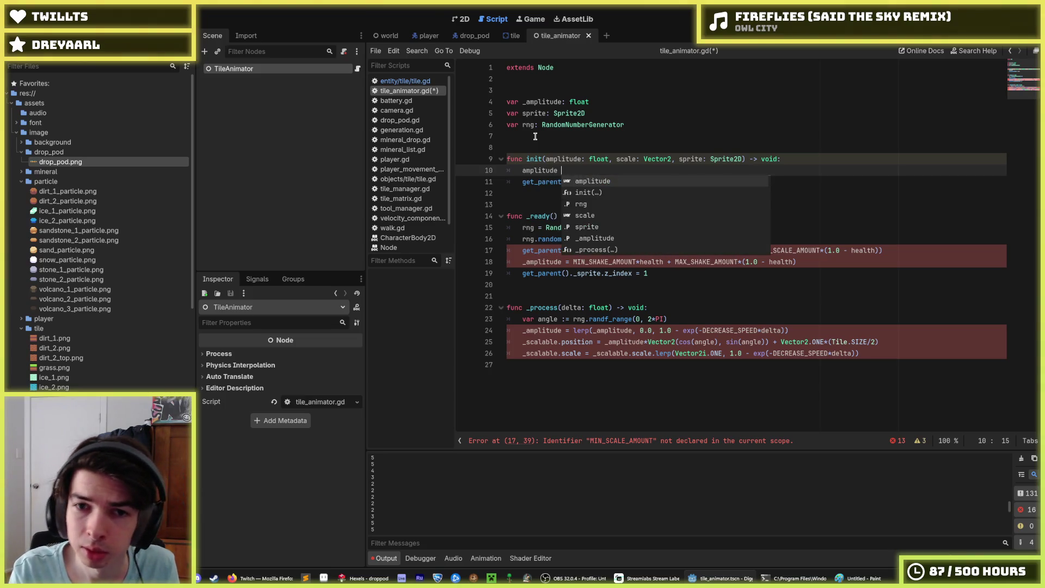
type(": float")
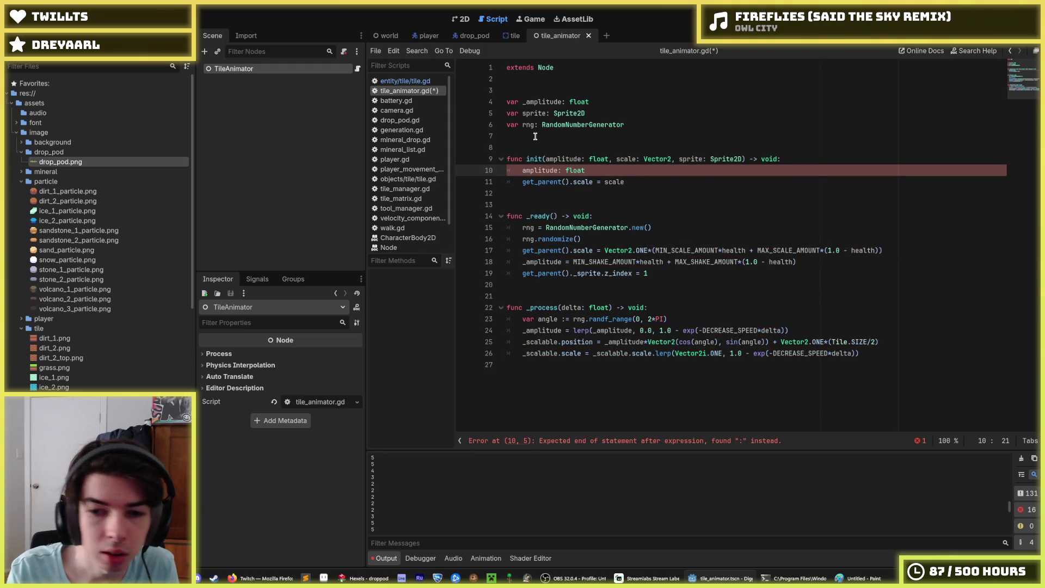
Change init's scale parameter type from Vector2 to float.
key("Up")
key("Up")
key("Up")
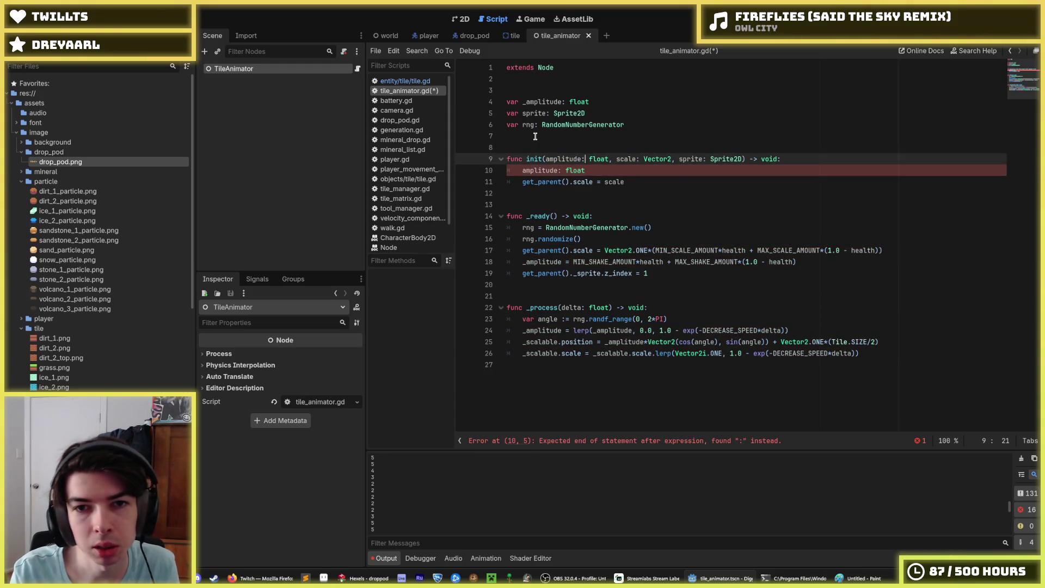
key("Down")
key("Down")
key("Down")
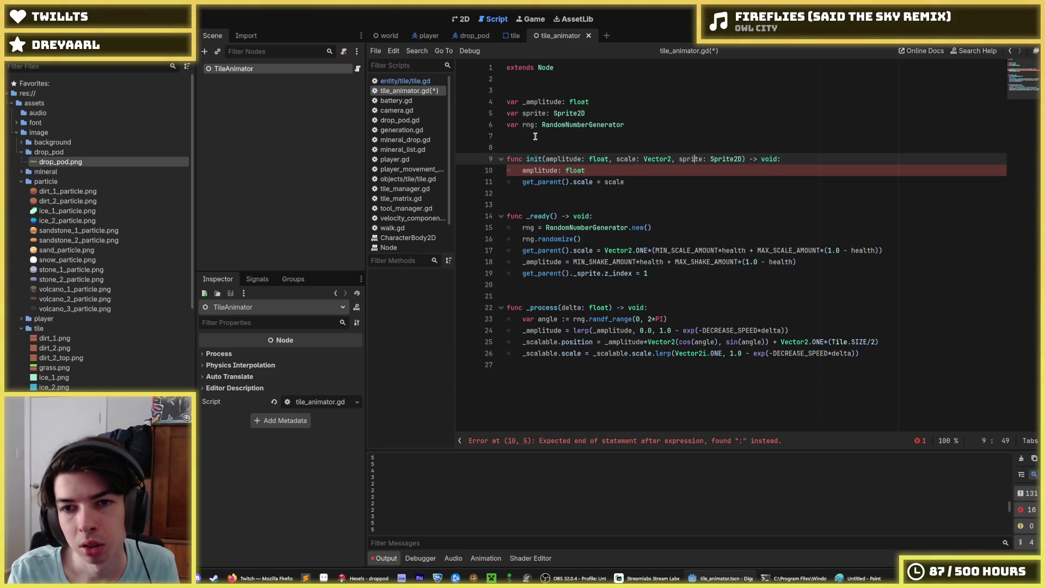
key("BackSpace")
key("BackSpace")
key("BackSpace")
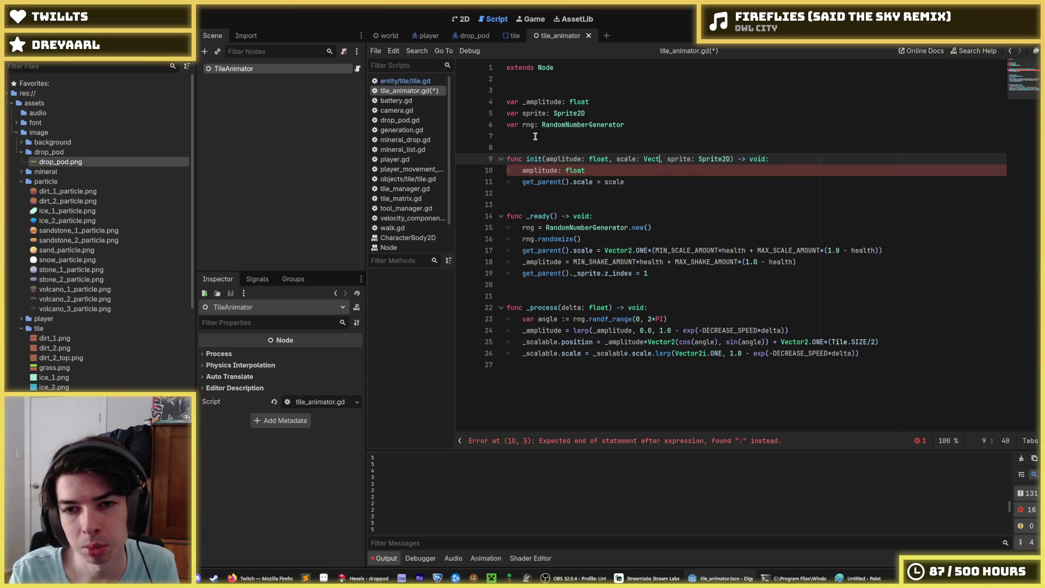
type("float")
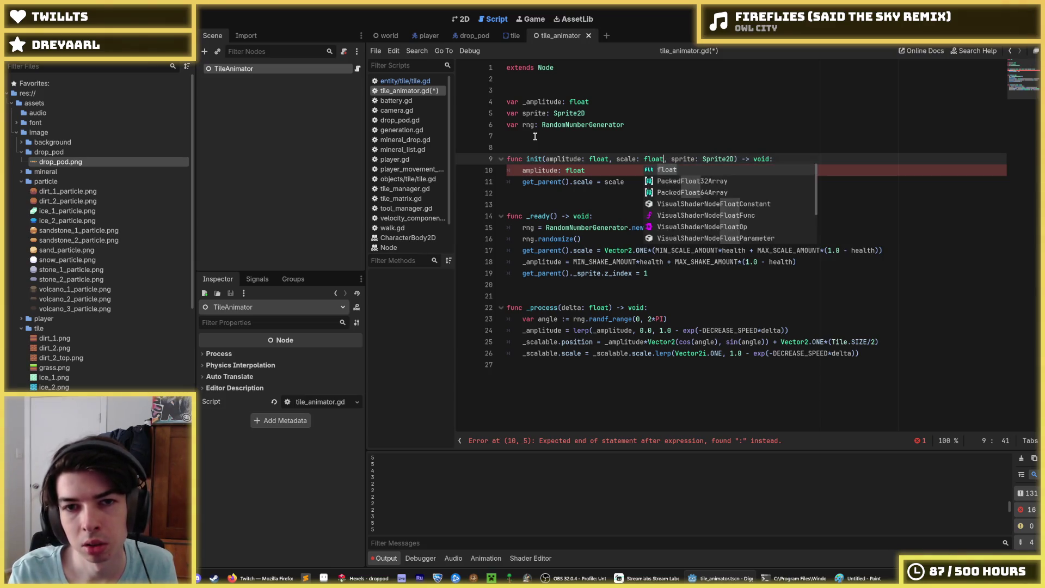
key("Up")
key("Up")
key("Up")
key("Up")
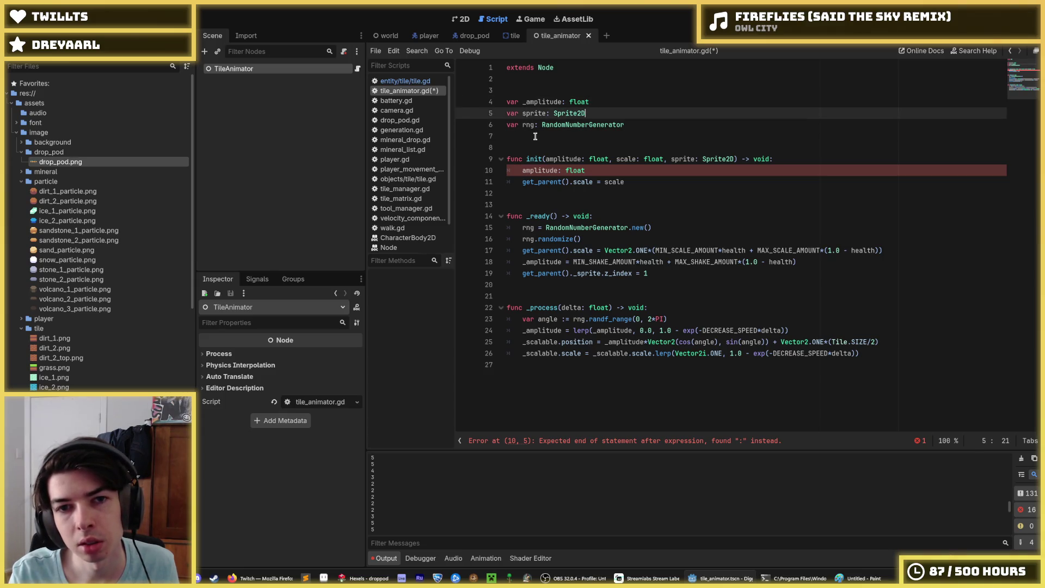
Declare a _scale variable by duplicating the _amplitude declaration.
key("ctrl+shift+d")
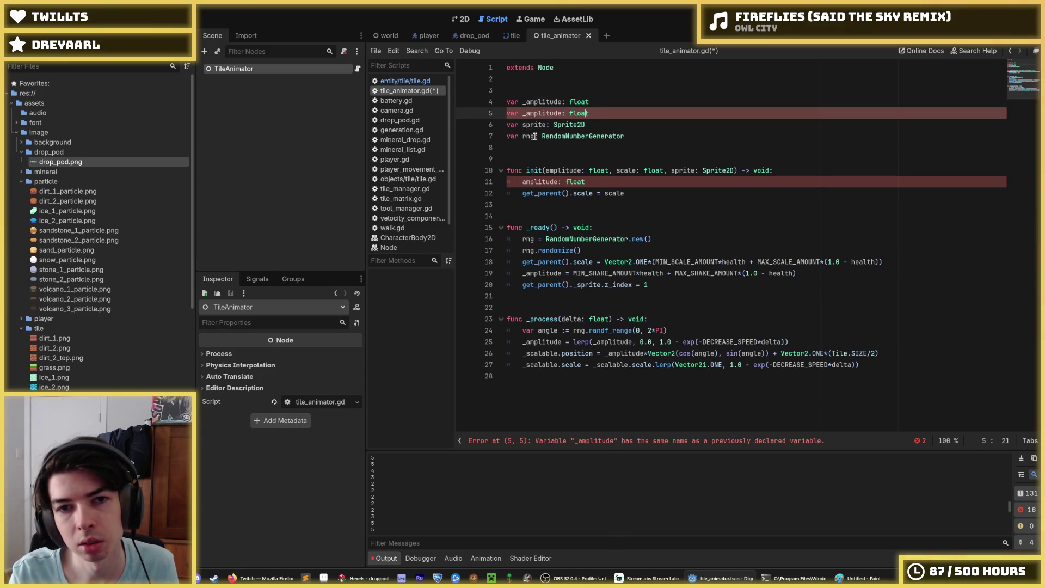
key("ctrl+Left")
key("ctrl+Left")
key("ctrl+BackSpace")
type("_scal")
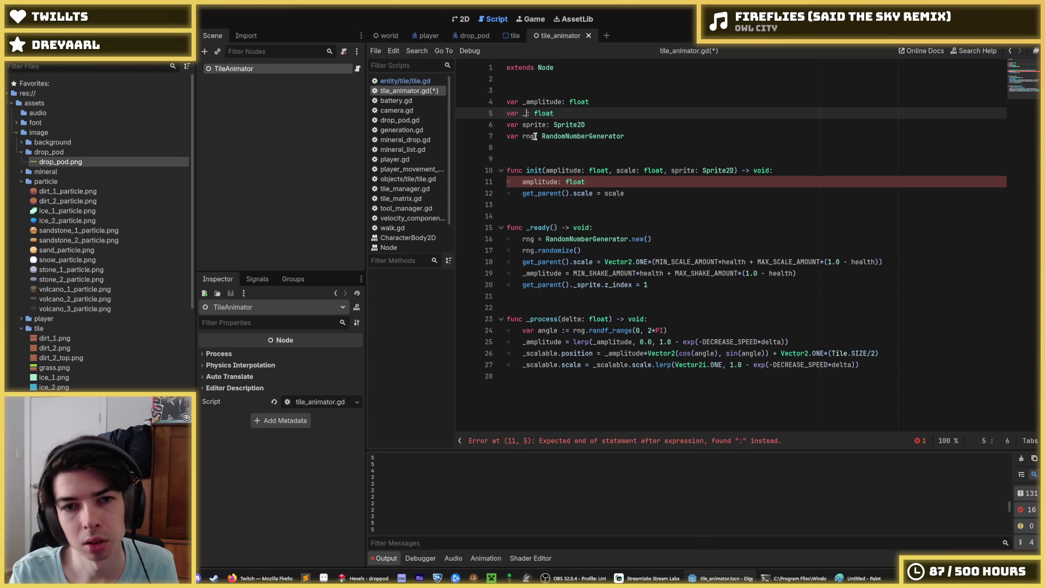
type("e")
Make init assign _amplitude = amplitude and _scale = scale, removing the old parent-scale line.
key("Down")
key("Down")
key("Down")
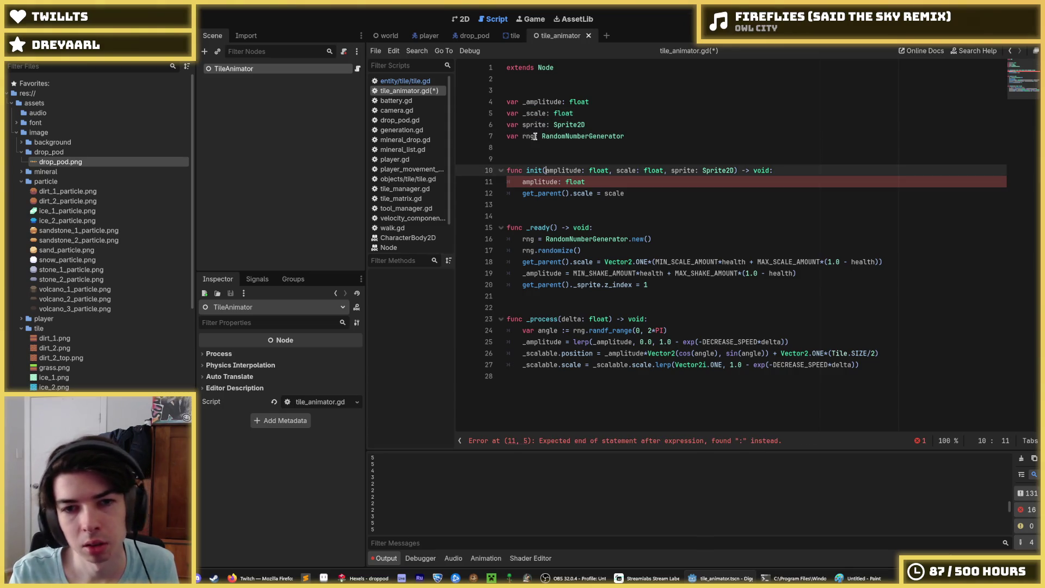
type("_")
key("End")
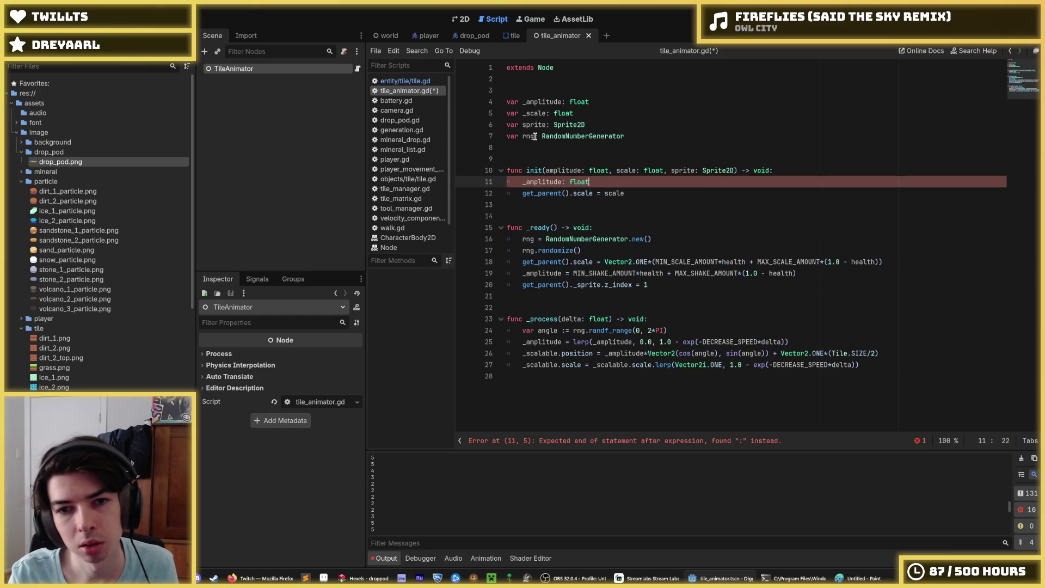
key("BackSpace")
key("BackSpace")
key("BackSpace")
type("amplitude")
type("_")
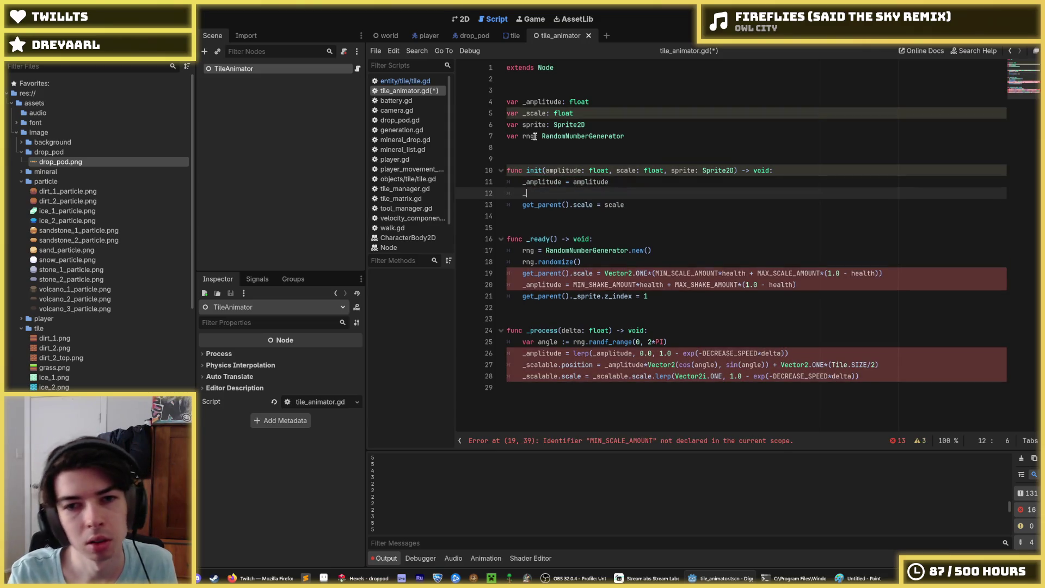
type("scale = scale")
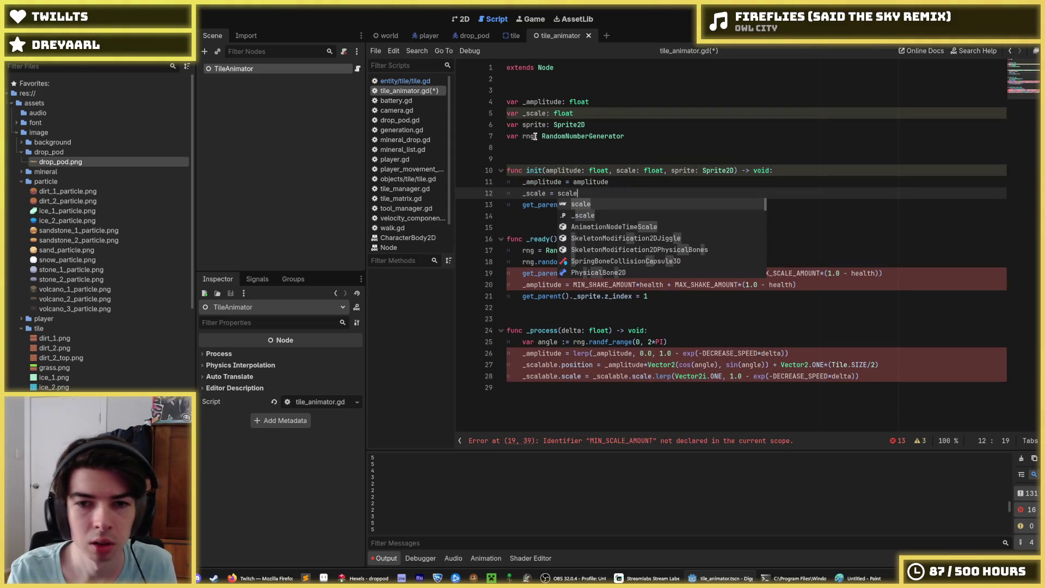
key("Escape")
key("Down")
key("Home")
key("shift+Down")
key("Delete")
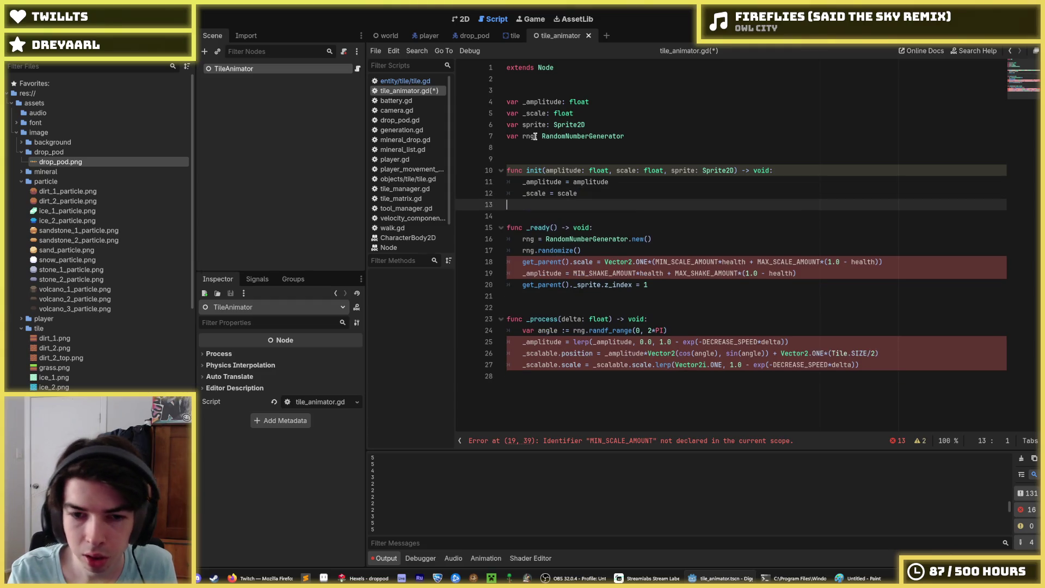
Delete the two health-based scale and amplitude lines from _ready.
key("Down")
key("Down")
key("Down")
key("Right")
key("Right")
key("Right")
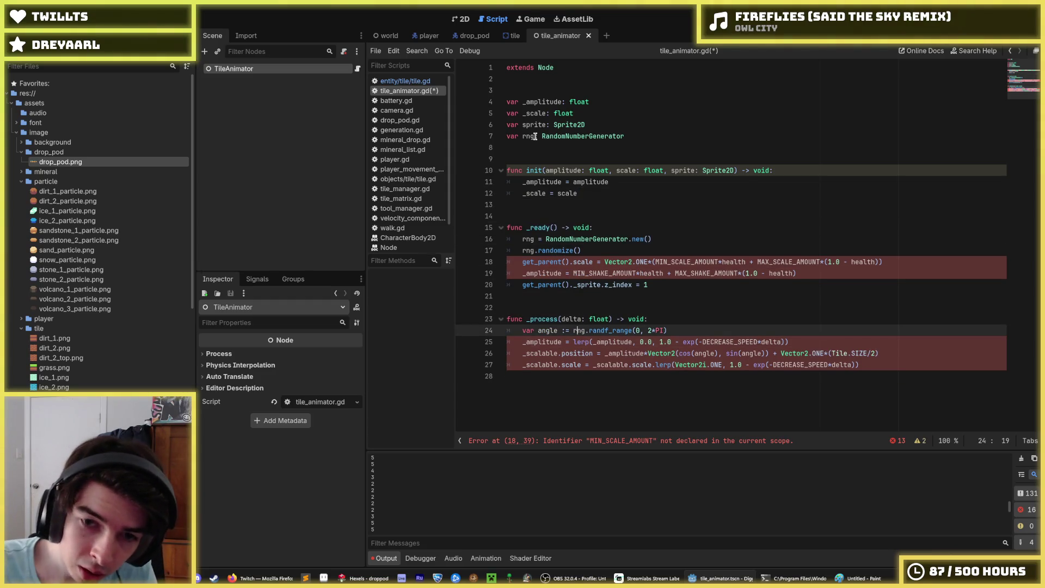
key("Up")
key("Up")
key("Up")
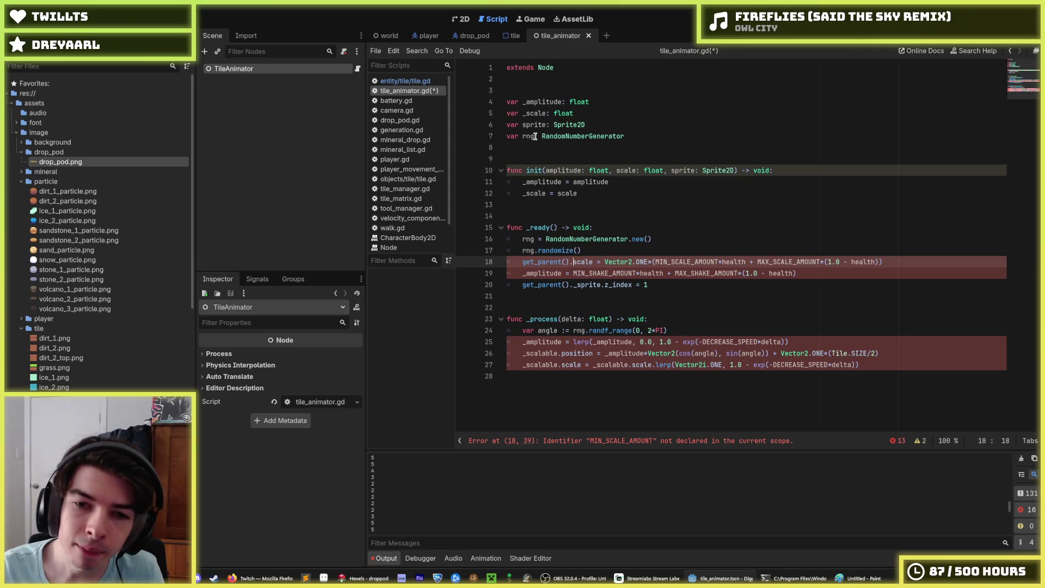
key("Down")
key("End")
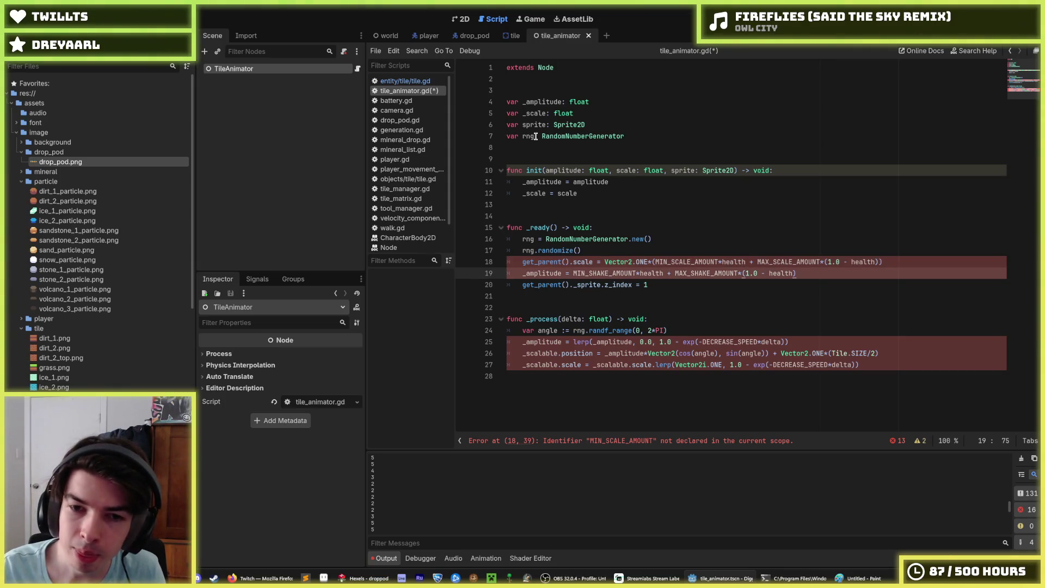
key("shift+Up")
key("shift+Up")
key("BackSpace")
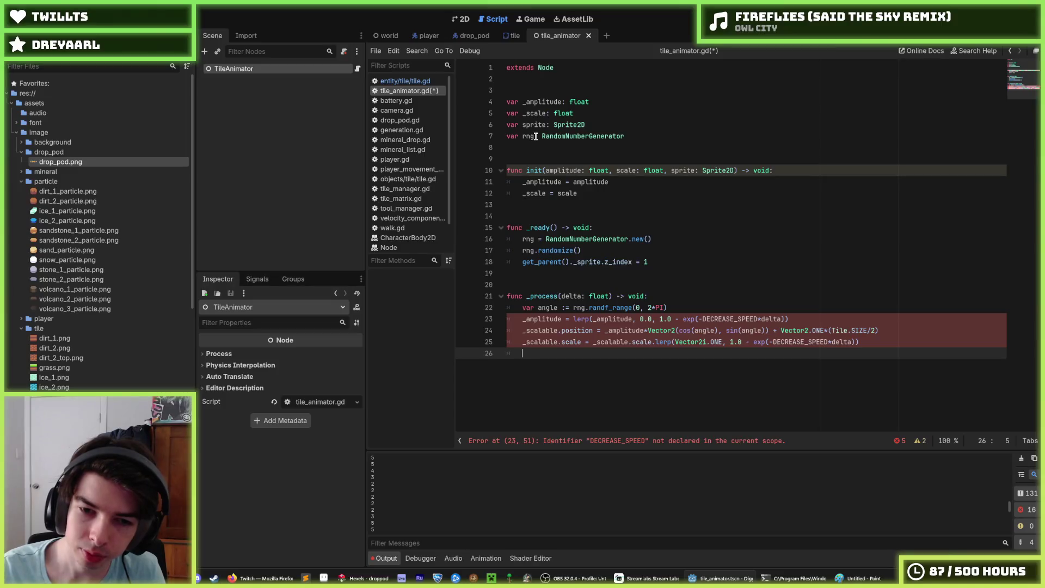
Start an if line at the end of _process and drop its unfinished scale condition.
key("ctrl+End")
key("Tab")
type("if ")
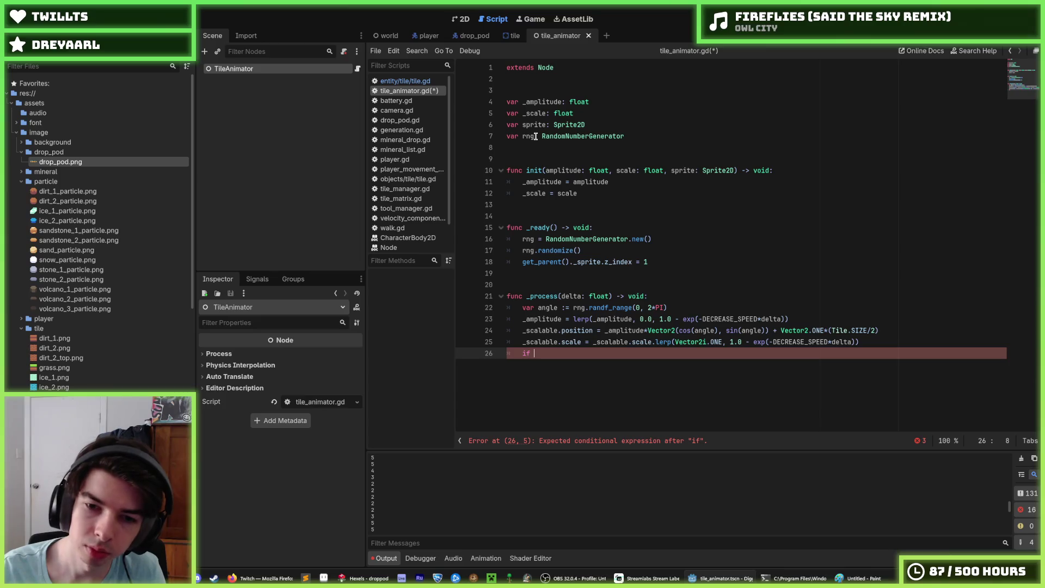
type("scale")
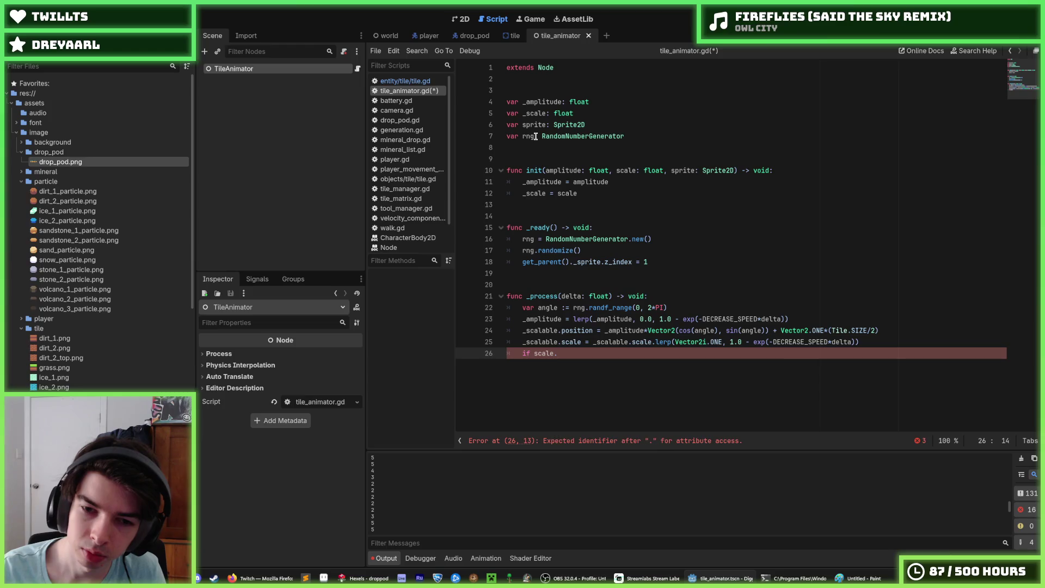
key("BackSpace")
key("BackSpace")
key("BackSpace")
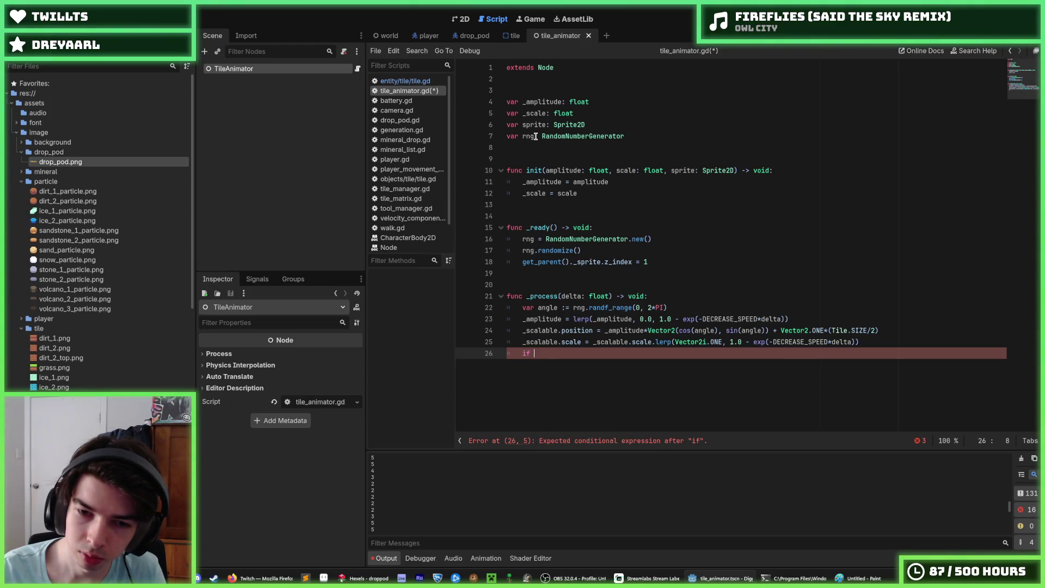
Duplicate the _amplitude lerp line as a _scale lerp with target 1.0.
key("Up")
key("Up")
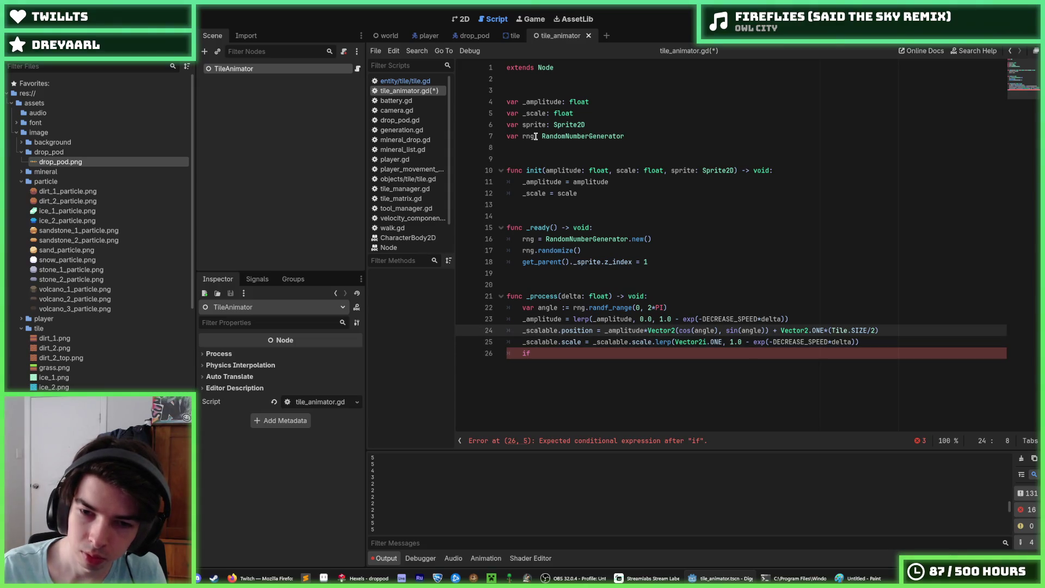
key("Up")
key("End")
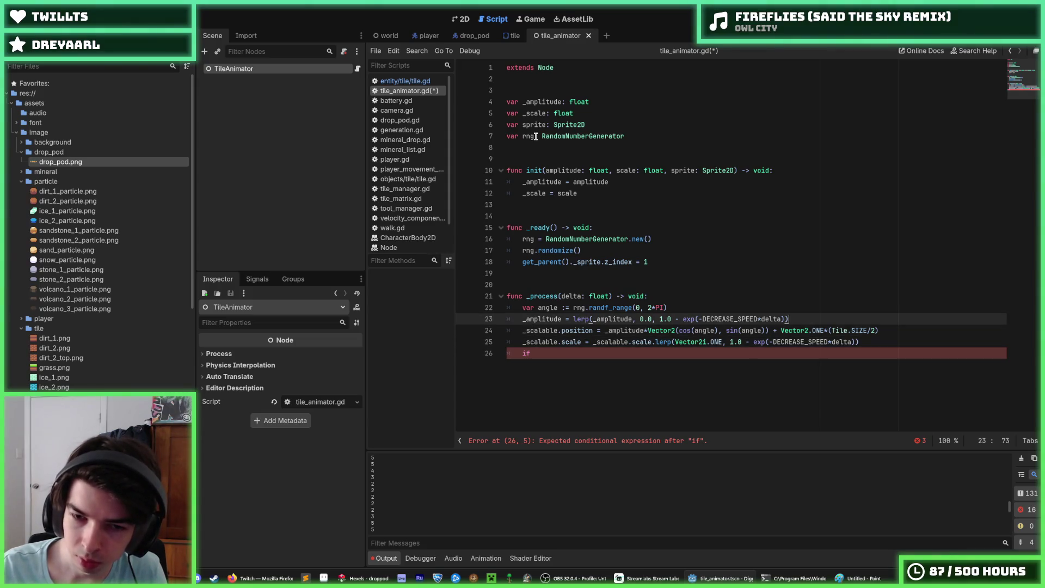
key("ctrl+shift+d")
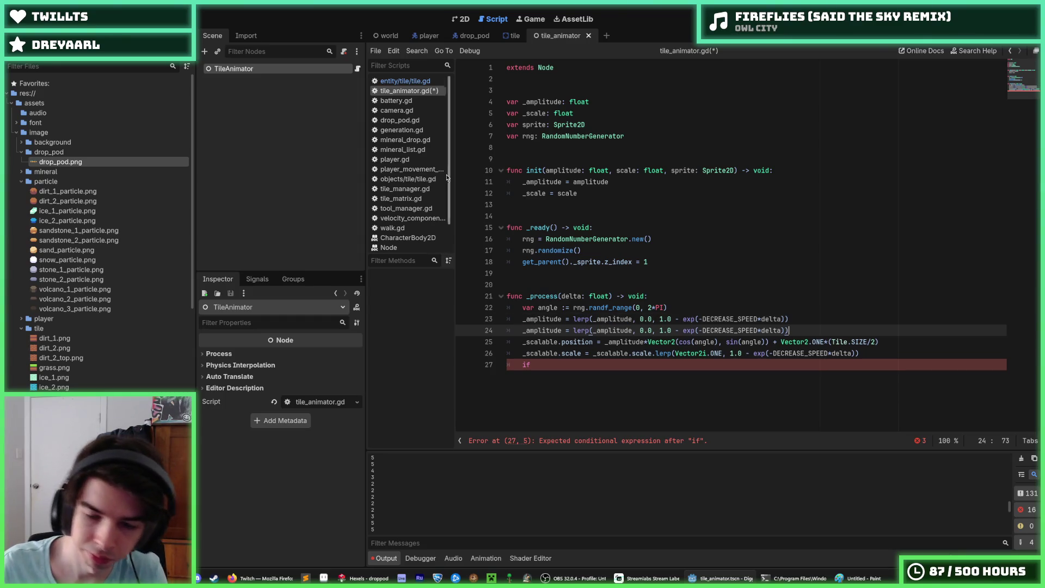
left_click(640, 331)
key("Delete")
type("1")
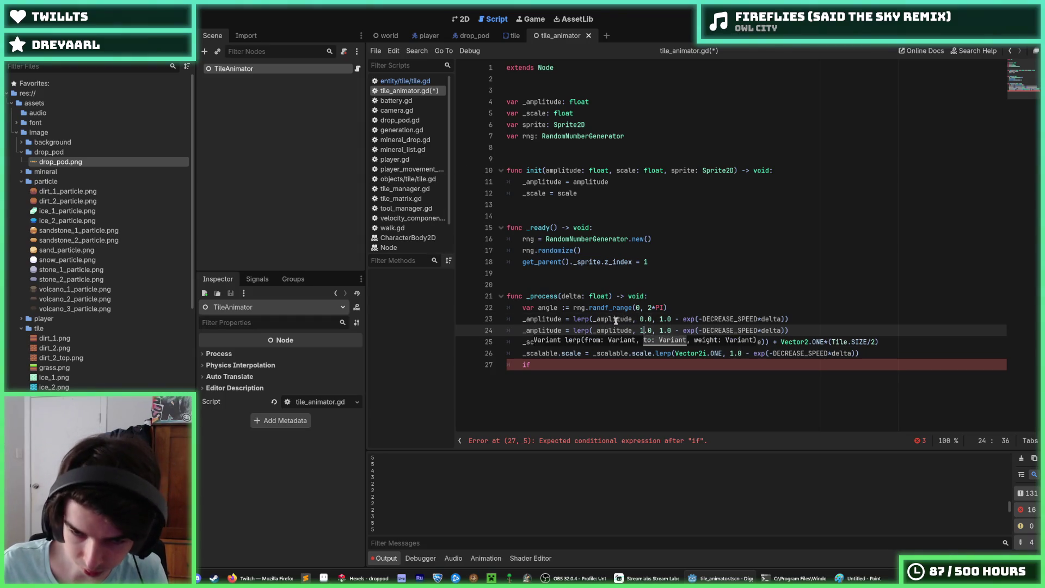
double_click(614, 330)
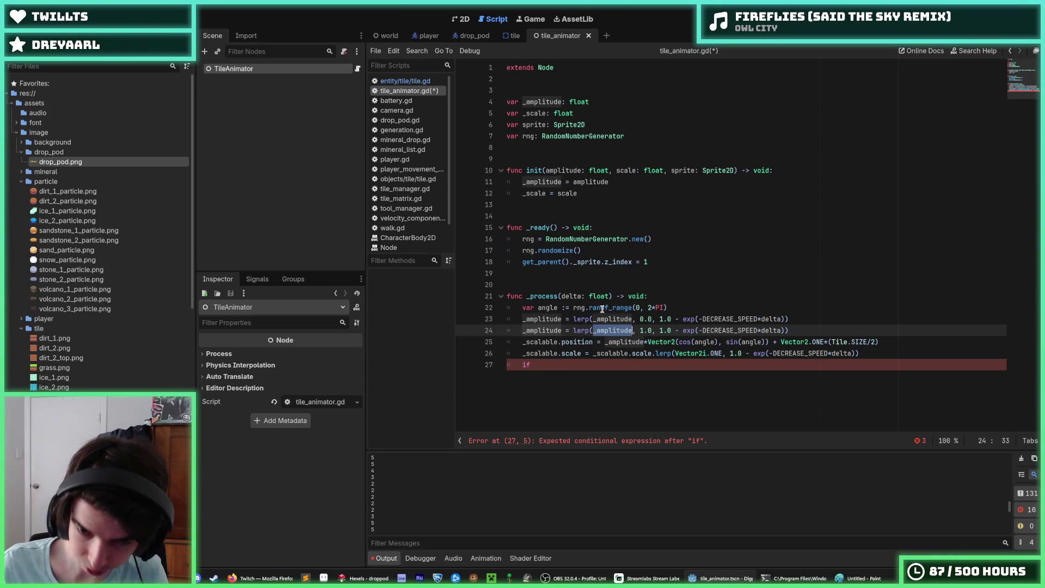
key("ctrl+d")
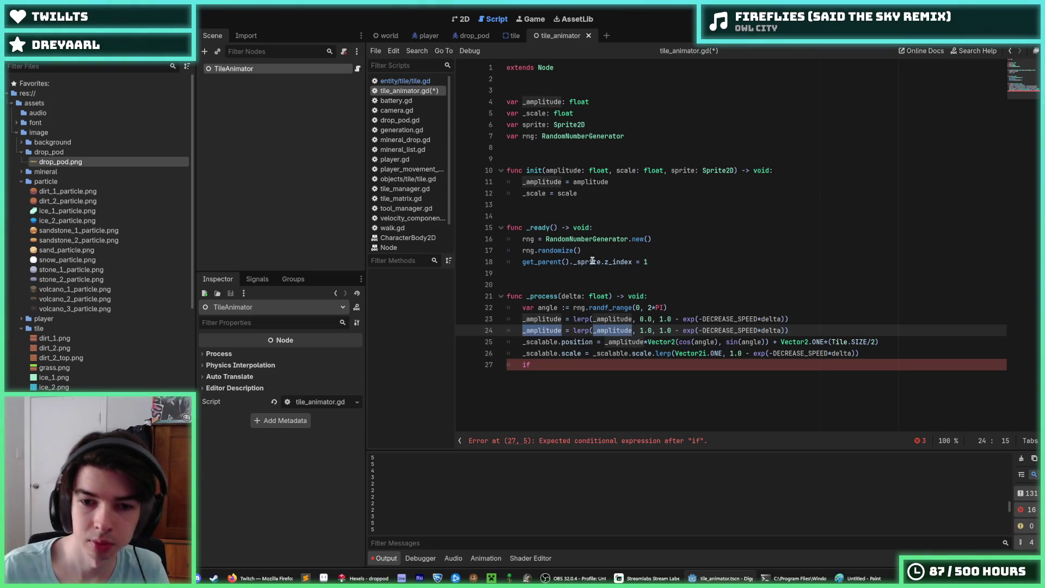
type("_scale")
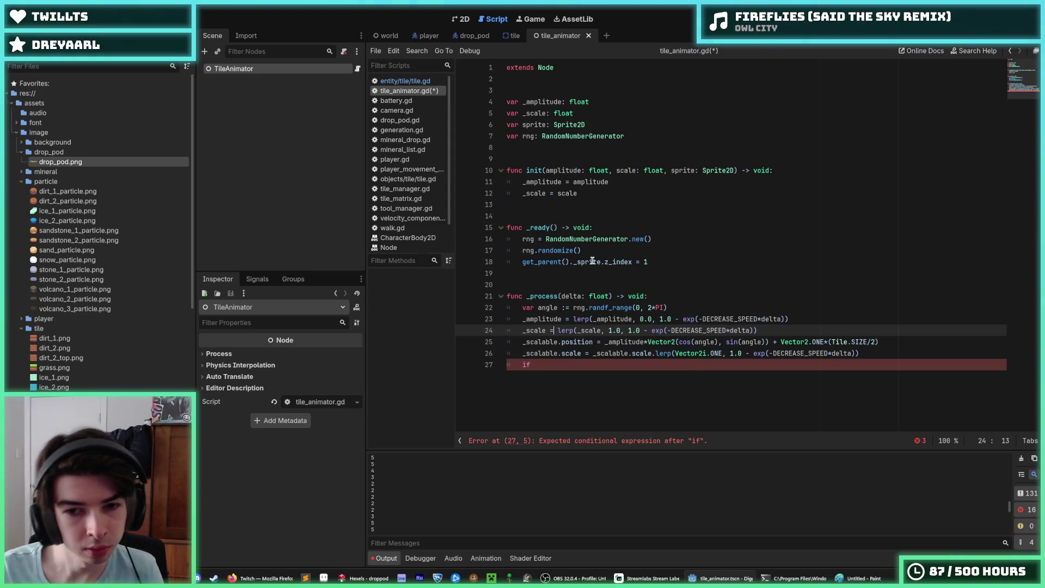
Select the scale update expression, then the _sprite and sprite references.
key("Down")
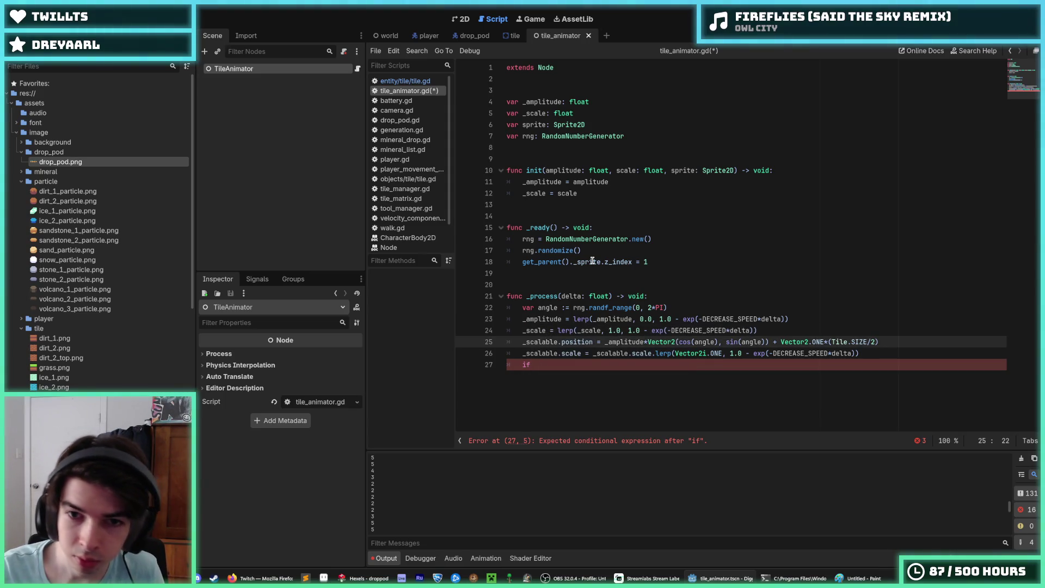
key("Down")
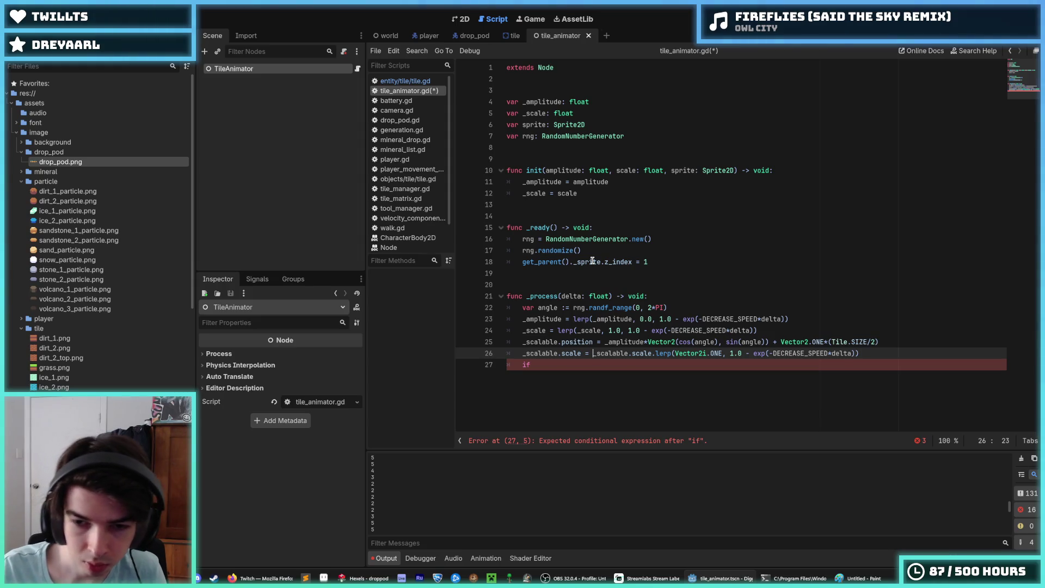
key("Right")
key("Right")
key("Right")
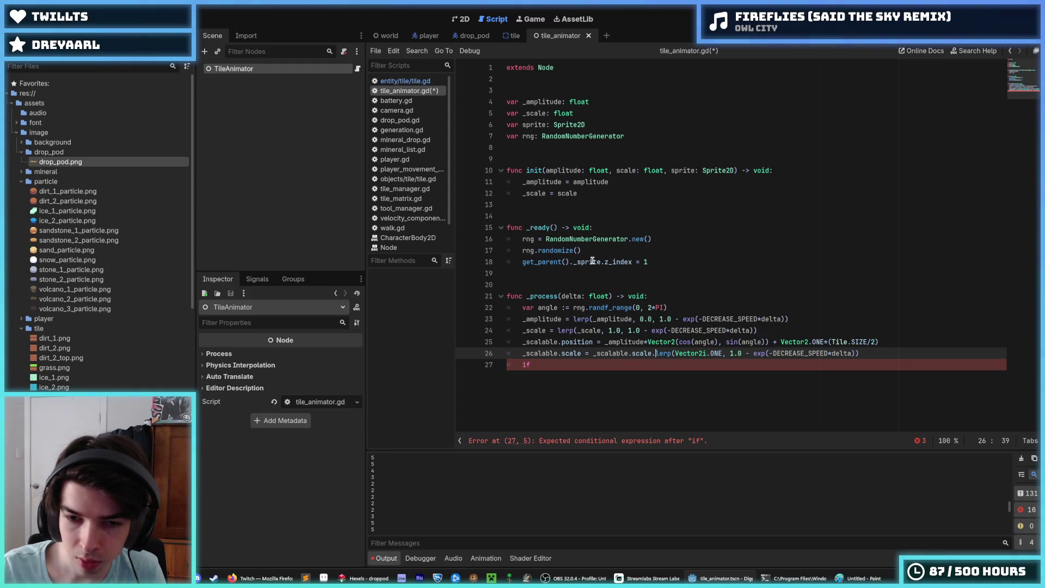
key("ctrl+Left")
key("ctrl+Left")
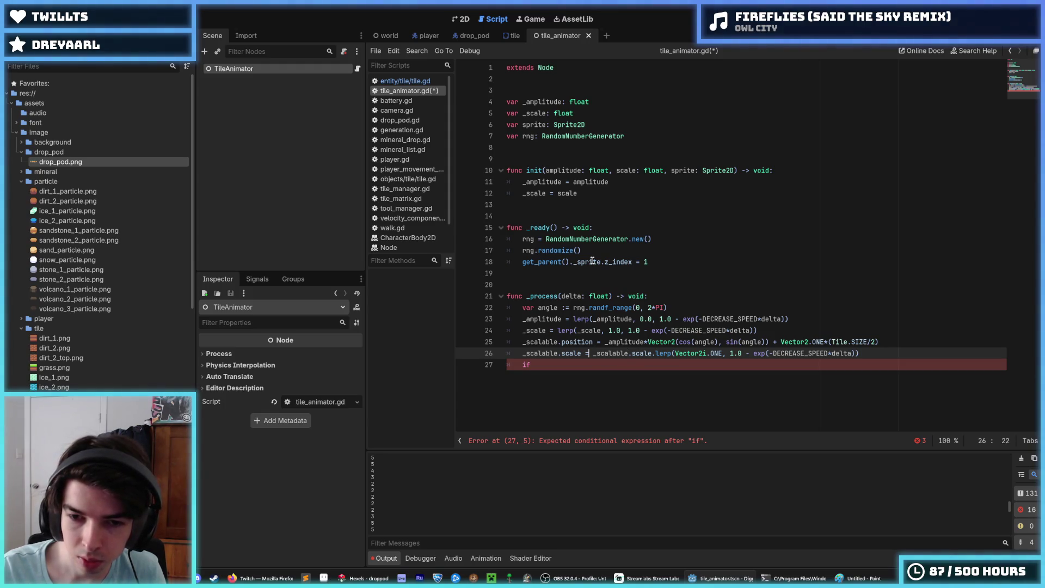
key("shift+End")
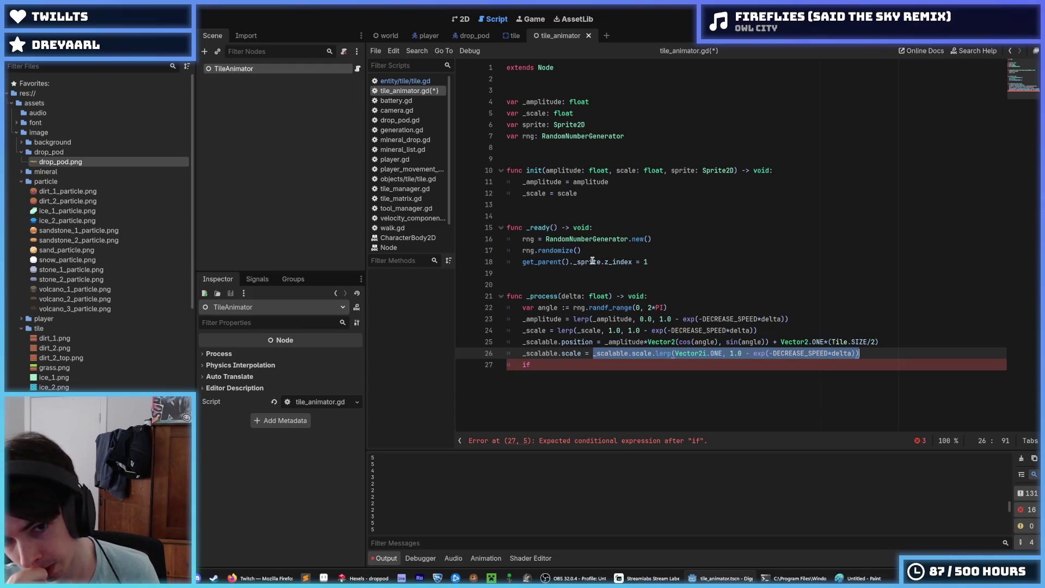
double_click(592, 262)
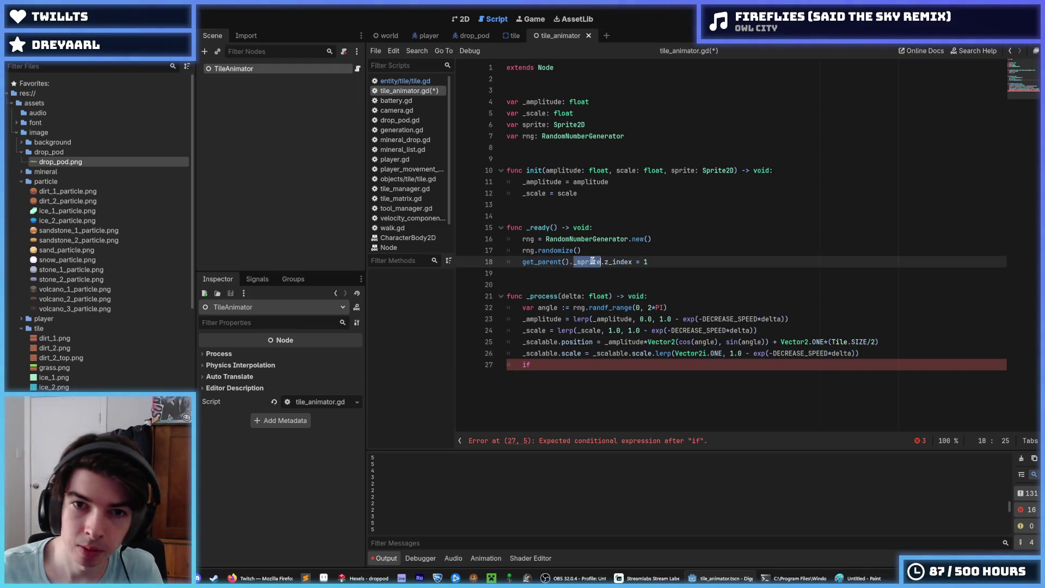
double_click(682, 171)
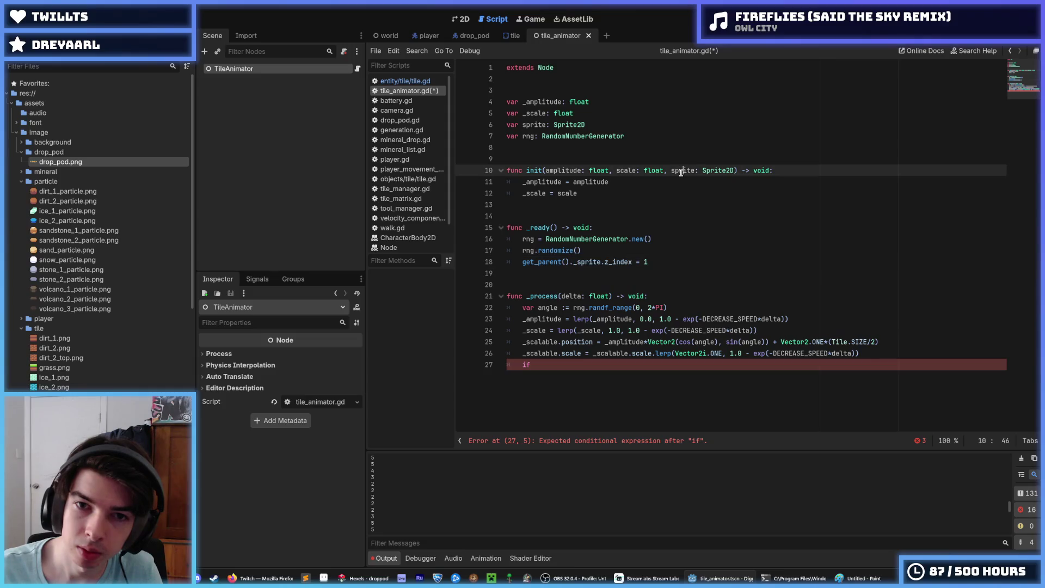
Rename the sprite field to _sprite and type sprite: Sprite on a new init line.
left_click(522, 125)
type("_")
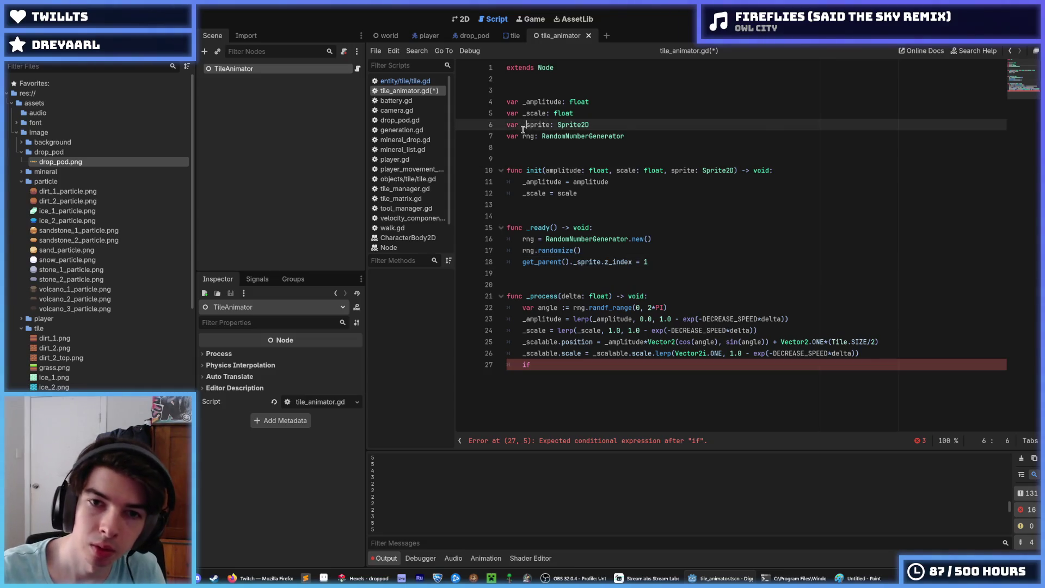
key("Down")
key("Down")
key("Down")
key("End")
key("Return")
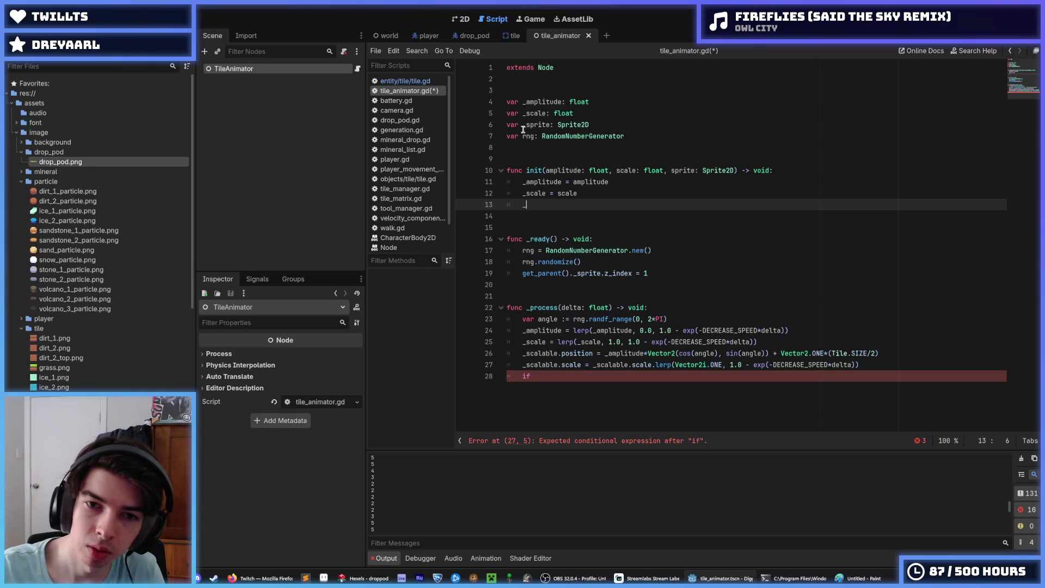
type("sprite: S")
type("prite = sprite")
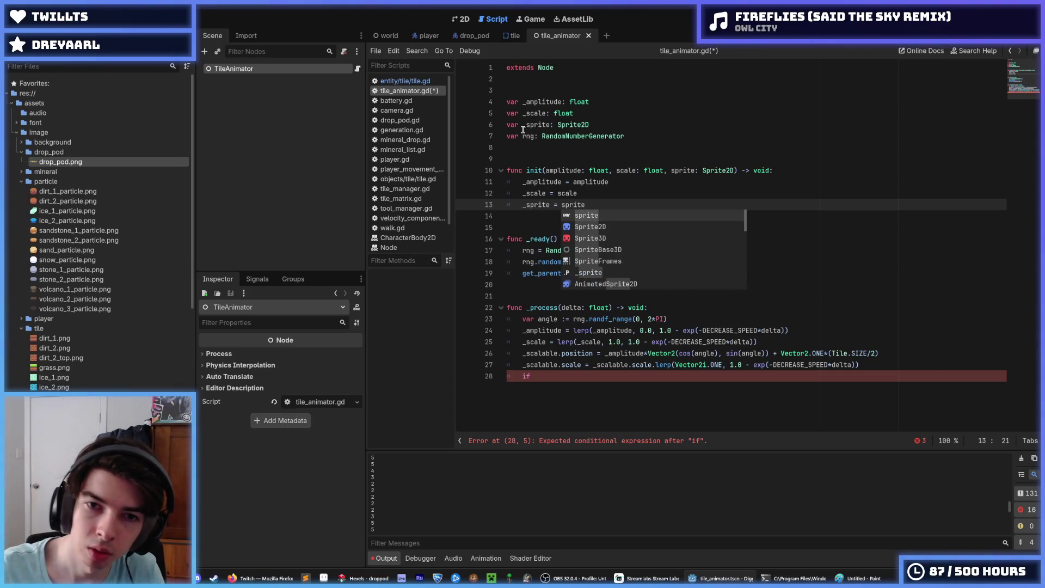
Rename every rng occurrence to _rng.
double_click(528, 136)
key("ctrl+d")
key("ctrl+d")
key("ctrl+d")
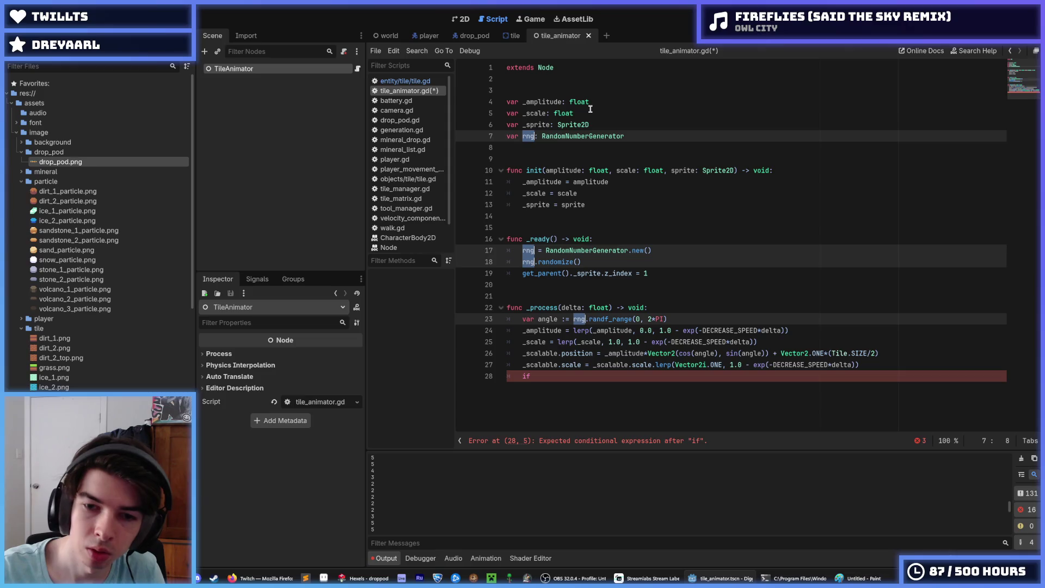
key("Left")
type("_")
left_click(625, 261)
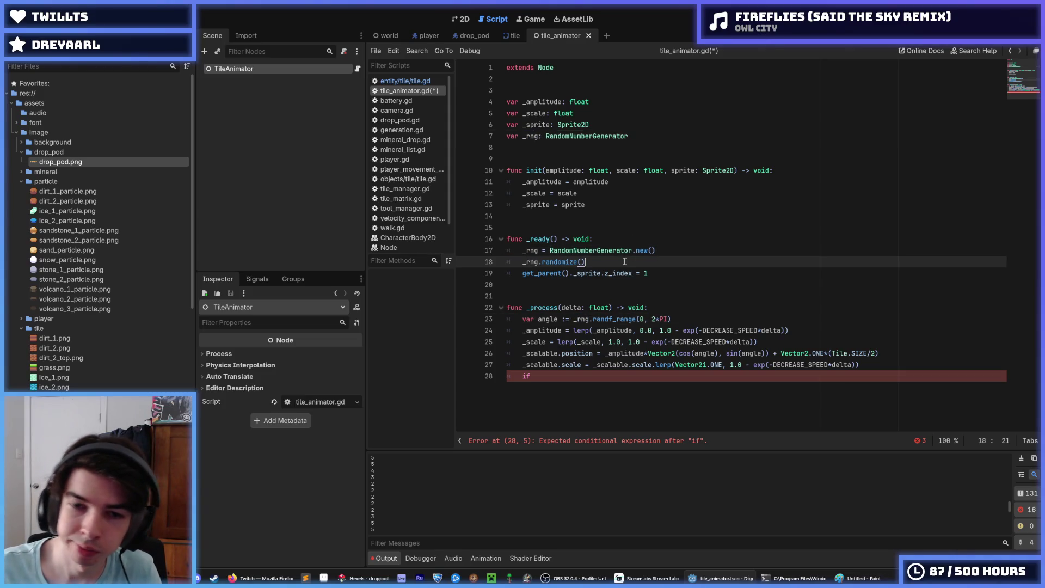
double_click(532, 133)
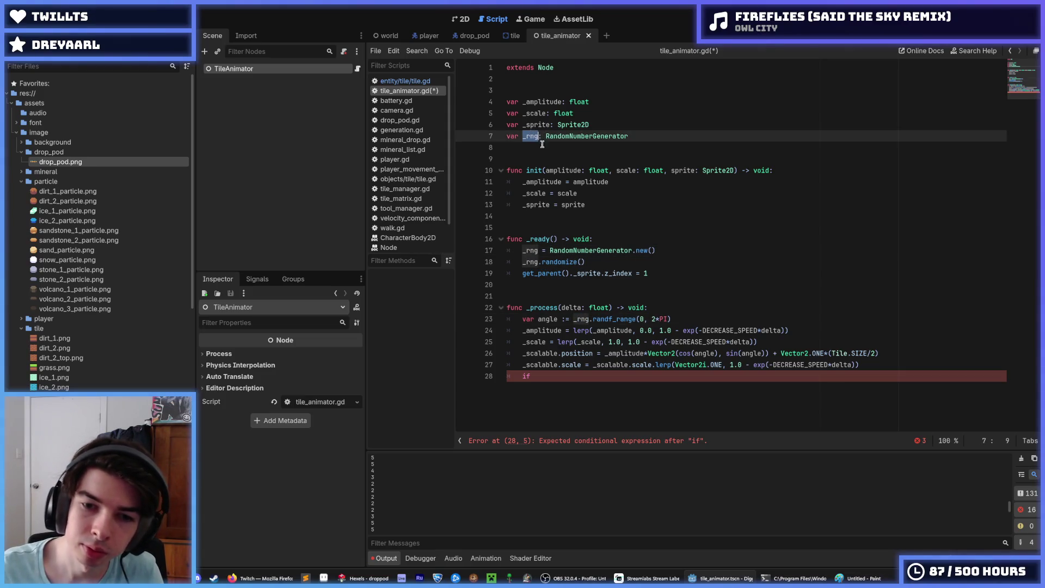
left_click(669, 240)
Replace get_parent()._sprite in _ready with _sprite and save.
double_click(538, 124)
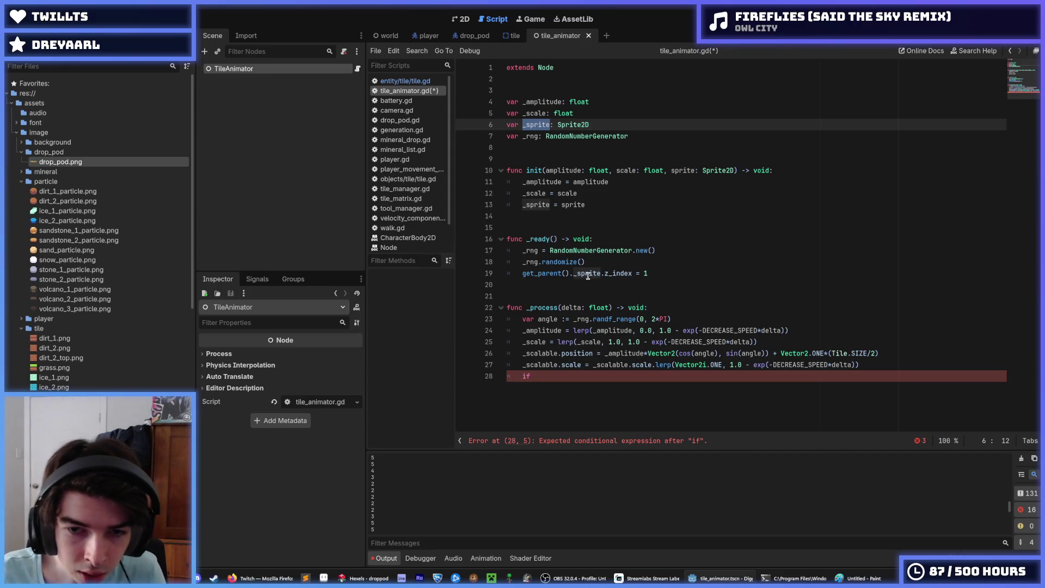
left_click_drag(601, 273, 521, 275)
type("_sprite")
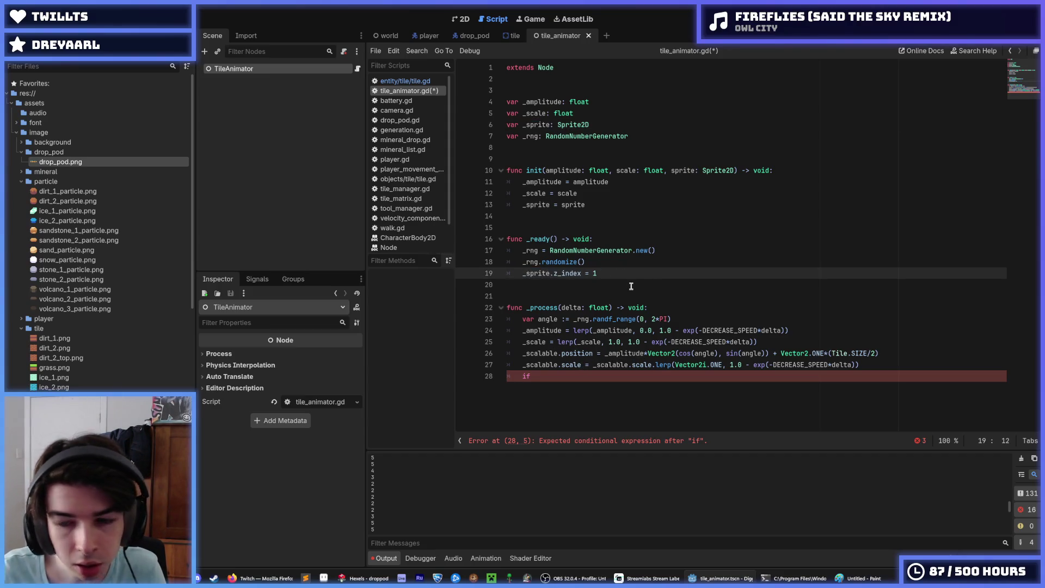
key("ctrl+s")
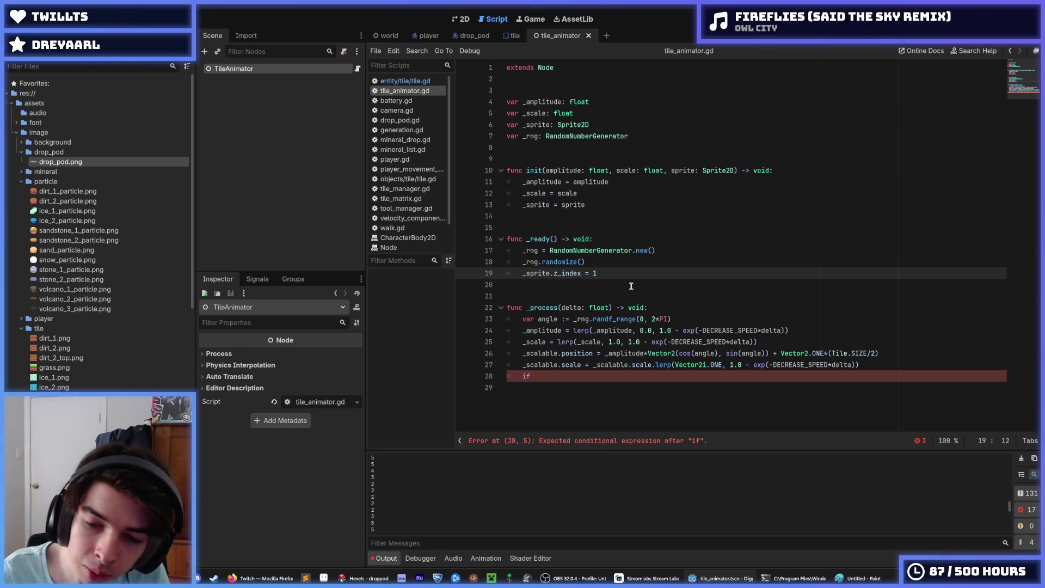
Add _sprite.z_index = 0 inside the if block and save.
left_click(556, 375)
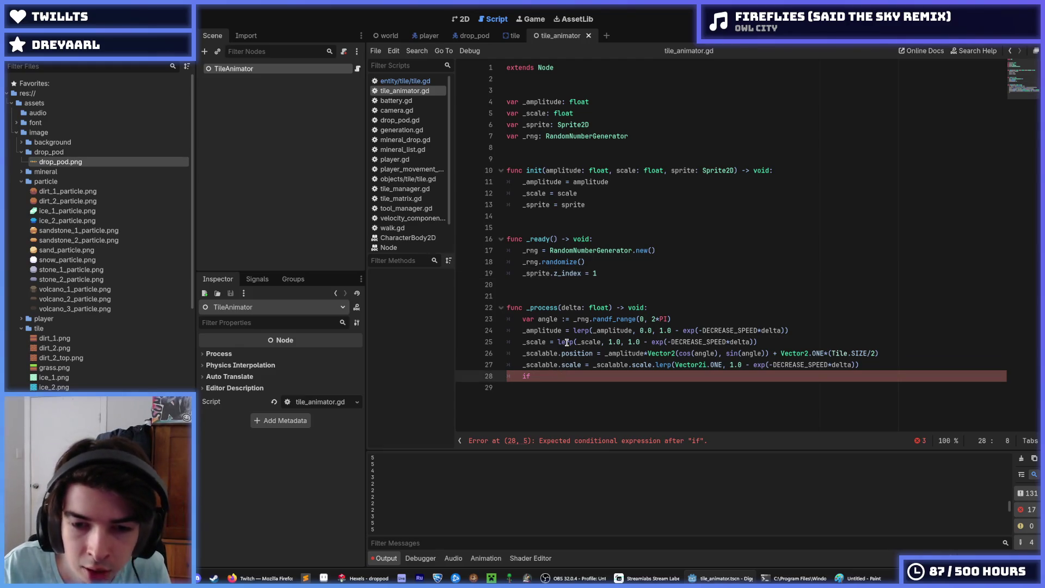
key("Return")
type("_sprite")
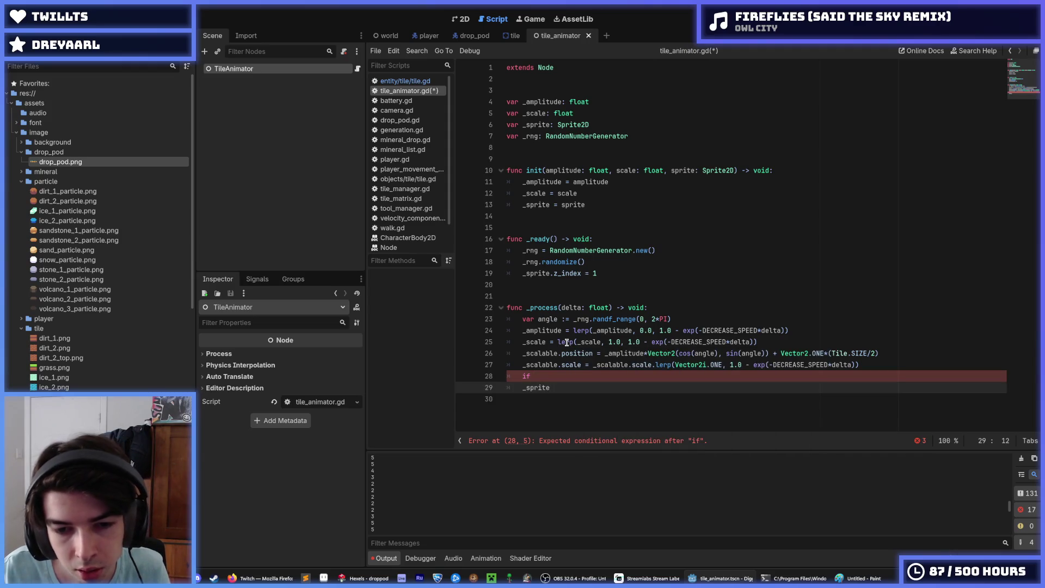
key("Tab")
type(".zin")
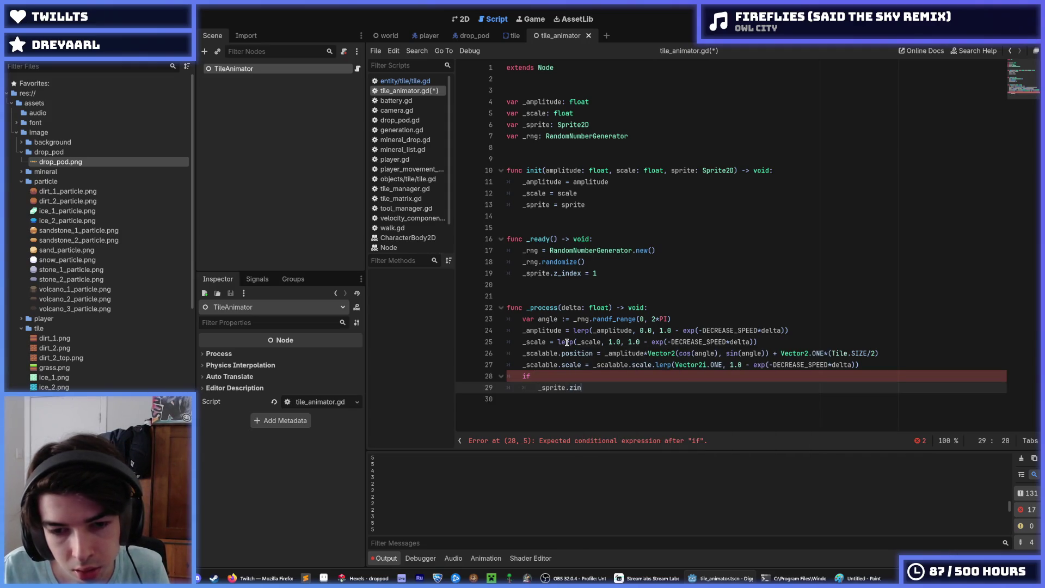
key("Return")
type("= 0")
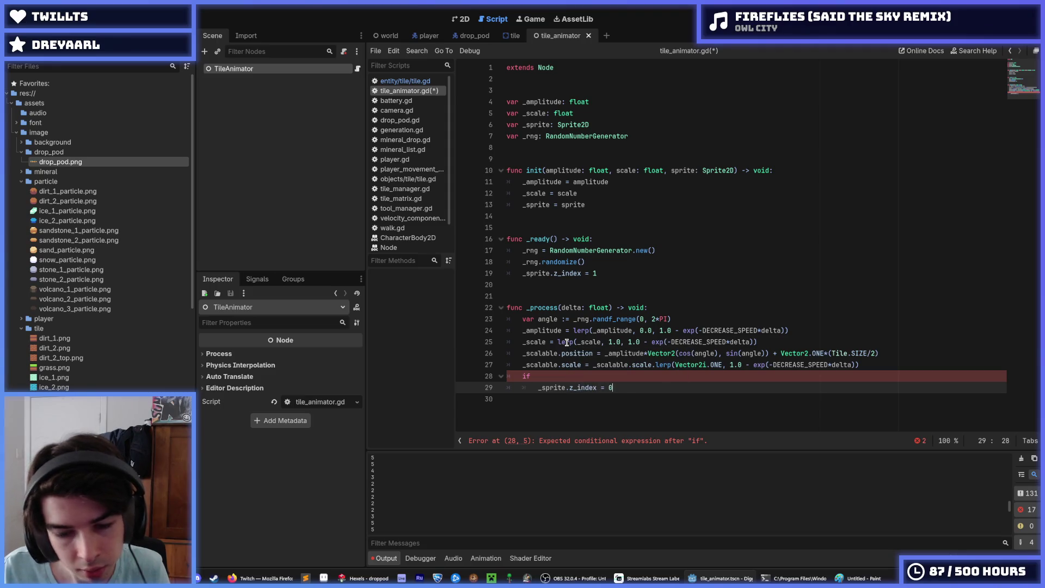
key("ctrl+s")
key("Up")
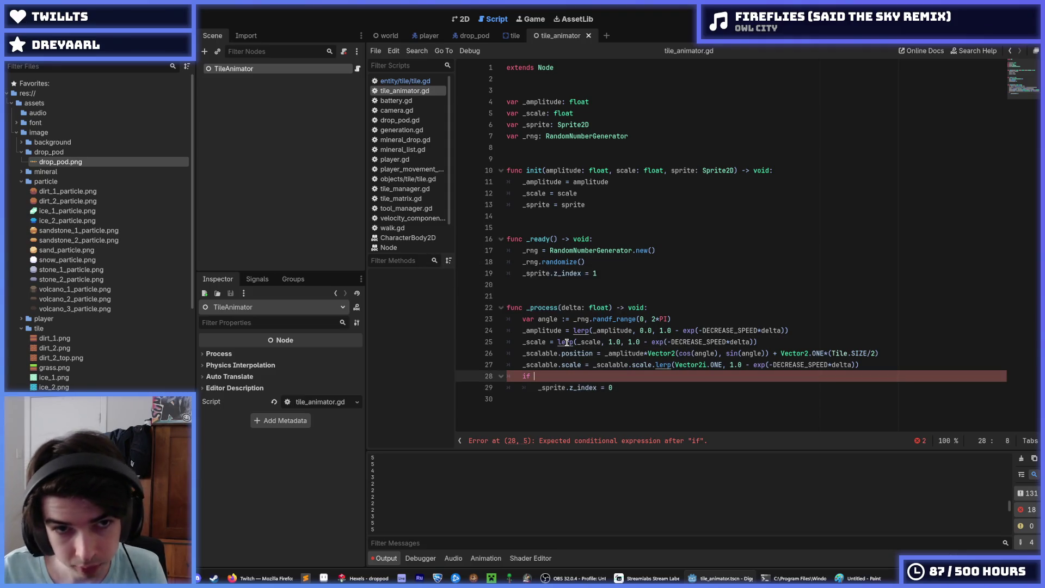
Delete the leftover _on_animation_player_animation_finished function from tile.gd.
left_click(405, 80)
scroll(607, 382, "down", 3)
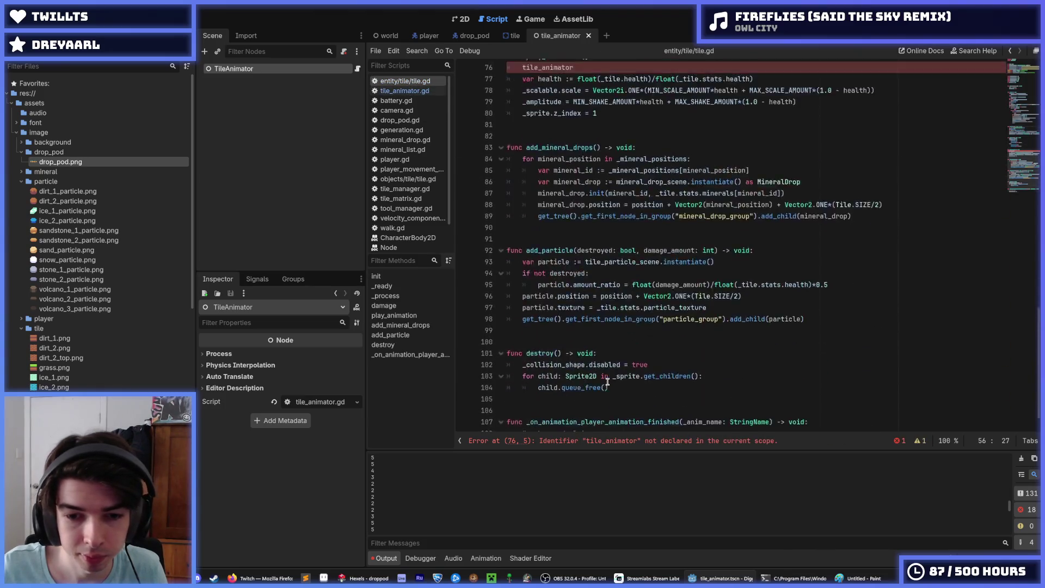
left_click_drag(614, 411, 520, 370)
key("BackSpace")
key("BackSpace")
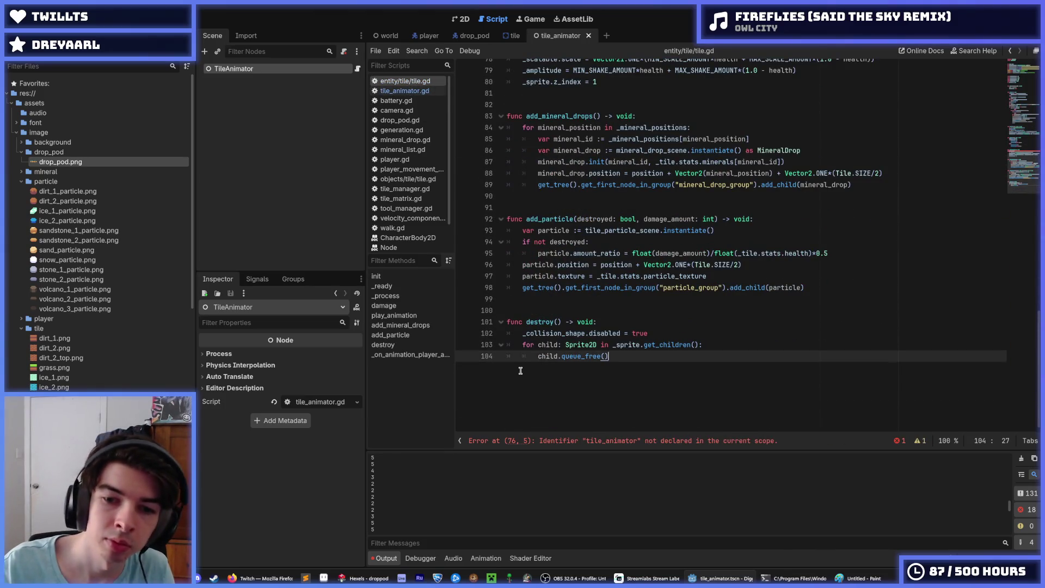
scroll(520, 370, "up", 7)
In tile_animator.gd, replace line 27's scale lerp with a pasted expression times _scale and save.
left_click(404, 91)
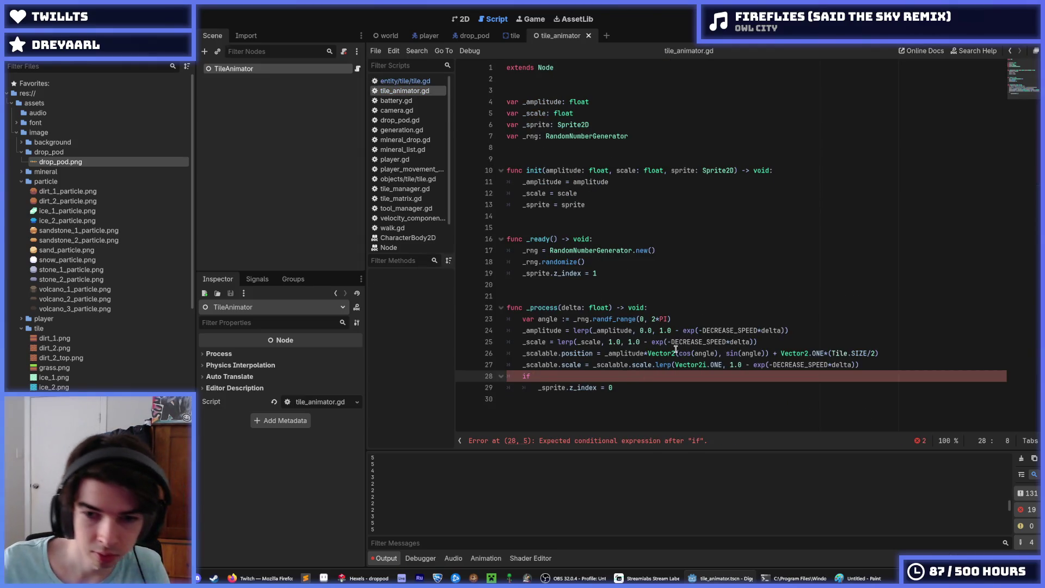
left_click(606, 353)
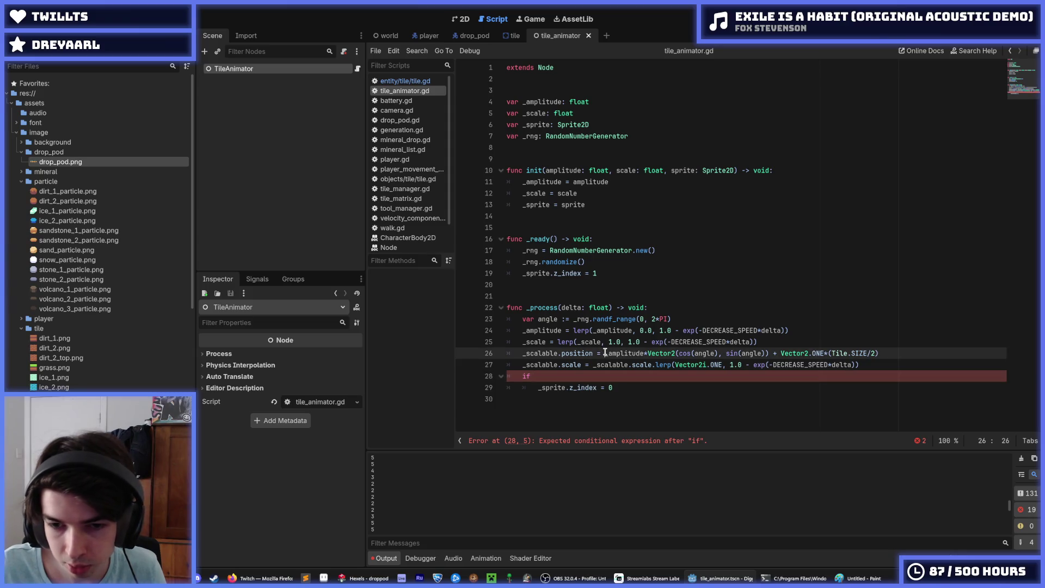
mouse_move(605, 353)
left_mouse_down()
mouse_move(830, 352)
mouse_move(781, 353)
left_mouse_up()
key("ctrl+c")
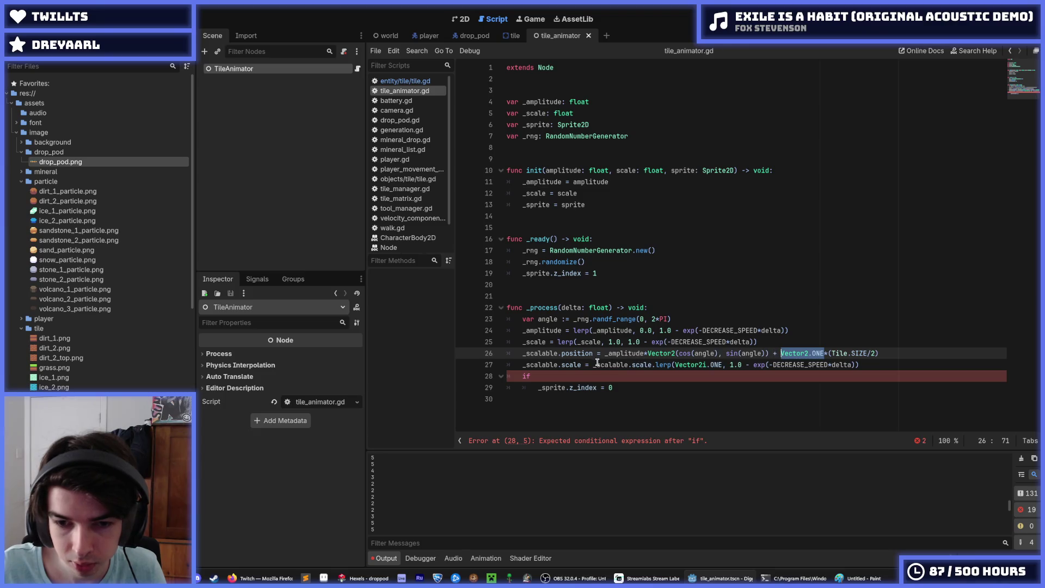
mouse_move(593, 364)
left_mouse_down()
mouse_move(895, 375)
mouse_move(907, 364)
left_mouse_up()
key("ctrl+v")
type("*sac")
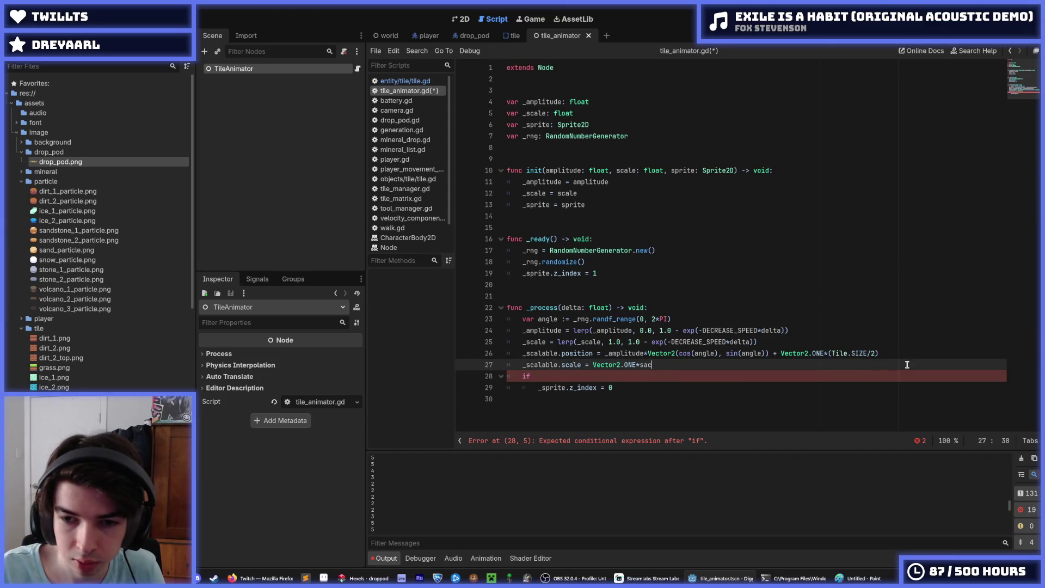
key("BackSpace")
key("BackSpace")
type("cale")
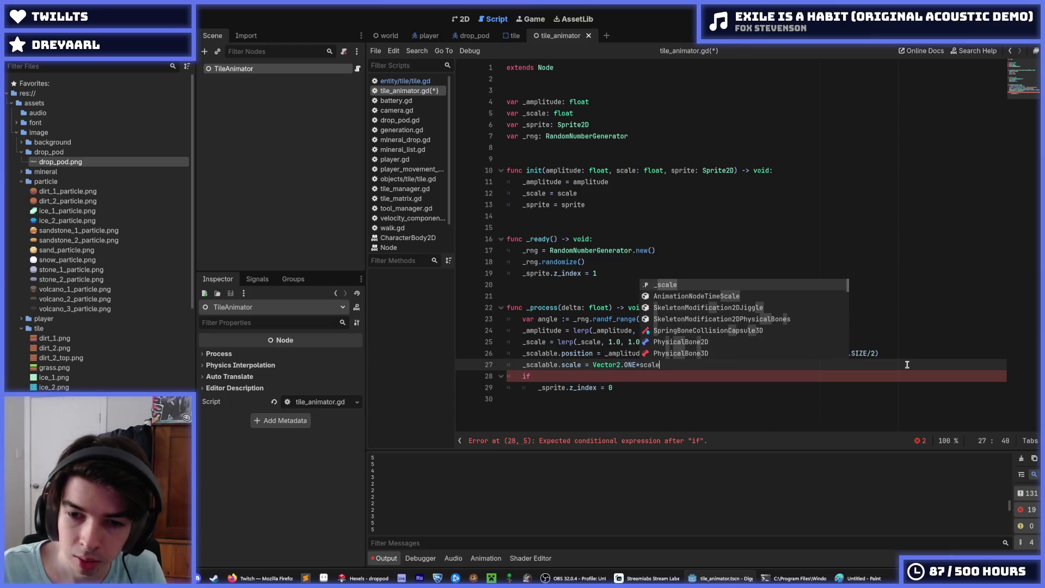
key("Return")
key("ctrl+s")
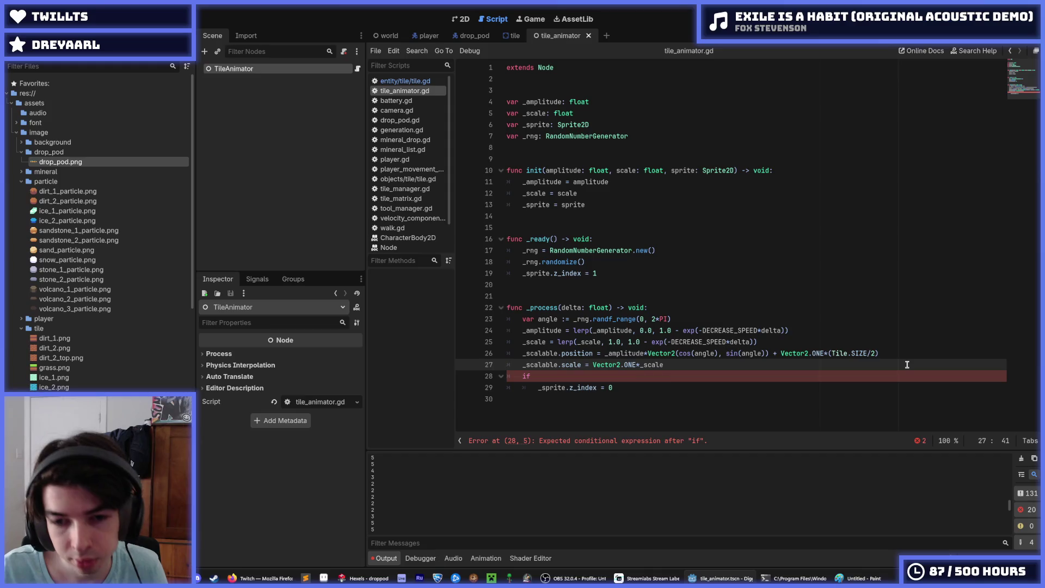
Rewrite line 27 as _scale*Vector2.ONE and save.
key("ctrl+shift+Left")
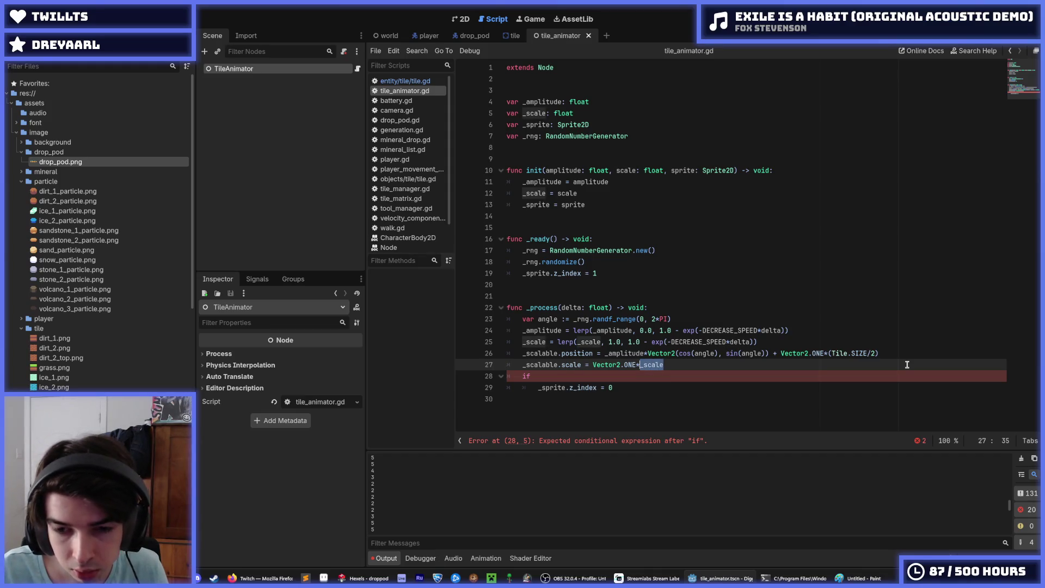
key("Up")
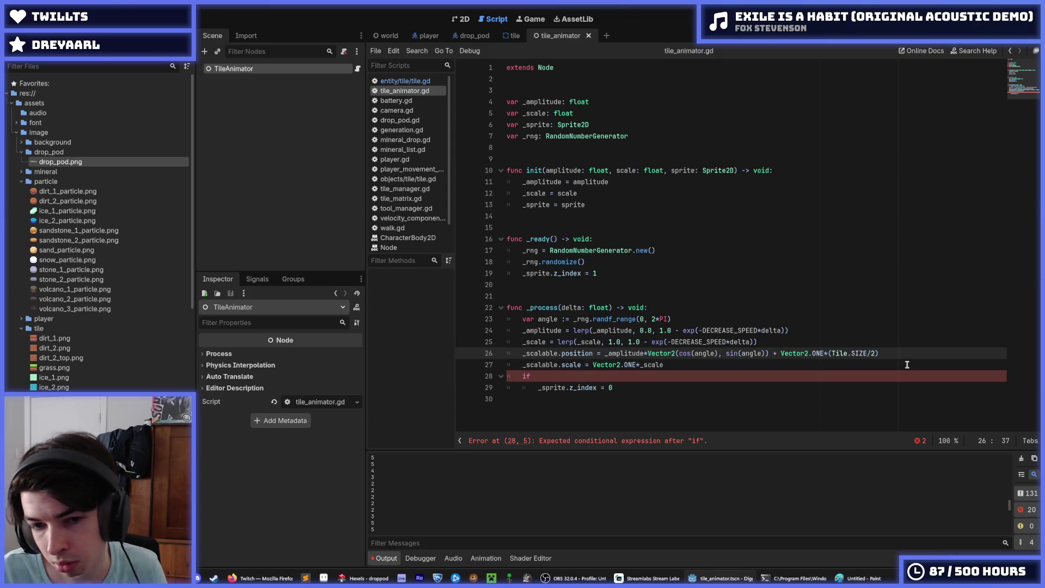
key("Down")
key("ctrl+shift+Right")
key("Delete")
key("BackSpace")
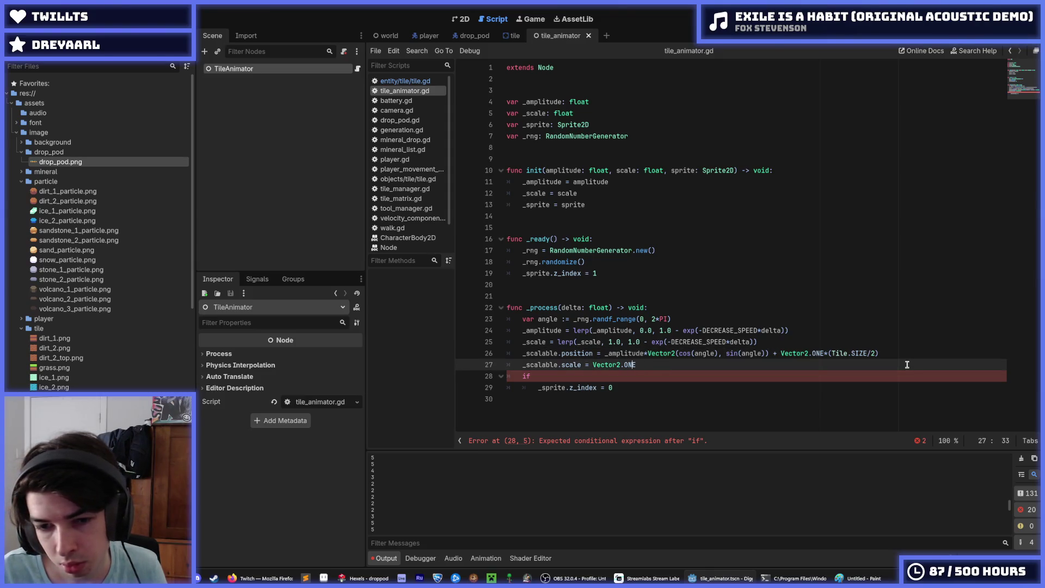
key("Left")
key("Left")
key("Left")
key("Right")
type("_scale")
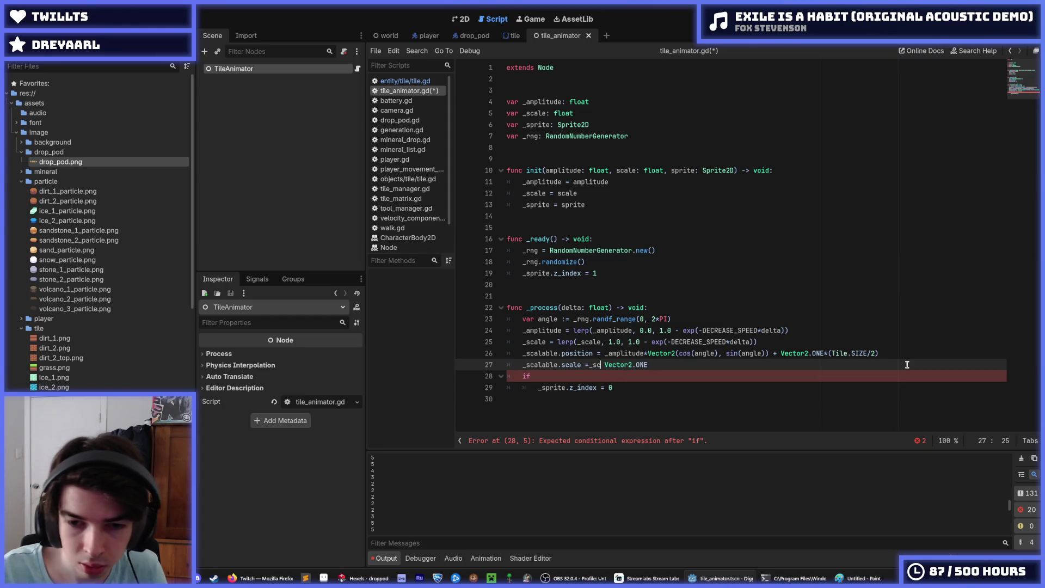
type("*")
key("ctrl+s")
key("End")
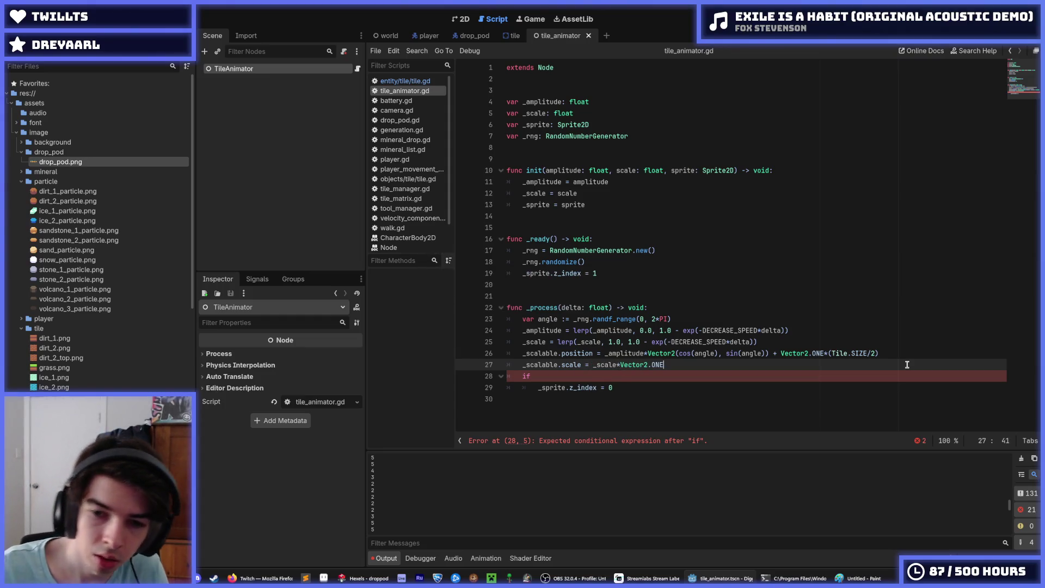
Give the final if the condition amplitude < 0.01 and save.
left_click(564, 377)
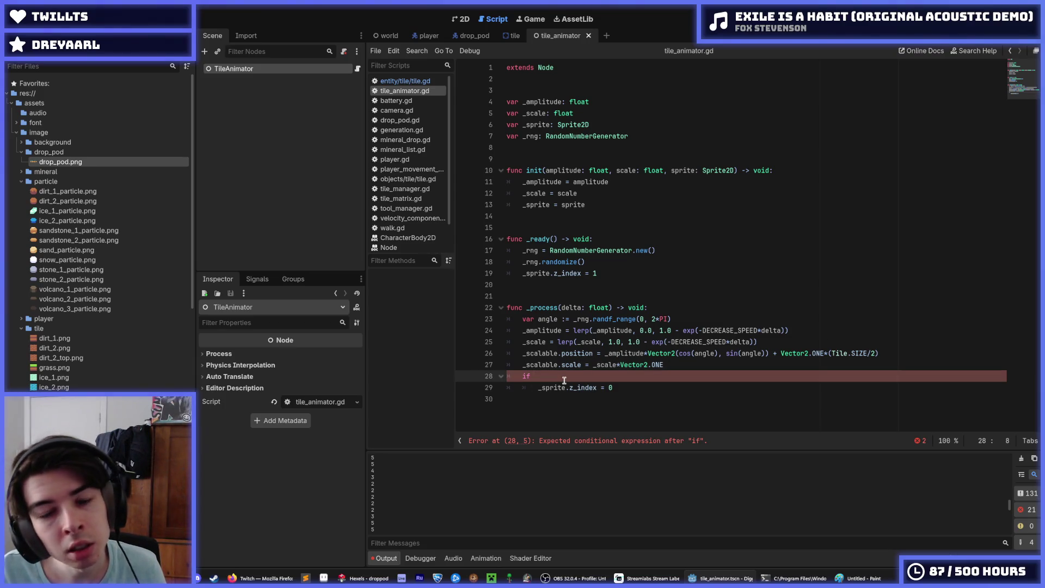
type("amplitude")
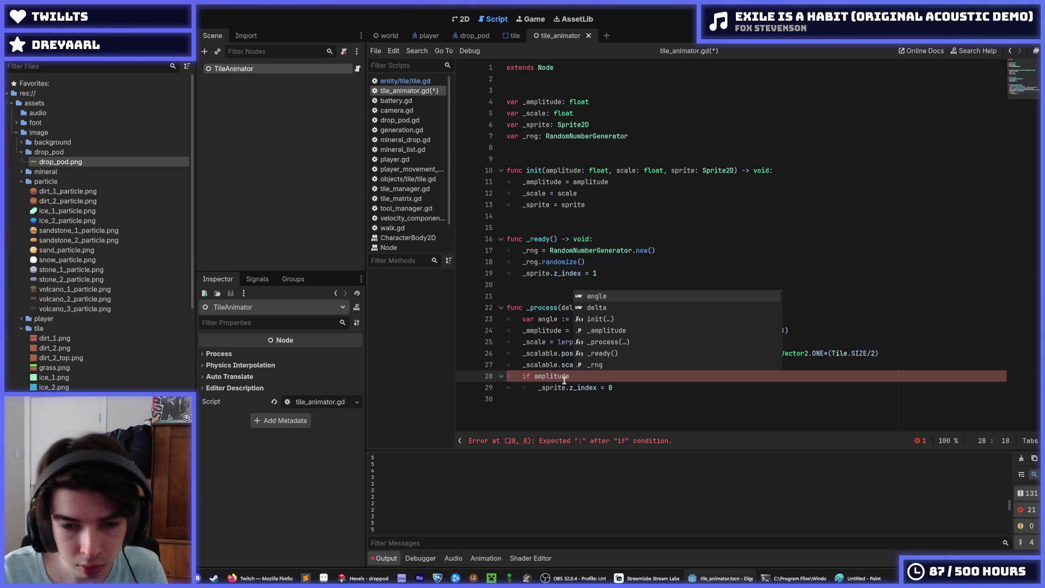
type(" <")
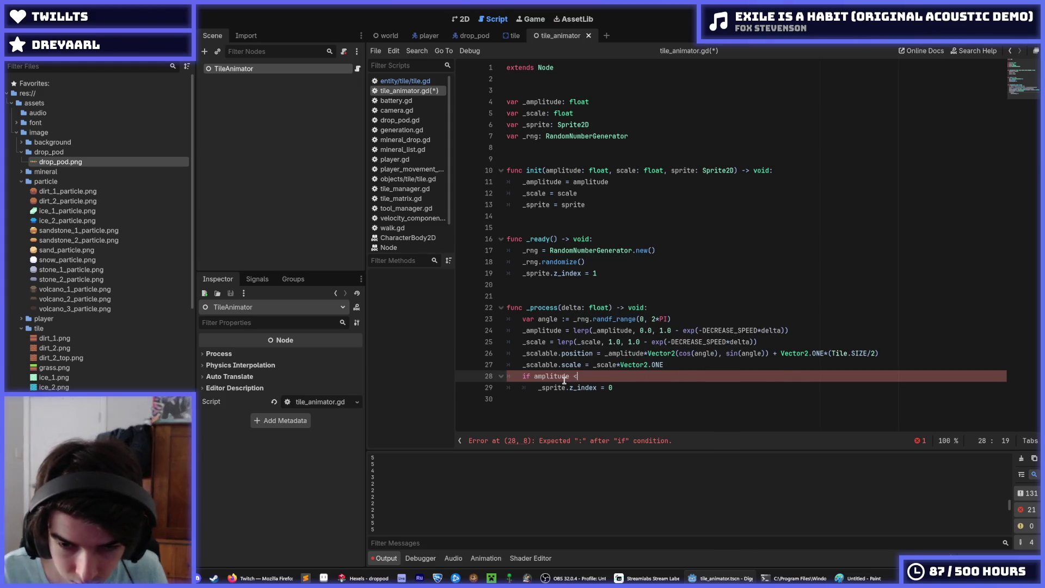
type(" 0.01")
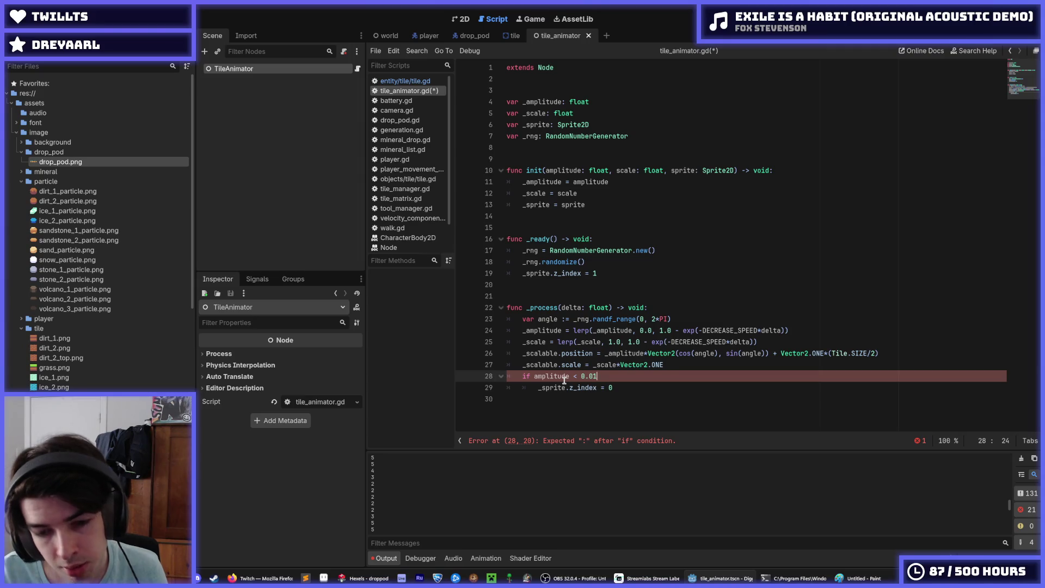
key("ctrl+s")
Add queue_free() below the z_index reset and save.
key("Down")
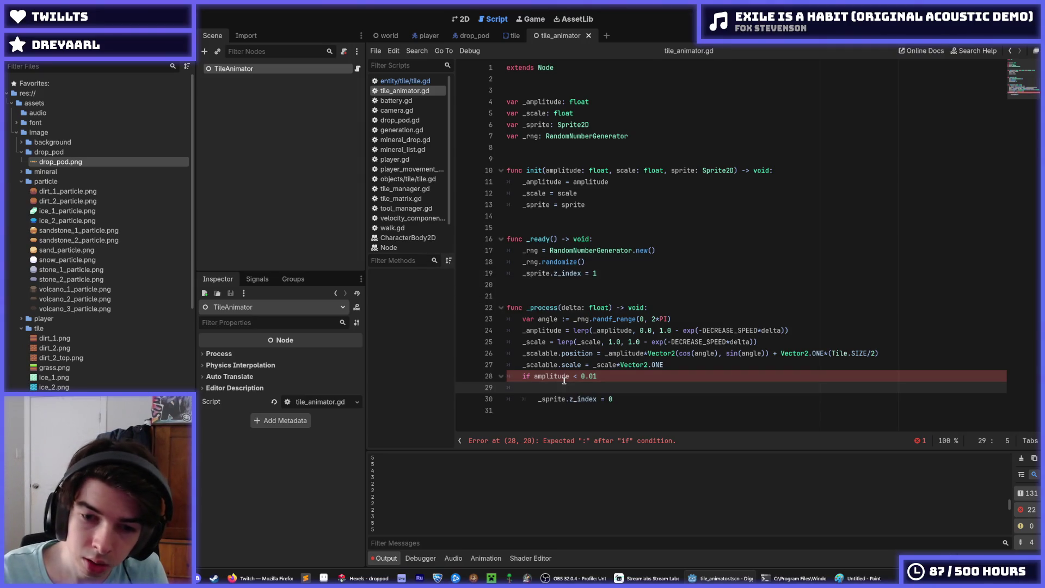
key("End")
key("Return")
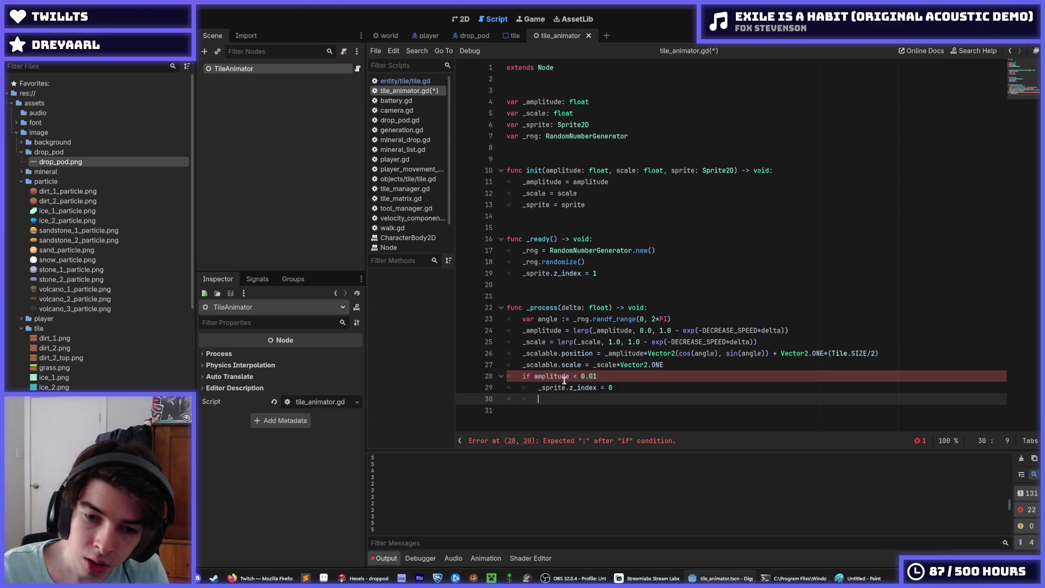
type("queue_free(")
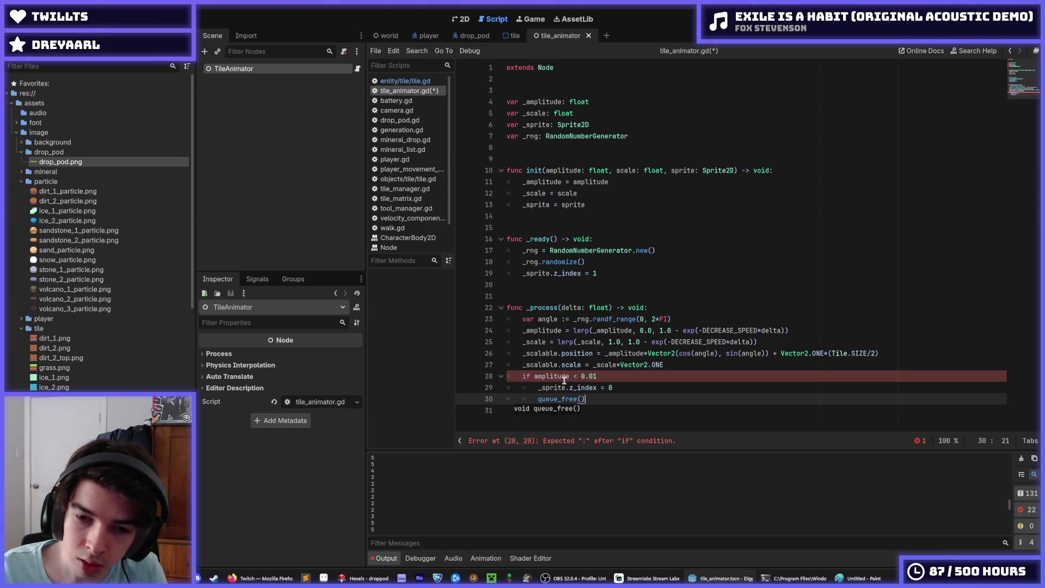
key("ctrl+s")
key("Up")
key("Up")
key("End")
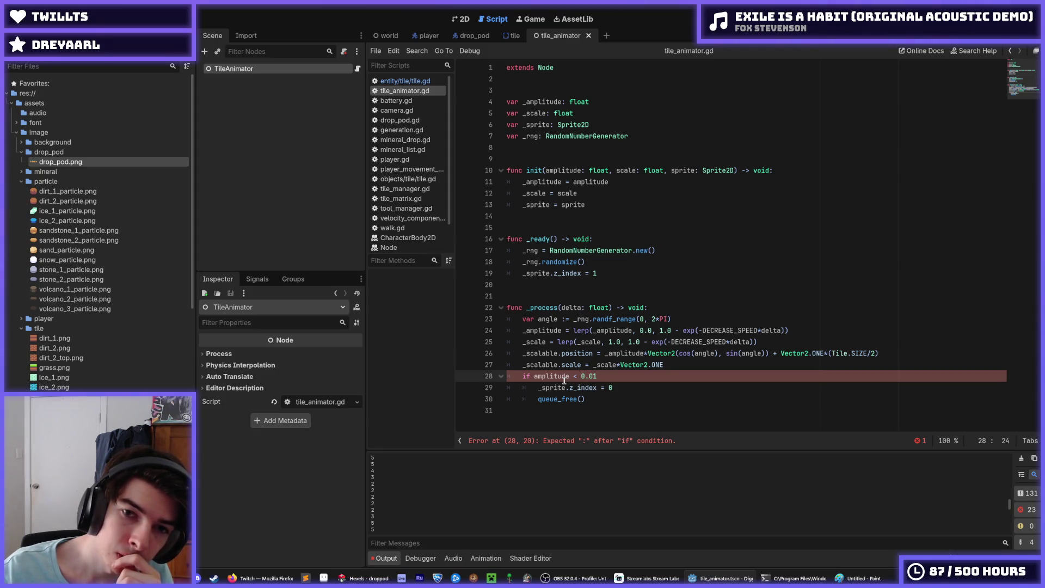
Review the init and _ready lines, then switch to tile.gd.
key("Up")
key("Up")
key("Up")
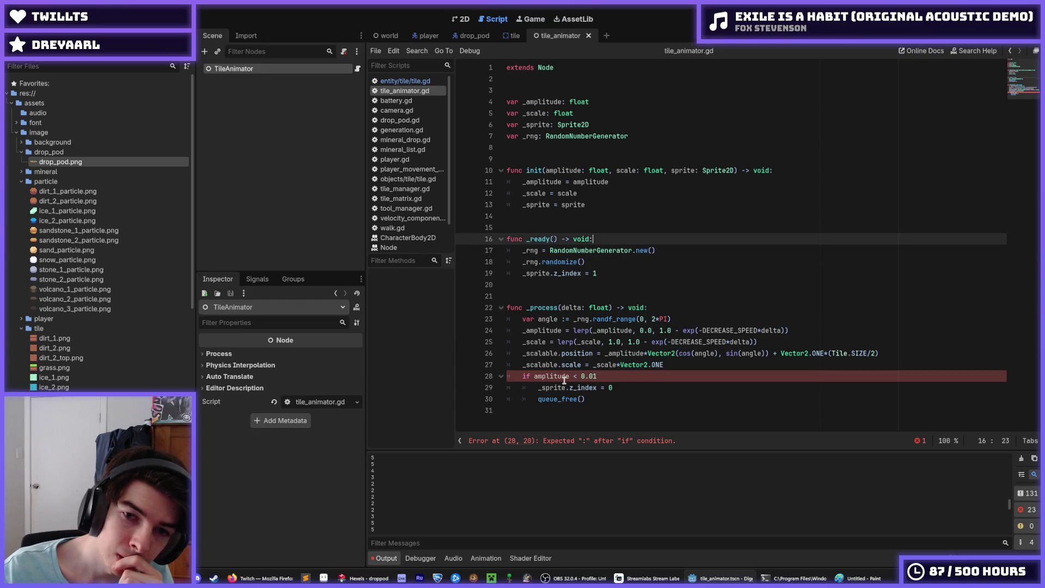
key("Down")
key("Down")
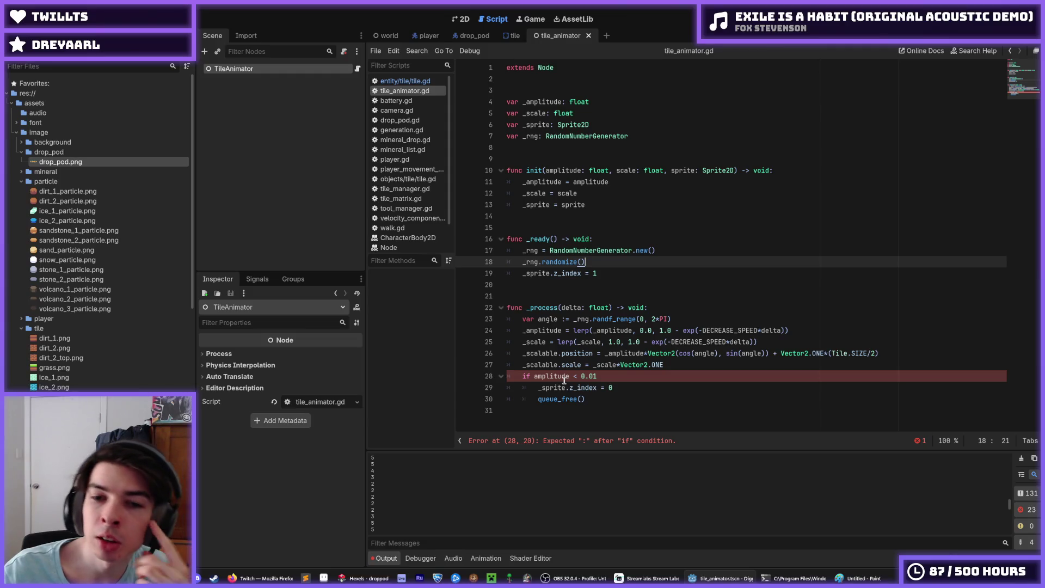
key("Up")
key("Up")
key("Up")
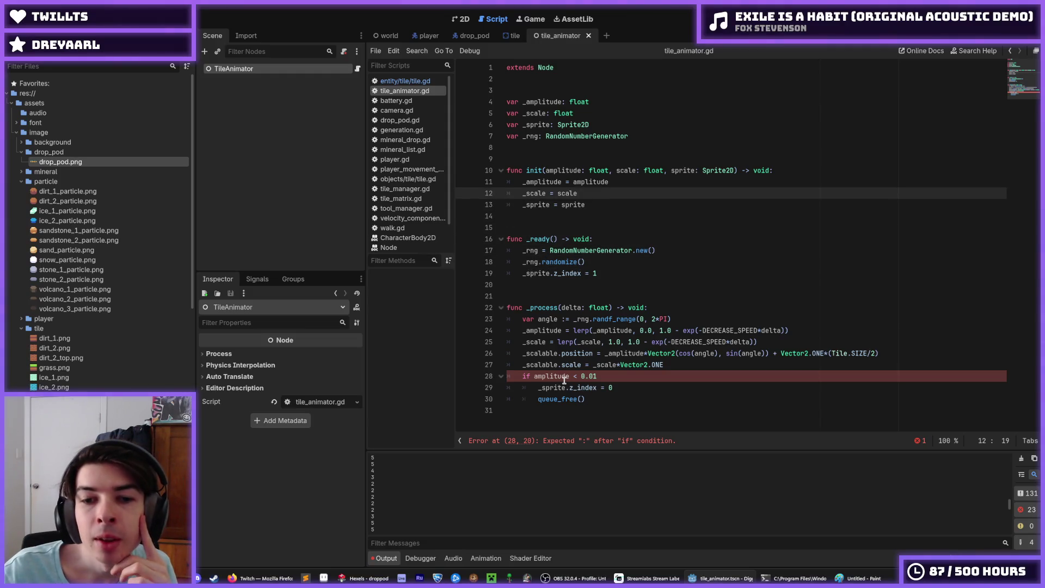
key("Down")
key("Down")
key("Down")
key("Up")
key("Up")
key("Up")
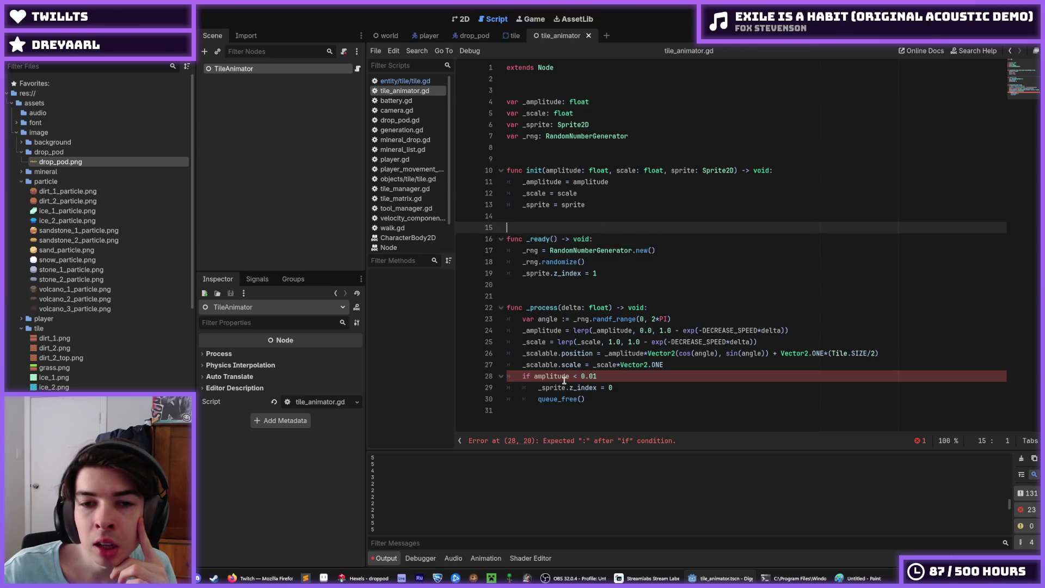
key("Up")
key("Up")
key("Up")
key("Down")
key("Down")
key("Down")
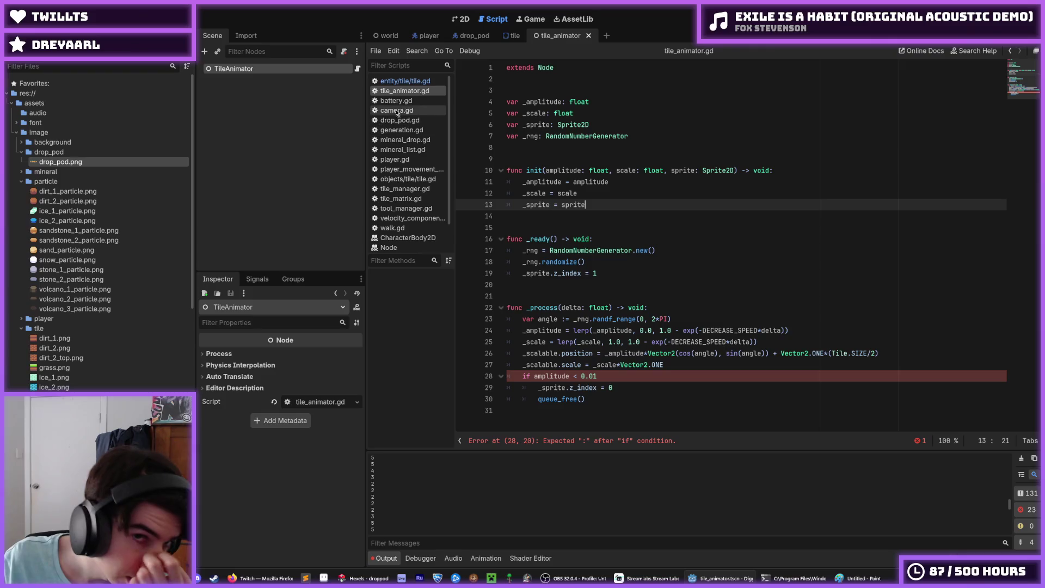
left_click(407, 84)
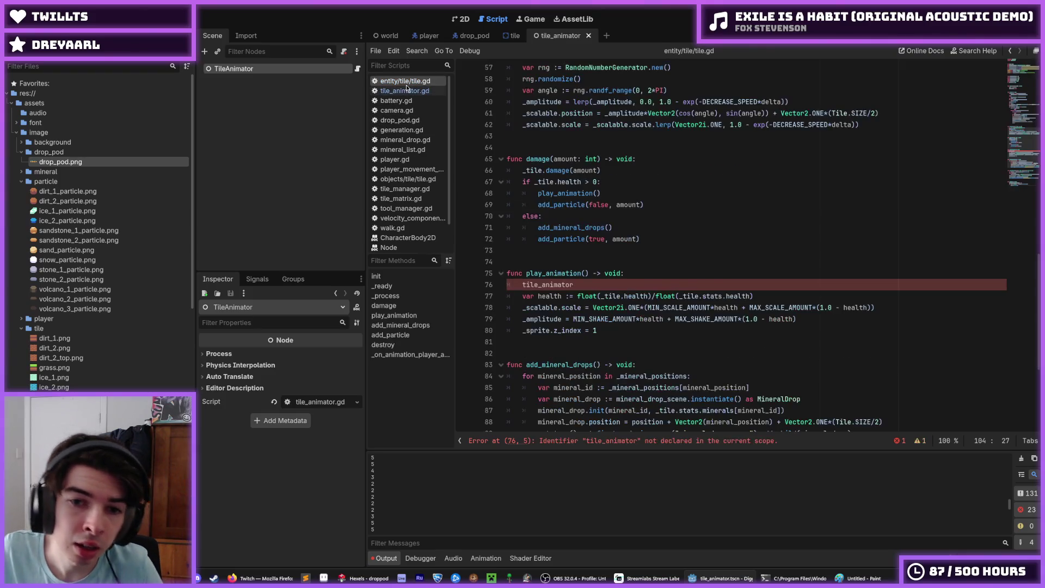
Review play_animation's bare tile_animator line and the tile_animator_scene preload in tile.gd.
left_click(599, 295)
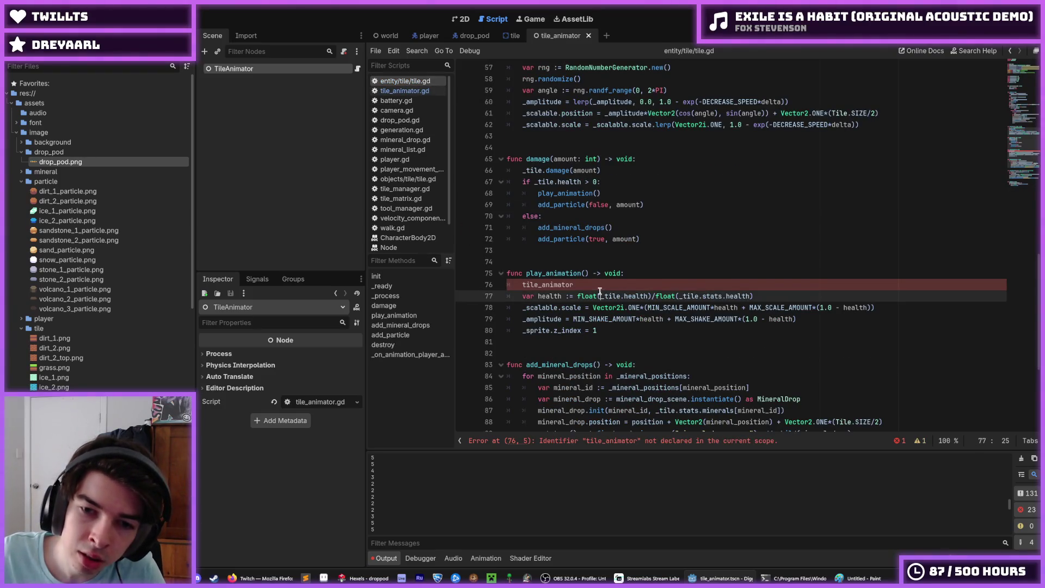
left_click(638, 296)
left_click(637, 272)
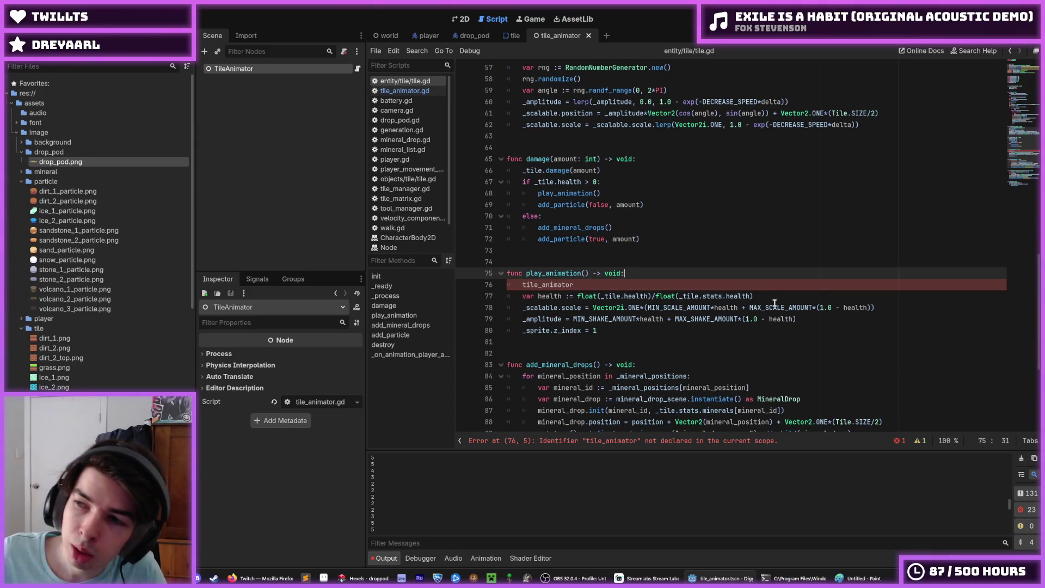
key("Down")
left_click(662, 274)
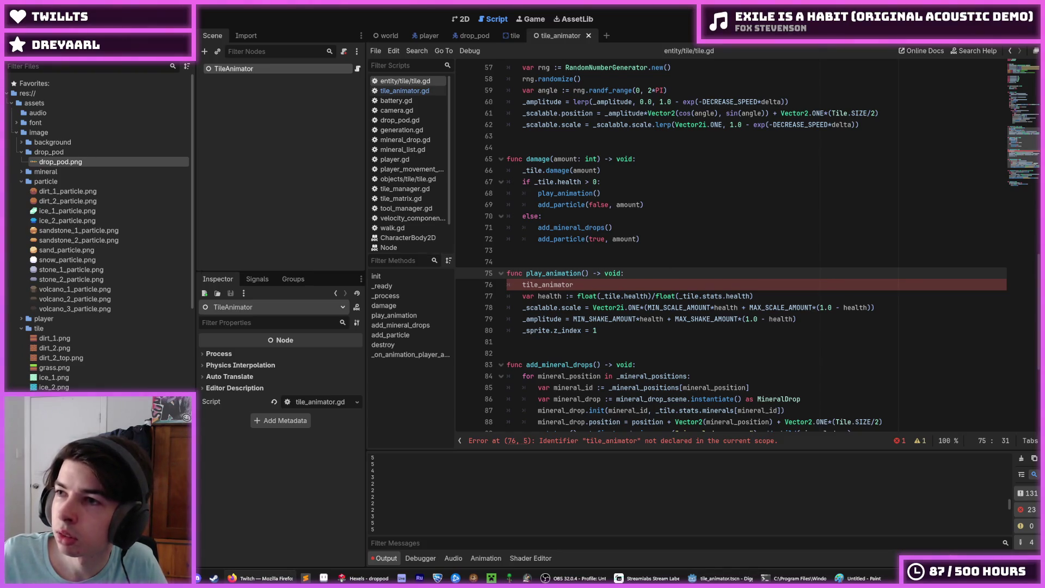
left_click(608, 285)
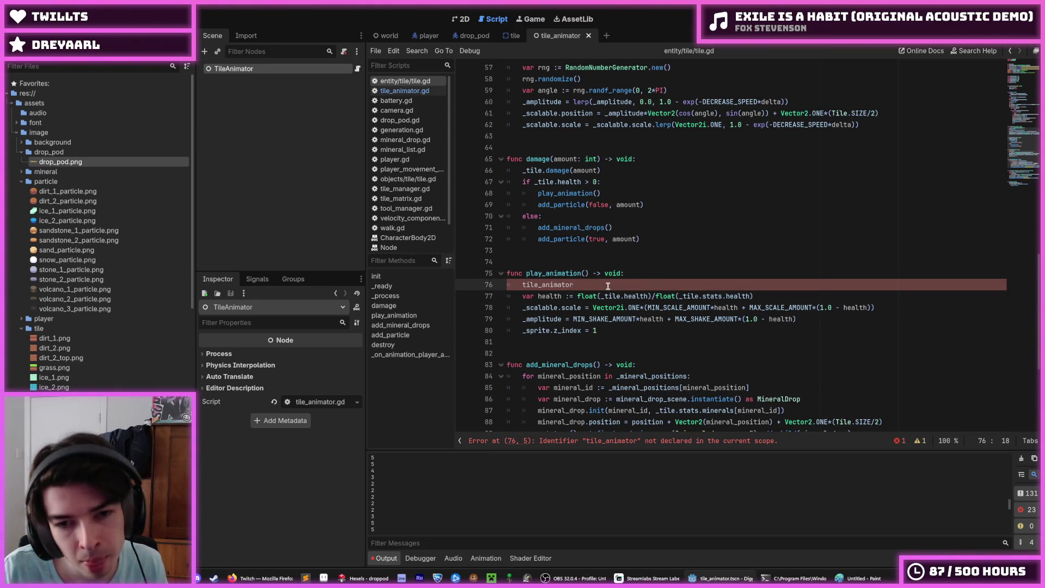
scroll(626, 272, "down", 2)
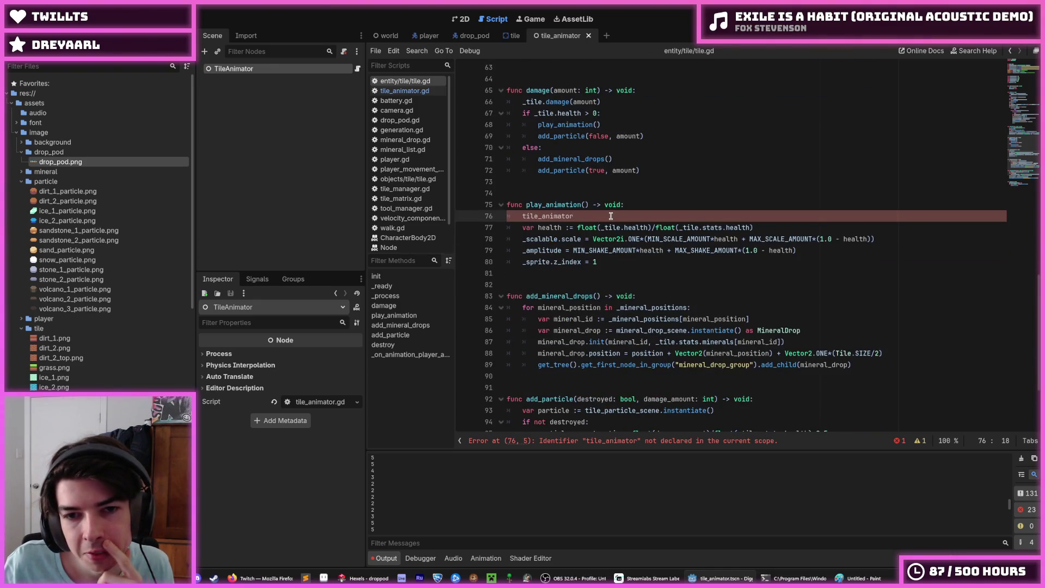
scroll(611, 217, "up", 20)
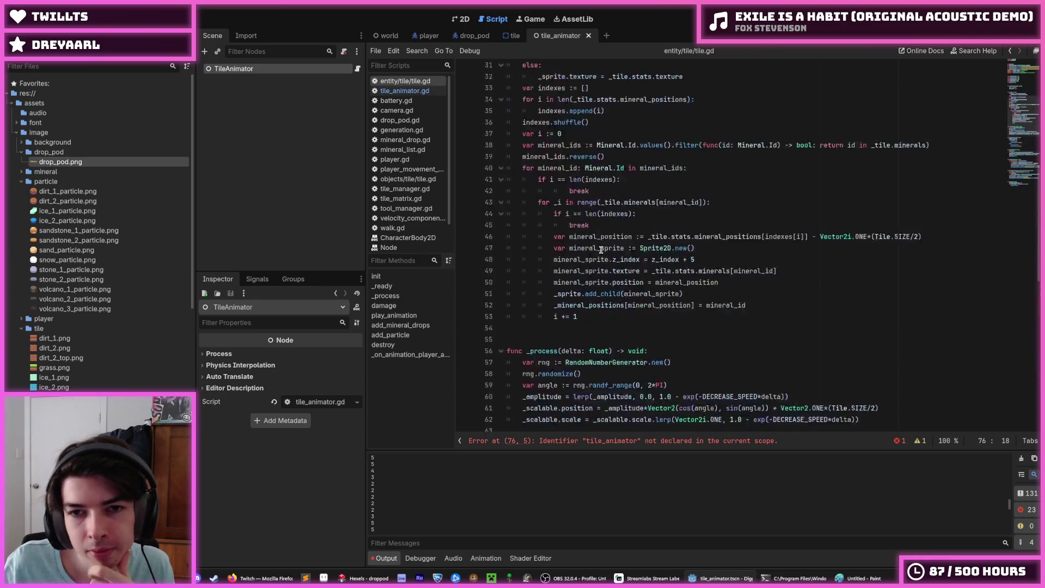
left_click(813, 159)
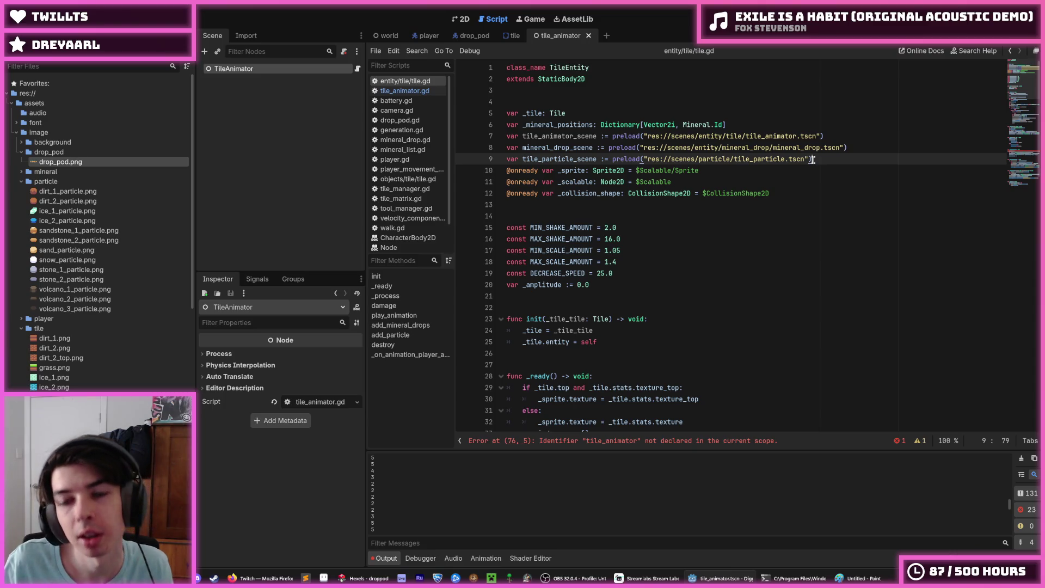
Replace line 76 with 'tile_animator := tile_animator_scene.instantiate()'.
double_click(560, 136)
key("ctrl+c")
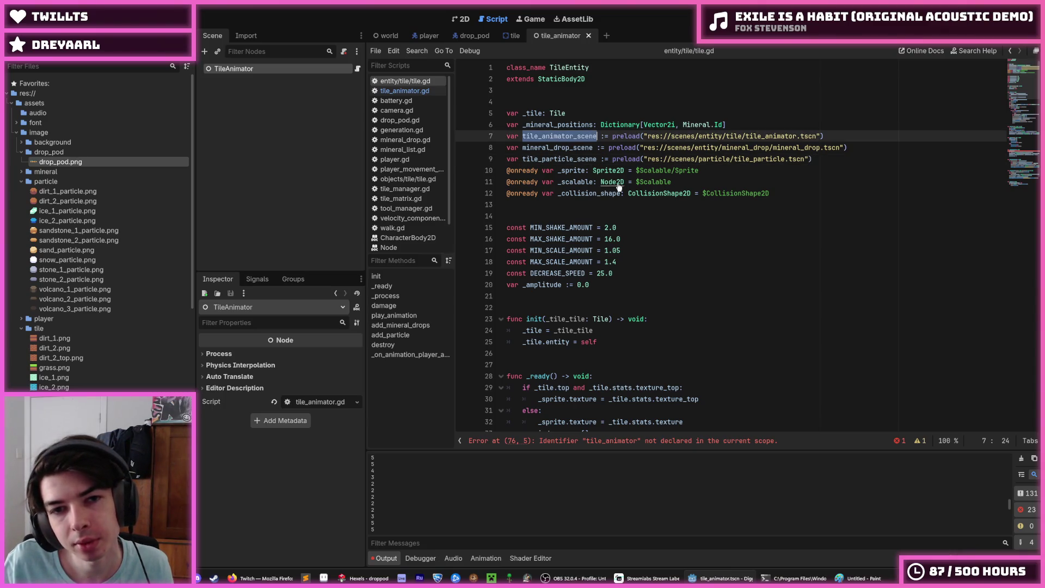
scroll(608, 253, "down", 10)
scroll(608, 254, "down", 3)
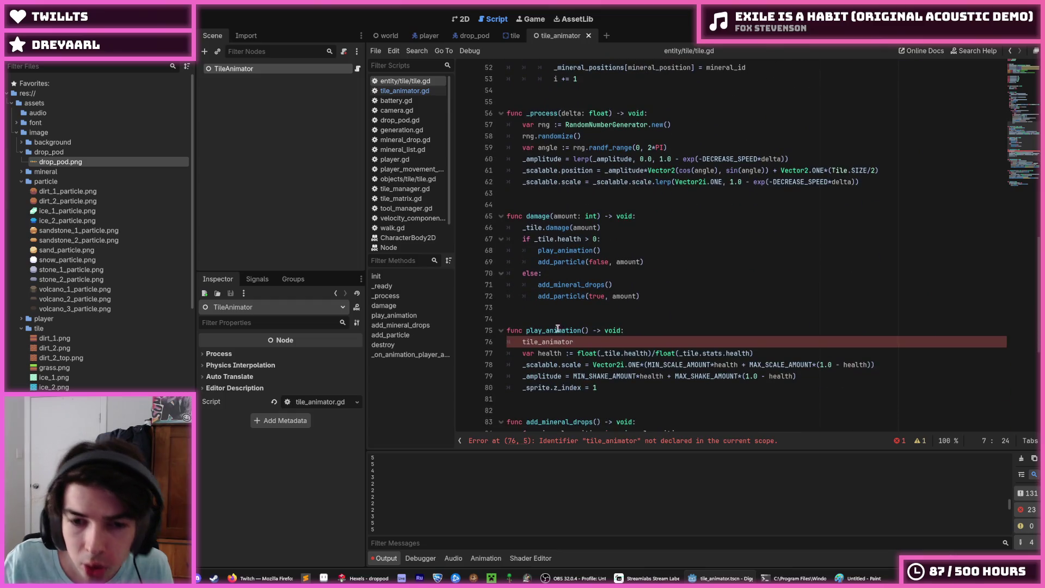
double_click(574, 341)
type(":=")
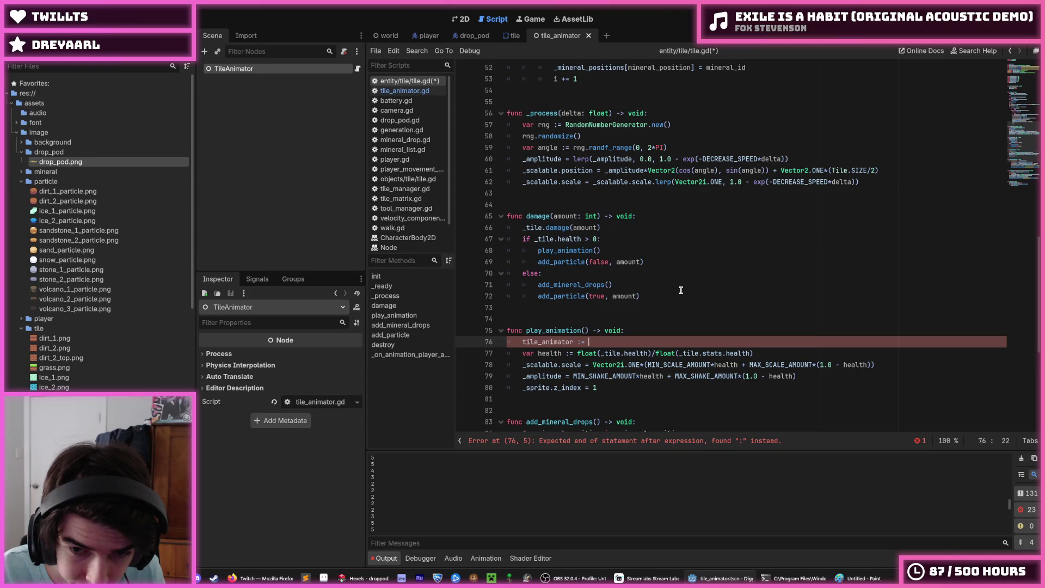
key("ctrl+v")
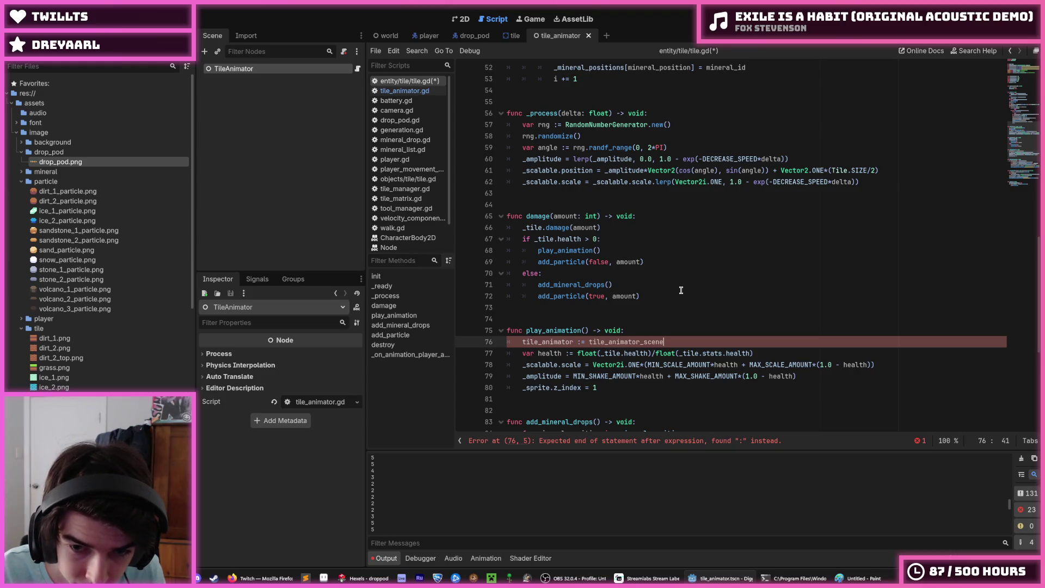
type(".instantiate(")
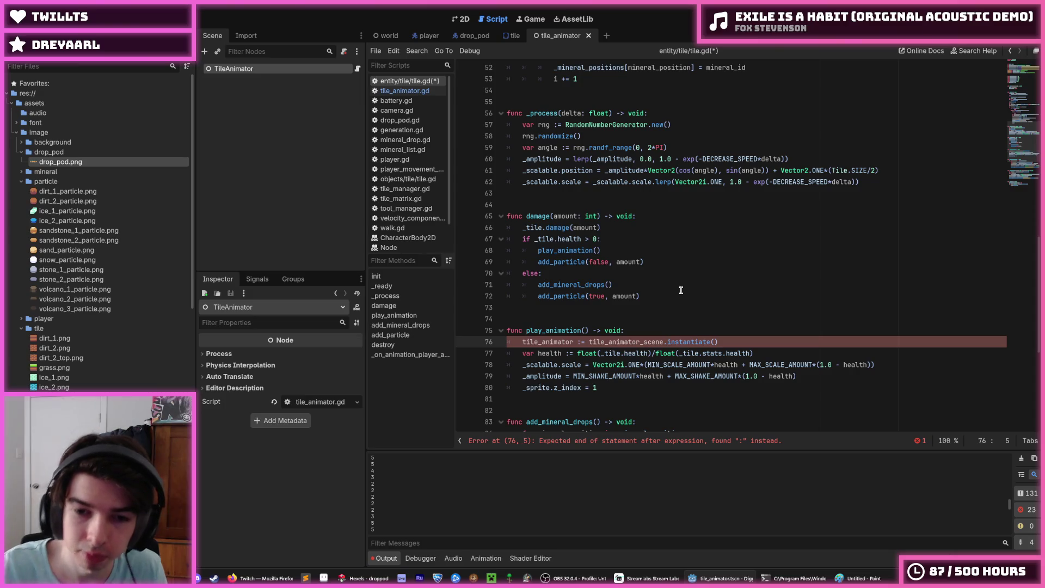
scroll(678, 277, "up", 17)
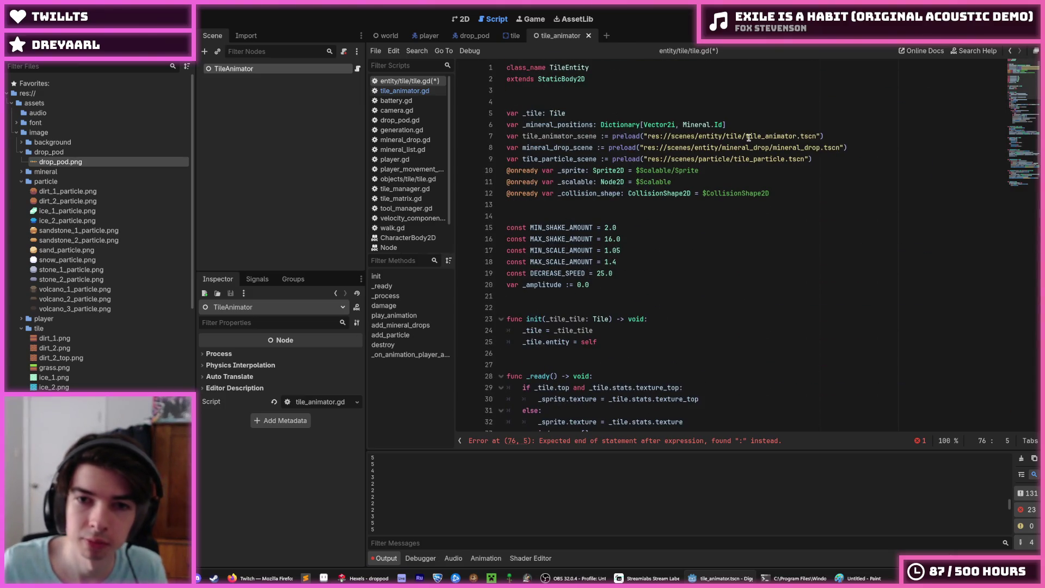
Declare 'var tile_animator: TileAnimator' below the mineral positions and save tile.gd.
left_click(774, 129)
key("Return")
type("var ti")
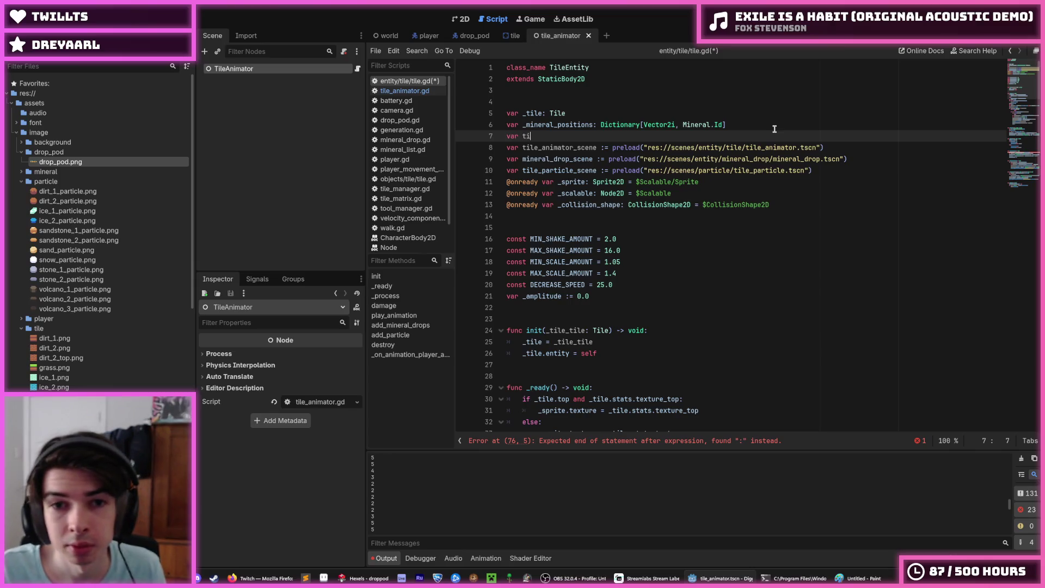
type("le_animator")
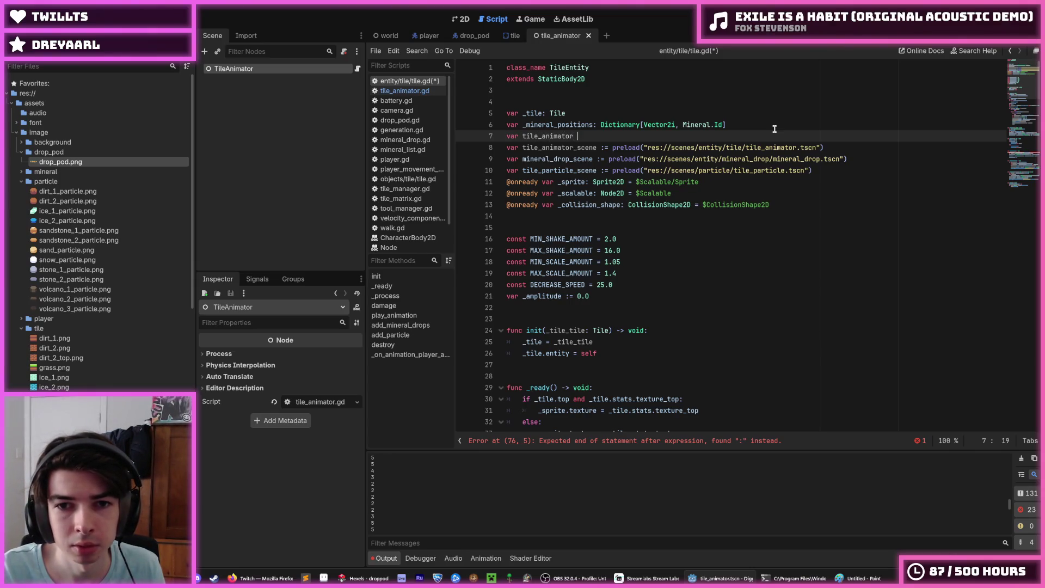
type(": TileAnimator")
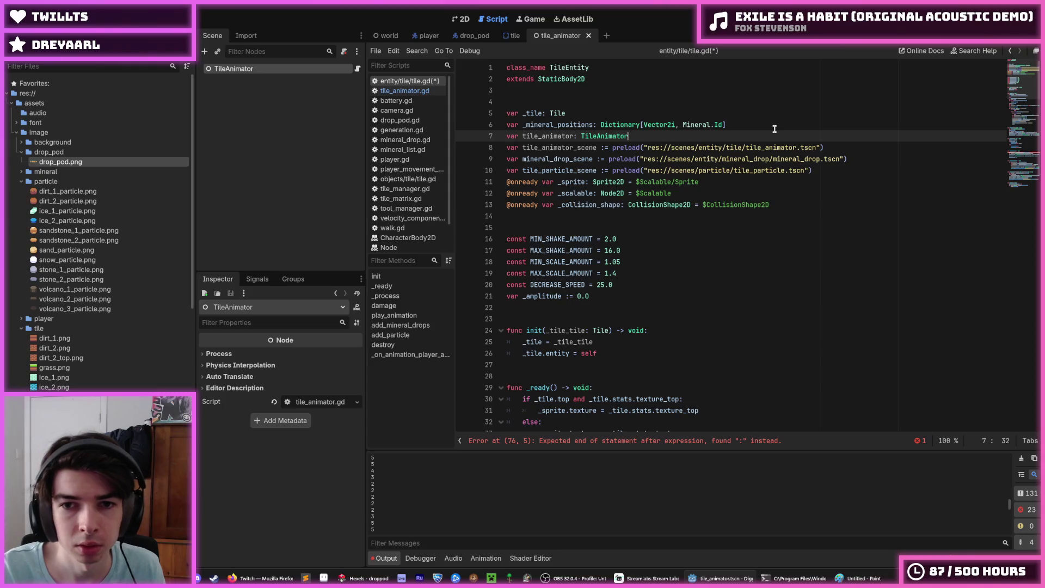
key("ctrl+s")
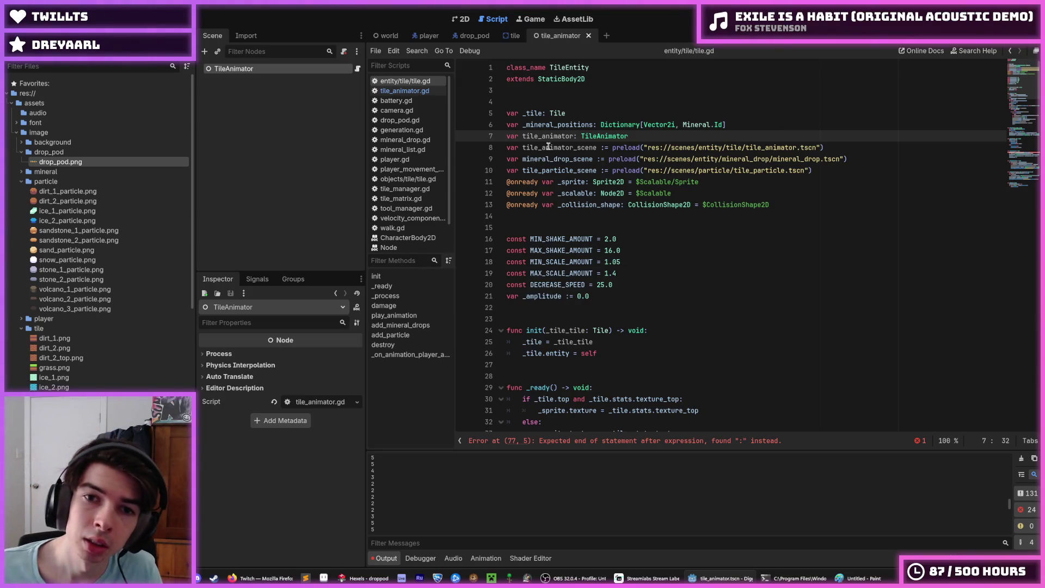
Prefix the new tile_animator variable and both tile_animator_scene occurrences with an underscore.
key("ctrl+Left")
key("ctrl+Left")
key("ctrl+Left")
type("_")
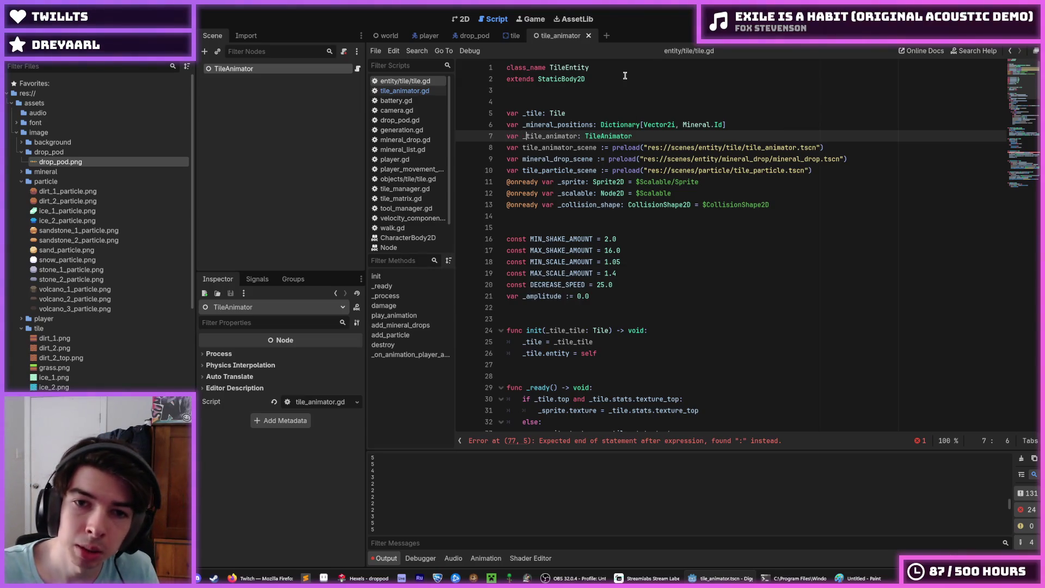
key("Down")
key("ctrl+shift+Right")
key("ctrl+d")
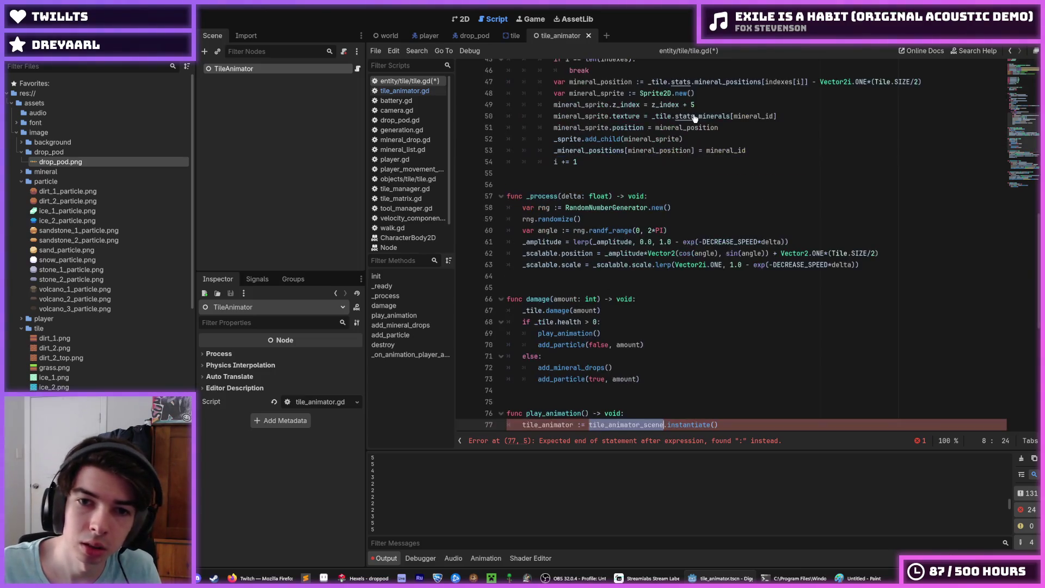
key("Left")
type("_")
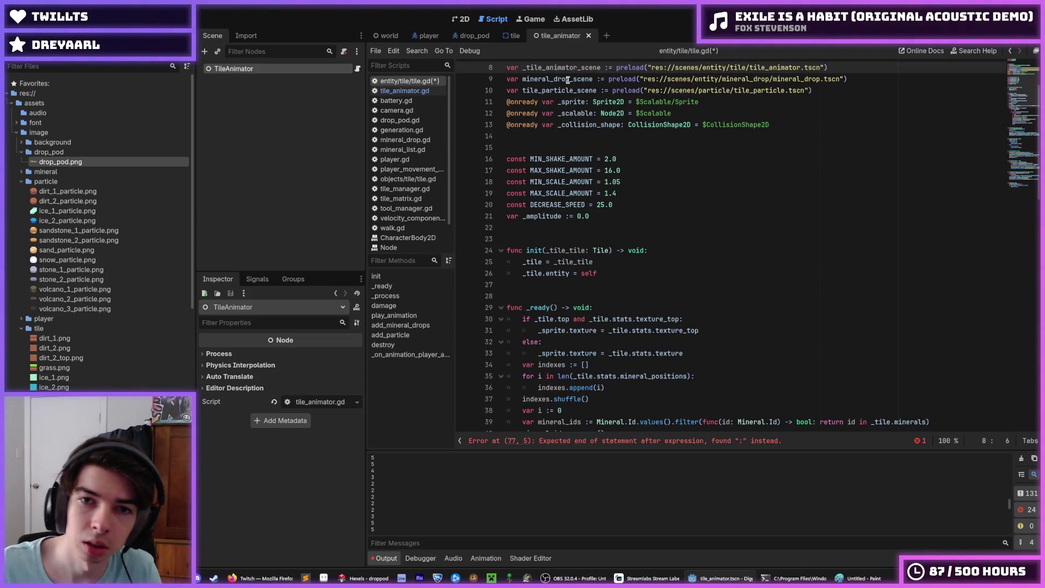
Prefix every mineral_drop_scene and tile_particle_scene occurrence with an underscore.
double_click(562, 78)
key("ctrl+d")
key("Left")
type("_")
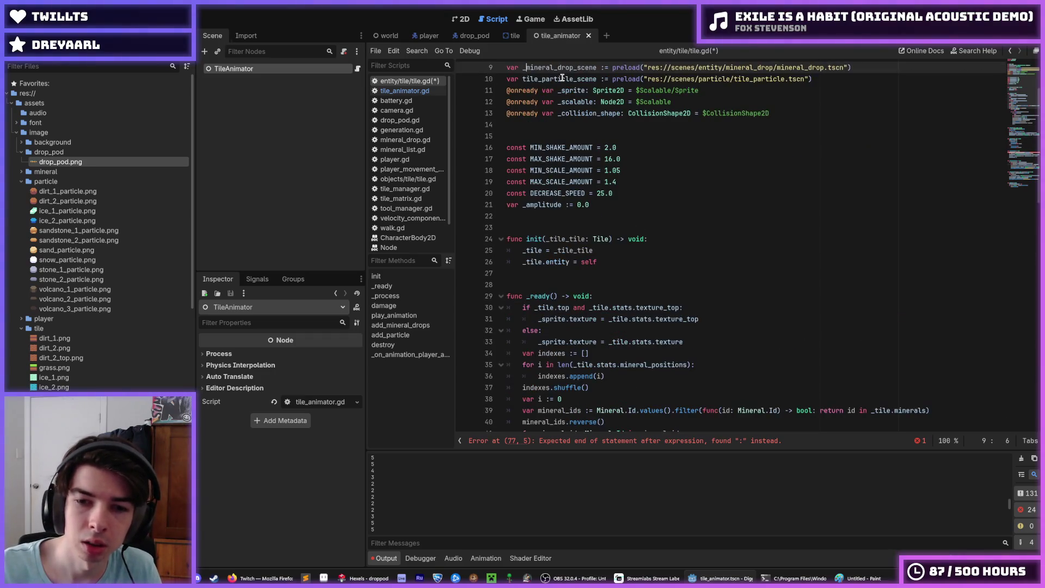
double_click(564, 79)
key("ctrl+d")
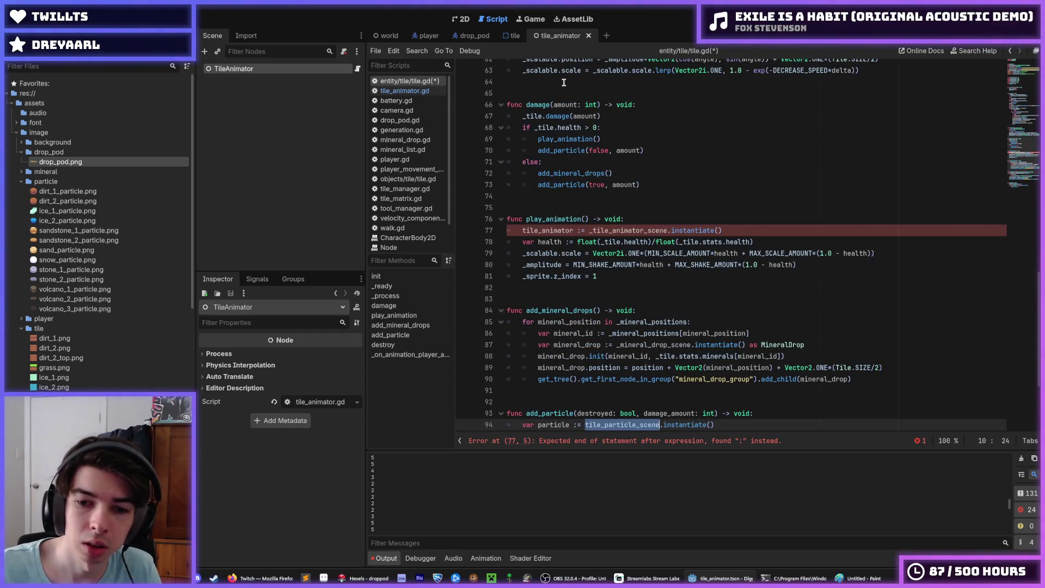
key("Left")
type("_")
left_click(783, 228)
scroll(785, 199, "down", 3)
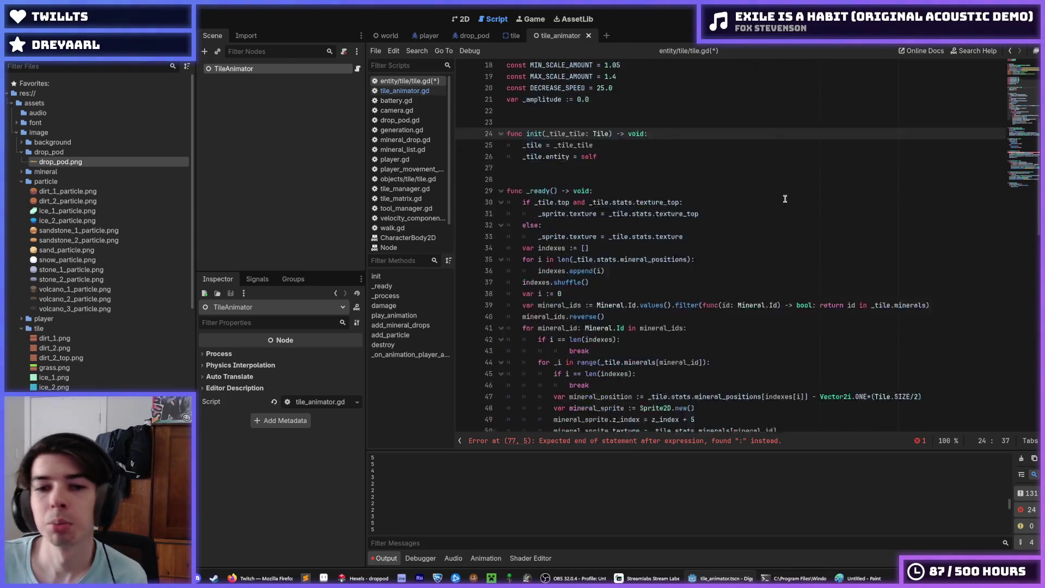
scroll(785, 199, "down", 5)
scroll(778, 199, "up", 4)
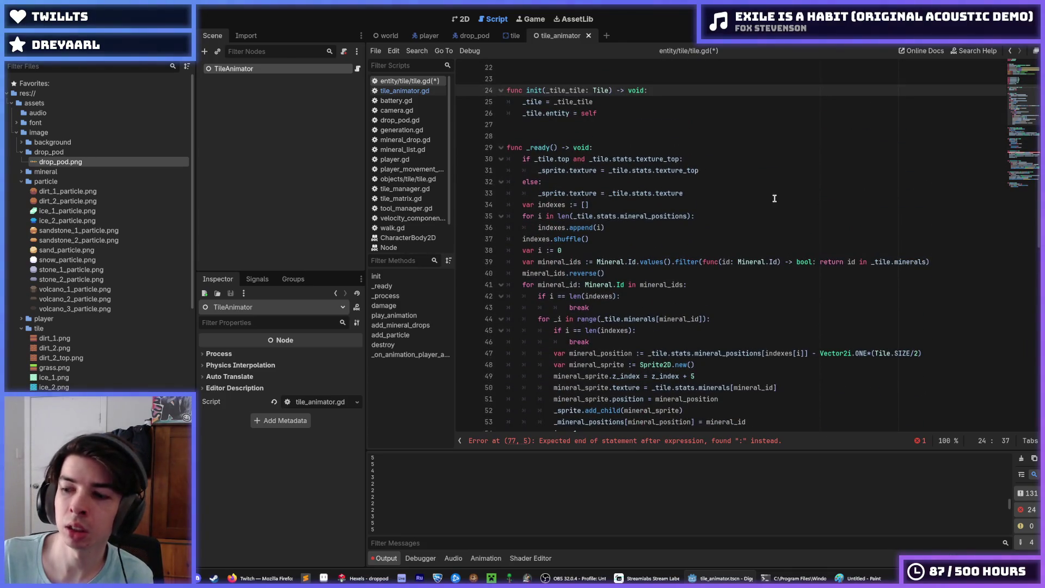
left_click(767, 189)
scroll(767, 191, "down", 10)
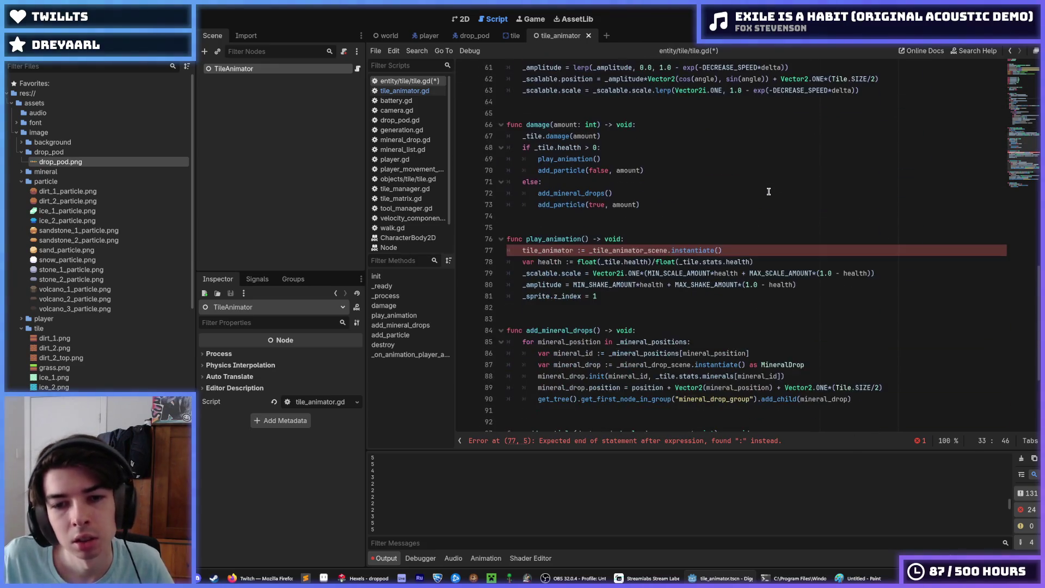
left_click(742, 251)
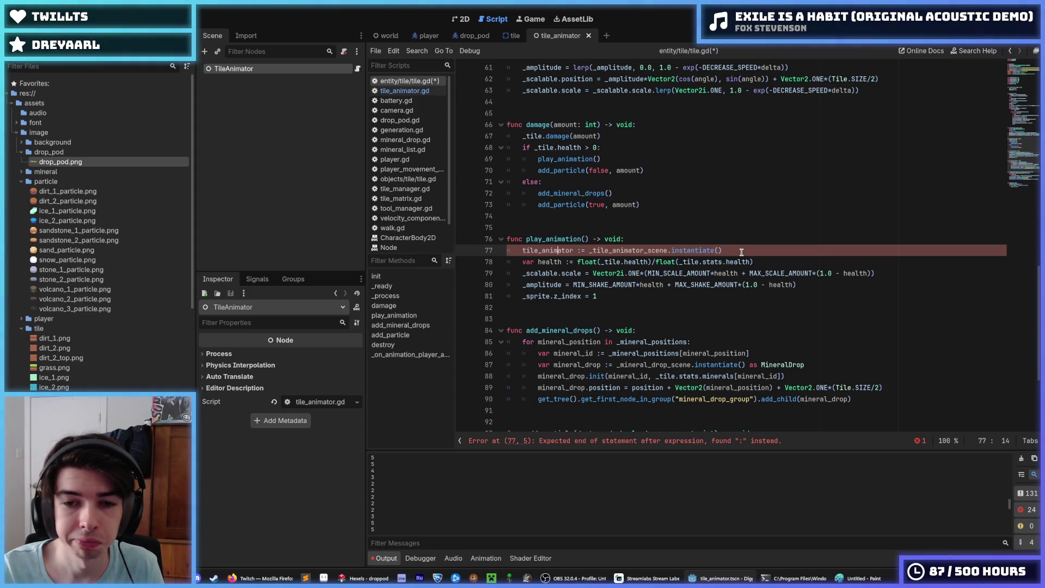
Turn the declaration into a plain assignment guarded by 'if is_instance_valid(tile_animator):'.
key("BackSpace")
key("ctrl+shift+Return")
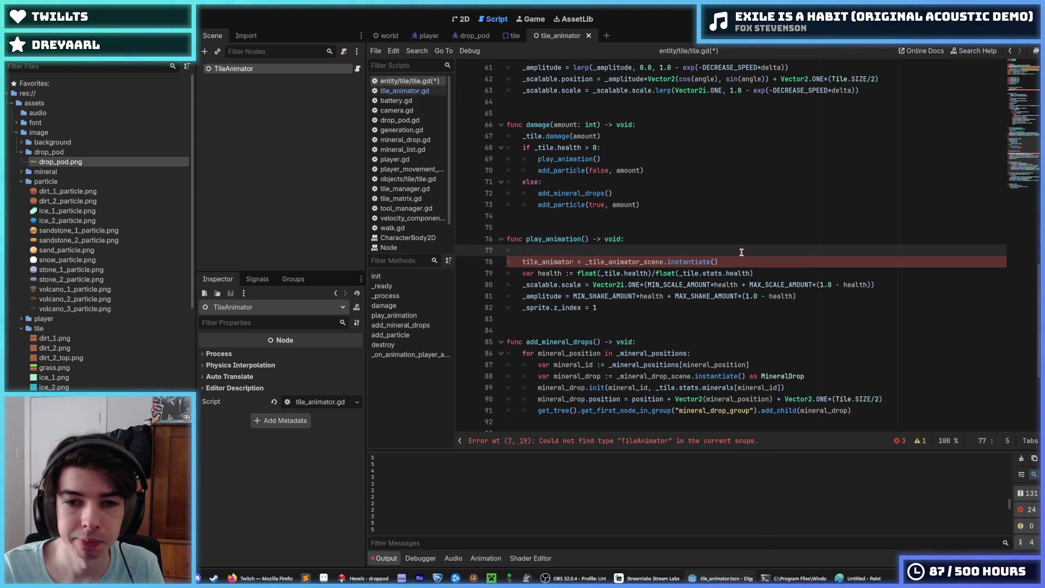
type("if ")
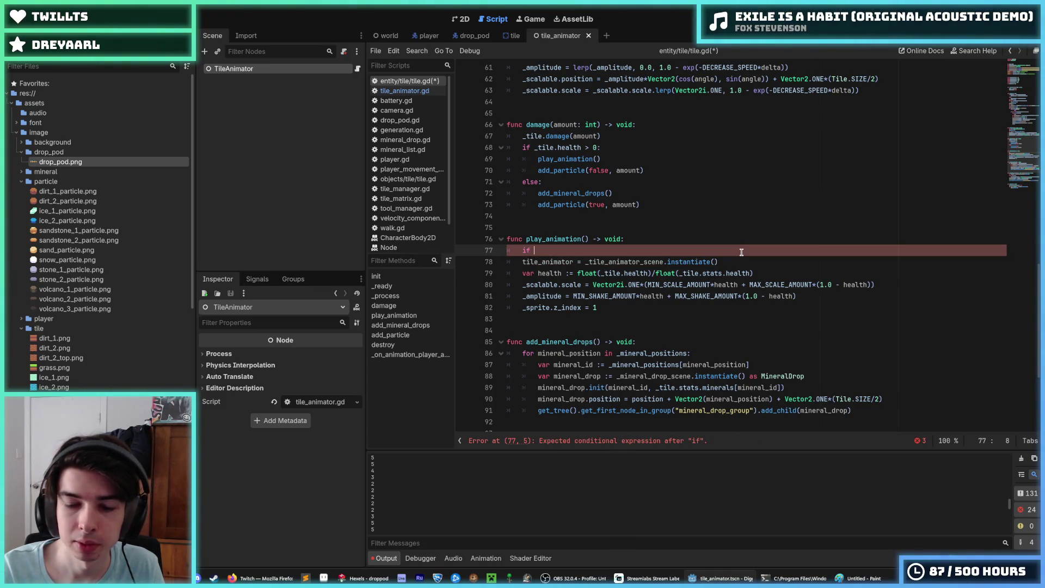
type("tile_animator")
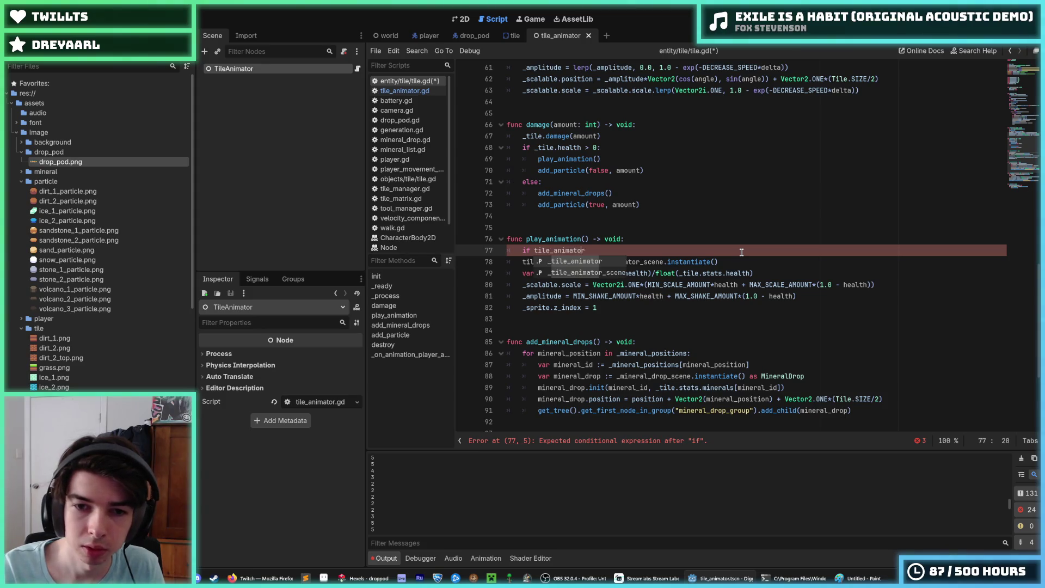
key("ctrl+Left")
type("is_insta")
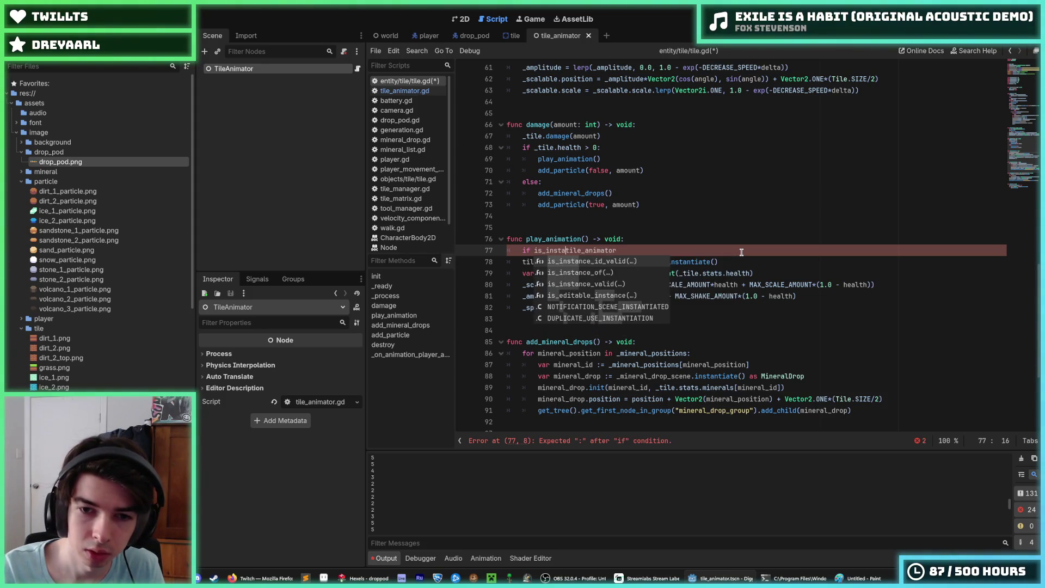
type("nce_val")
key("Return")
key("End")
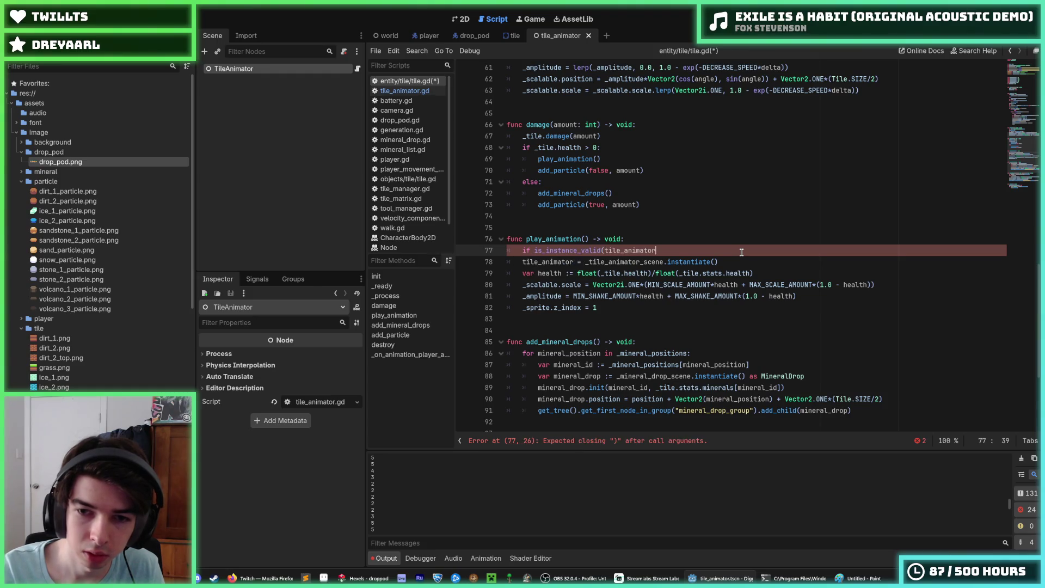
type("):")
Fix the is_instance_valid spelling and negate the guard with 'not'.
key("Down")
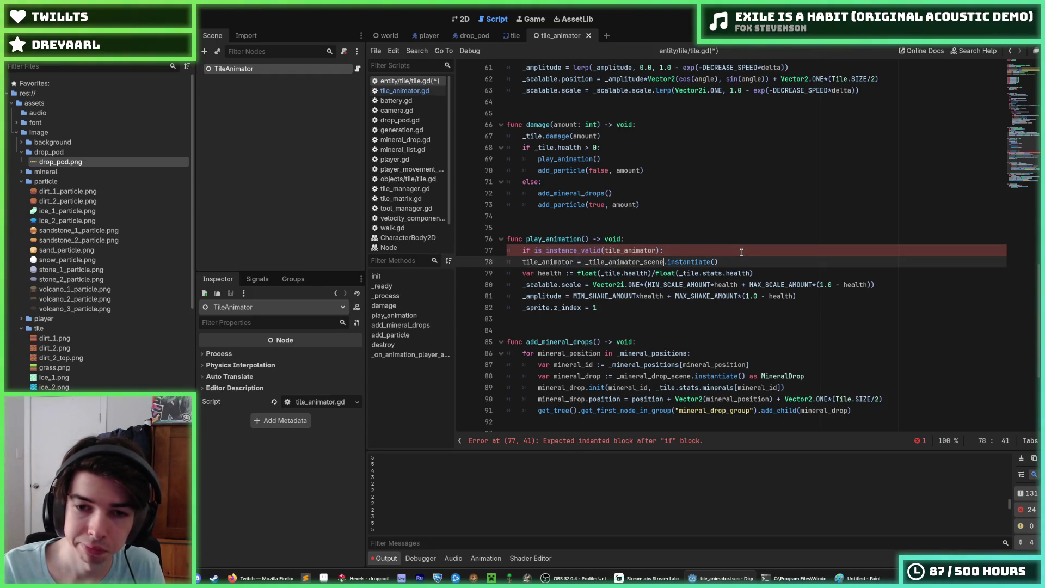
key("Up")
key("Right")
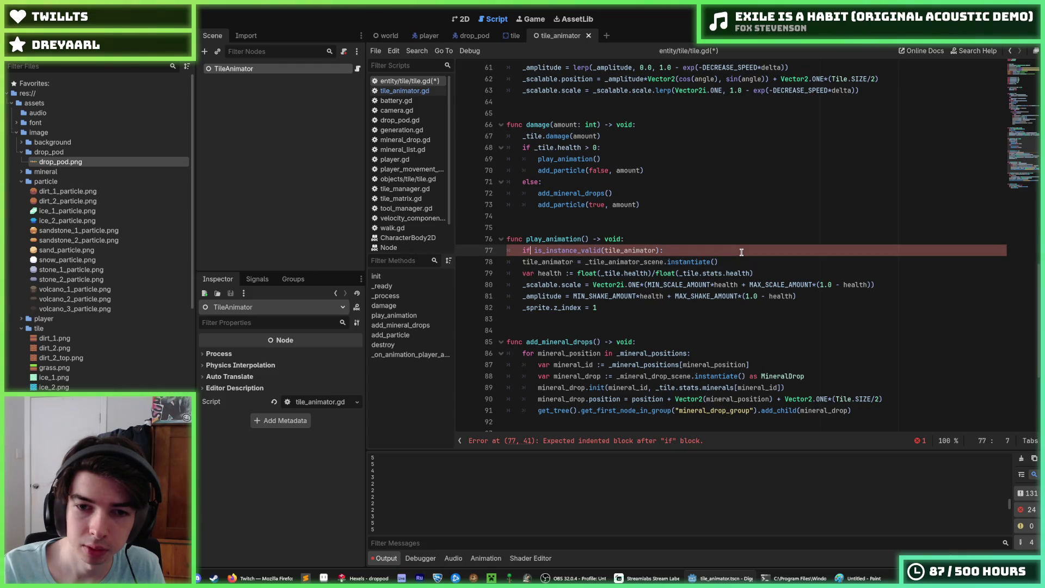
key("Right")
key("Right")
key("Right")
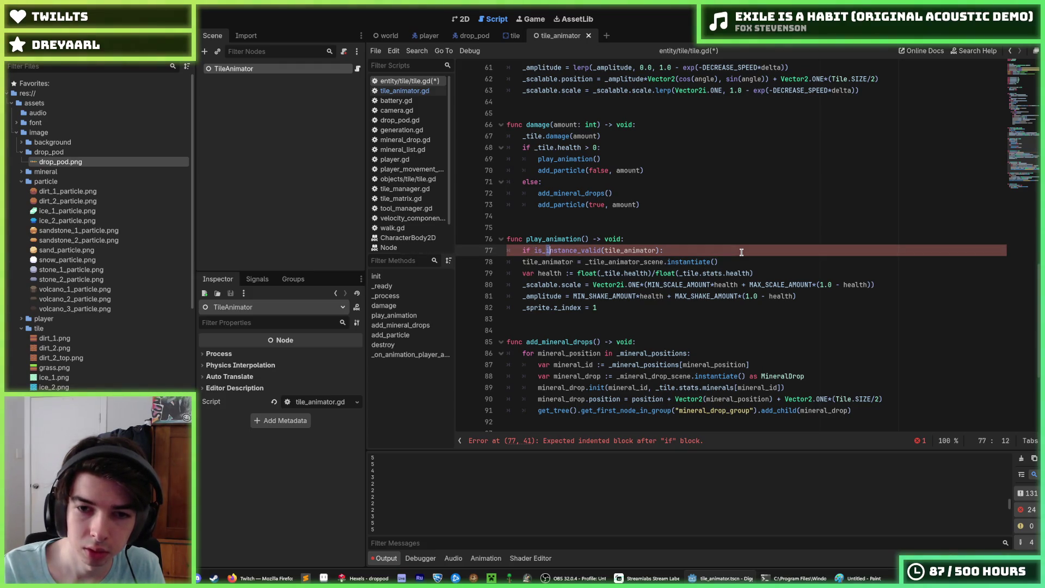
key("ctrl+shift+Right")
type("nstance")
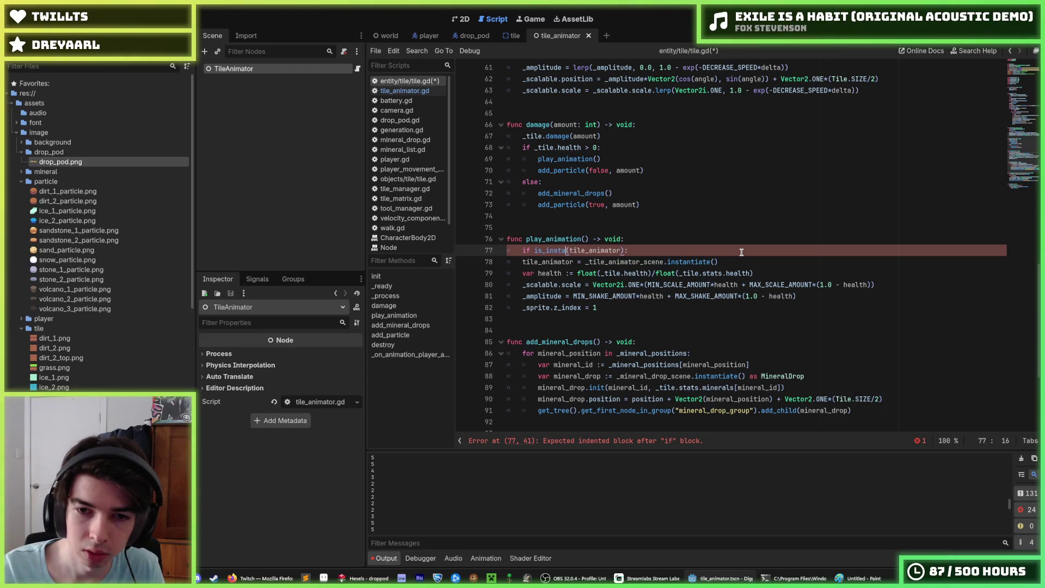
type("_vali")
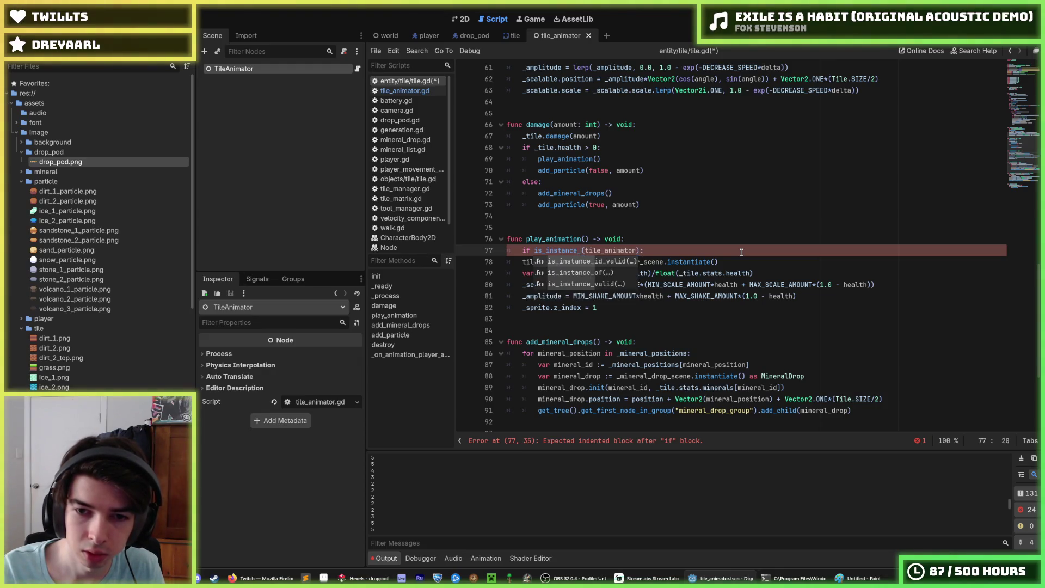
type("d")
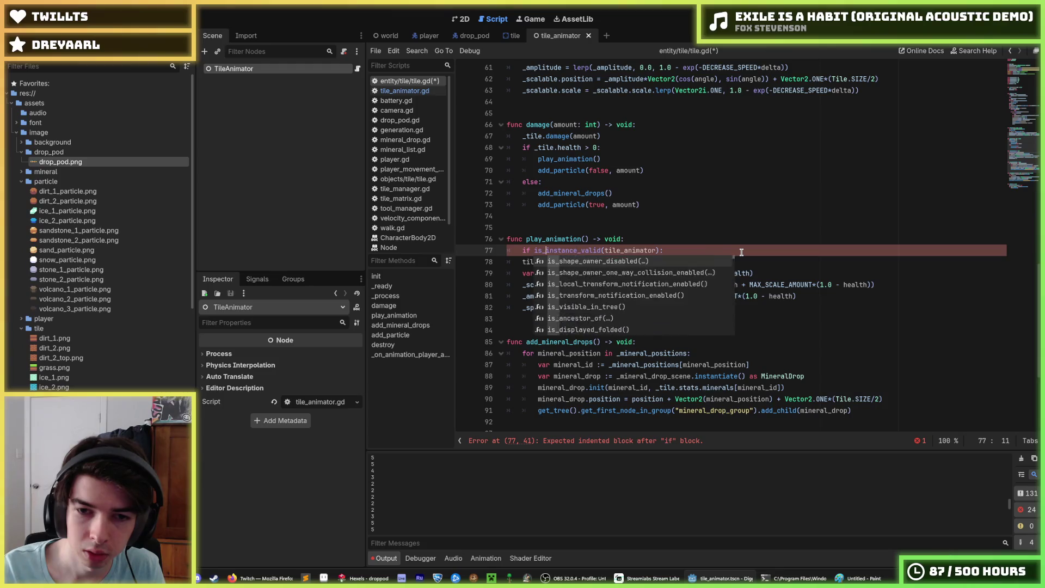
key("ctrl+Left")
type("not")
key("End")
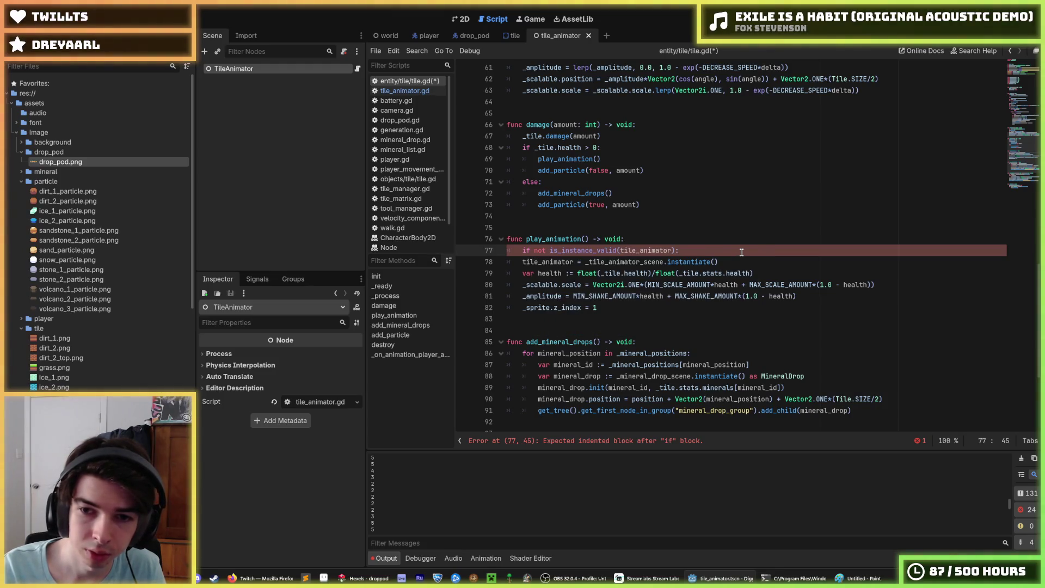
Indent the instantiate line under the guard and add a tile_animator.init() call below it.
key("Down")
key("Home")
key("Tab")
key("End")
key("Return")
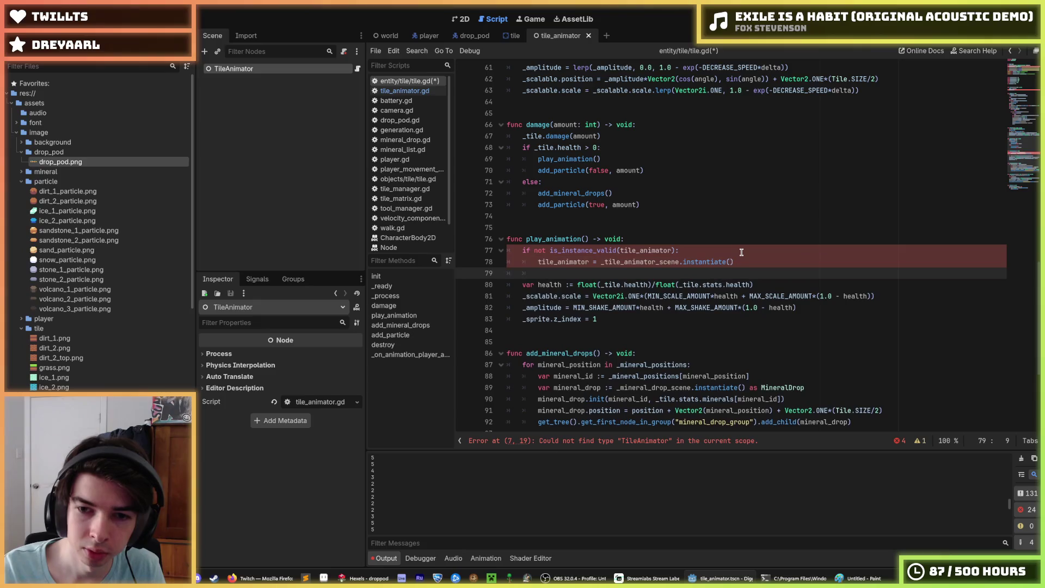
type("tile")
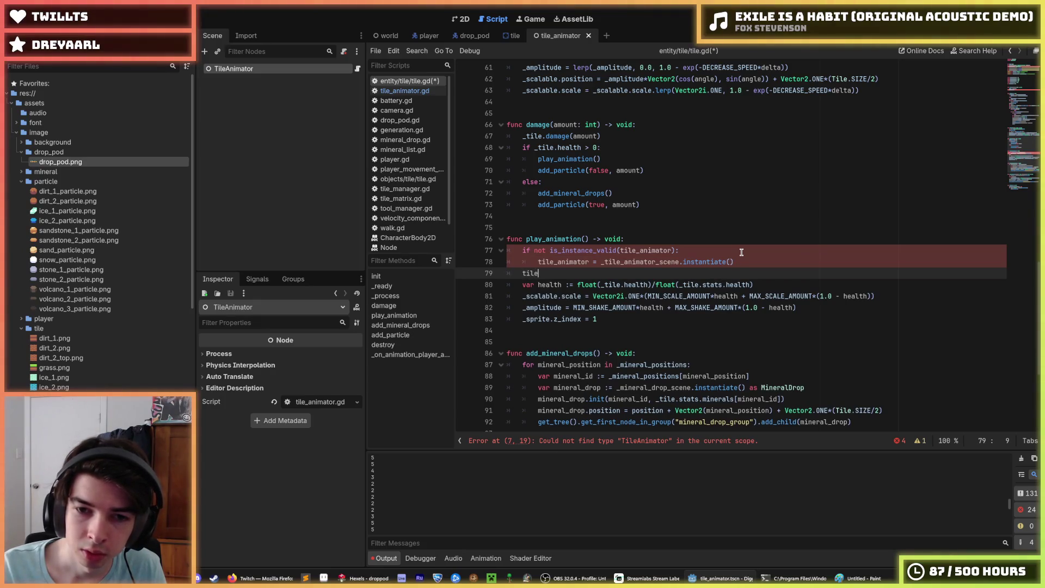
type("_animator.init(")
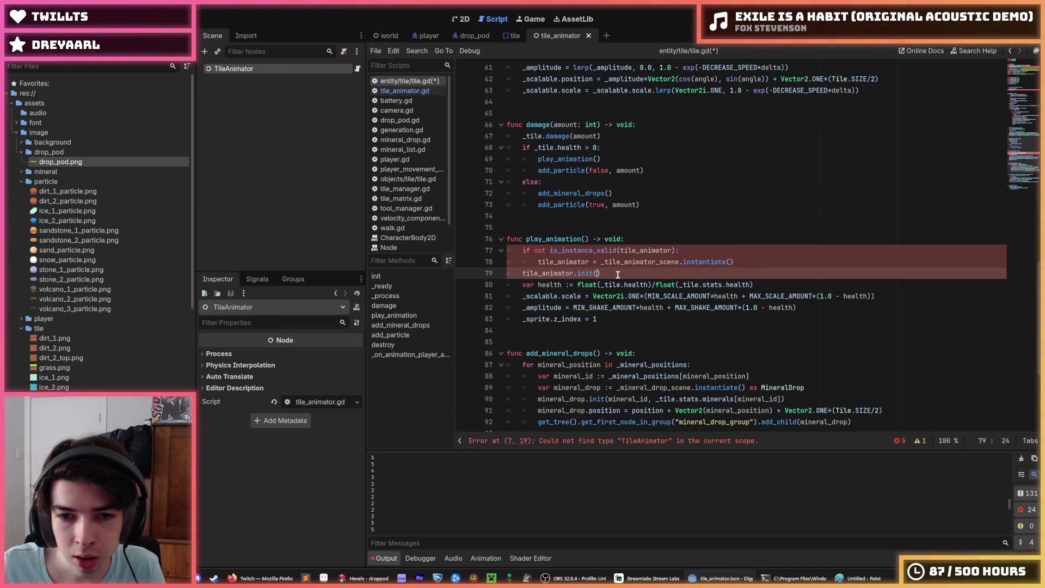
left_click(404, 91)
Add 'class_name TileAnimator' as the first line of tile_animator.gd and save all scripts.
left_click(515, 69)
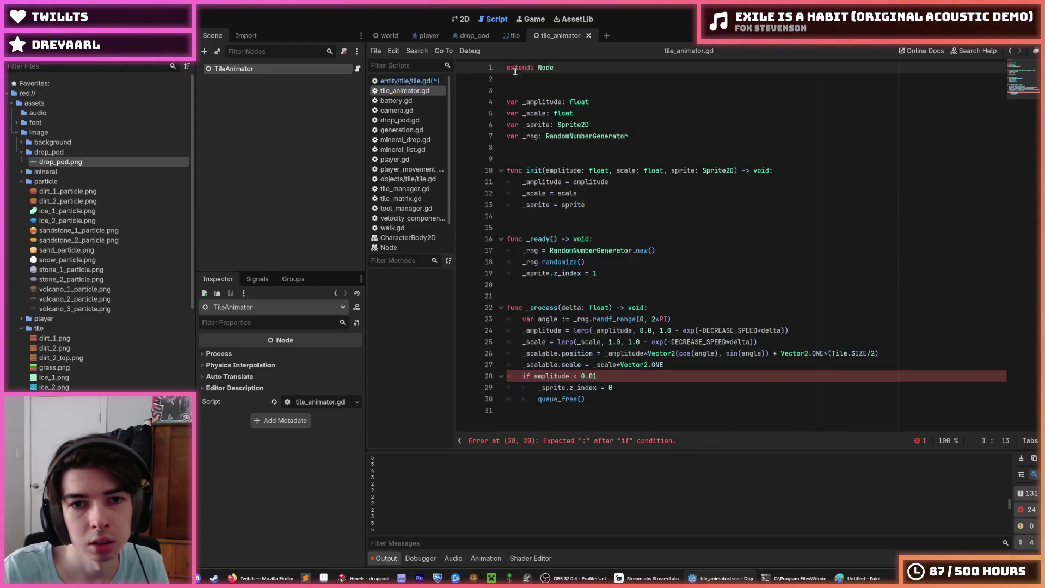
key("Home")
key("Return")
key("Up")
type("class")
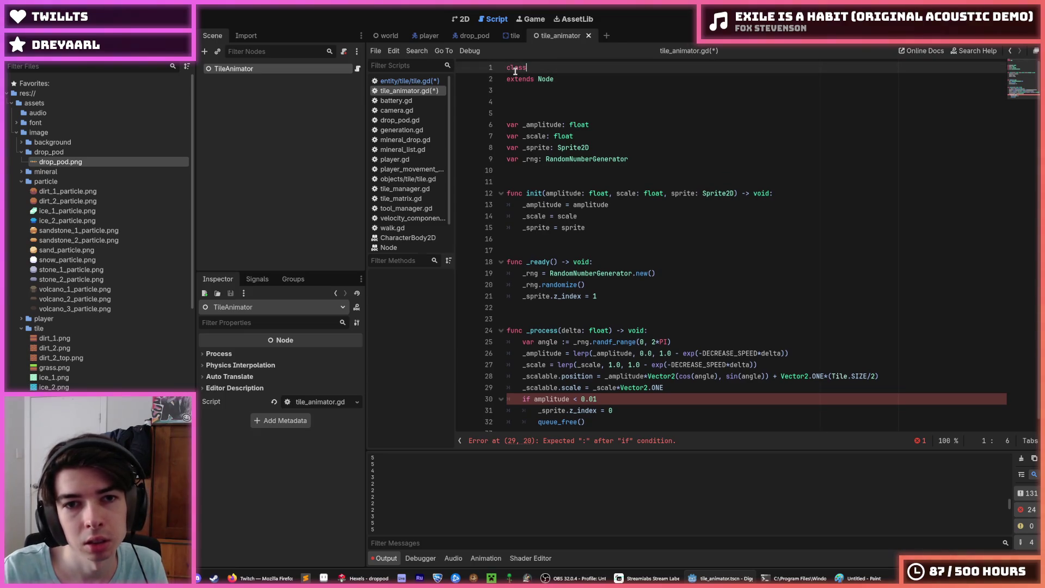
type("_name TileAnimator")
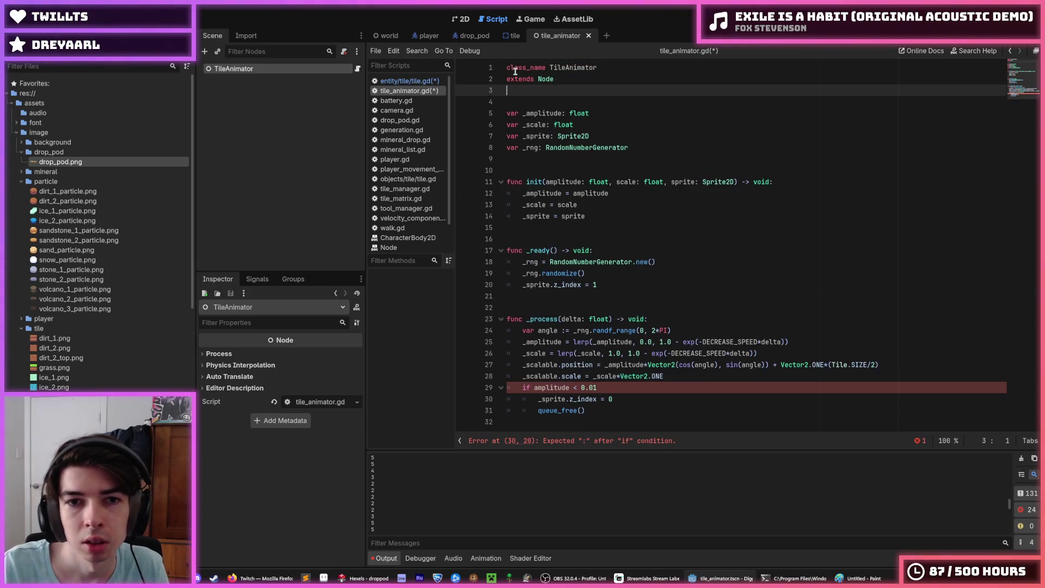
key("ctrl+s")
Back in tile.gd, retype the tile_animator.init( call and check the _tile_animator declaration.
left_click(414, 81)
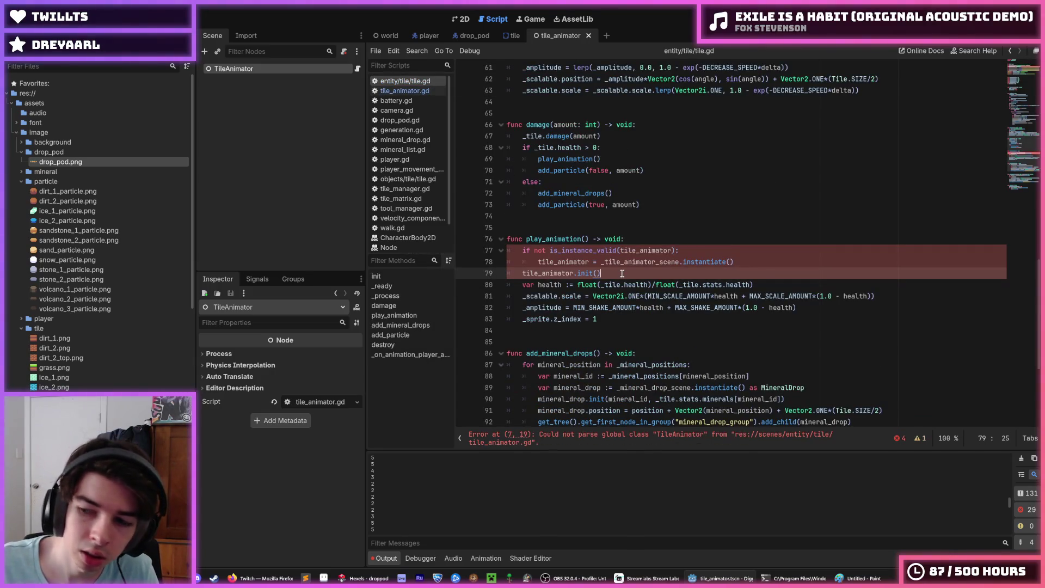
key("BackSpace")
key("BackSpace")
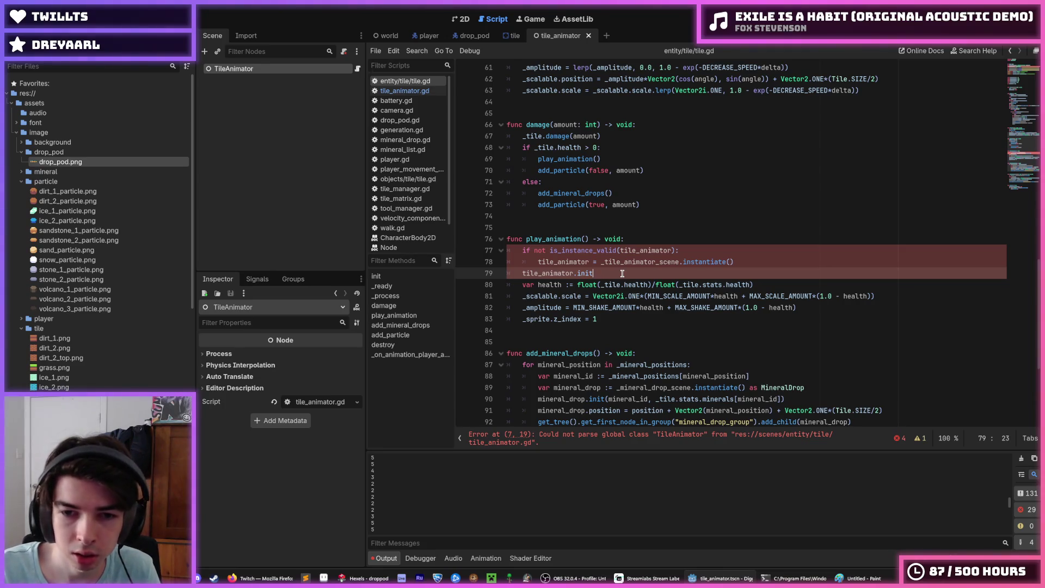
type("t(")
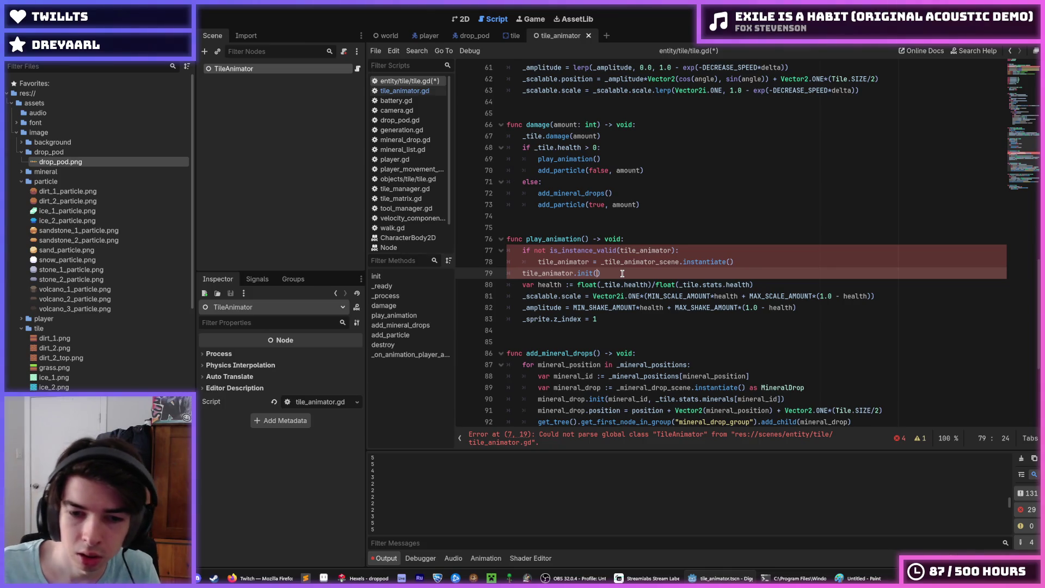
scroll(622, 273, "up", 20)
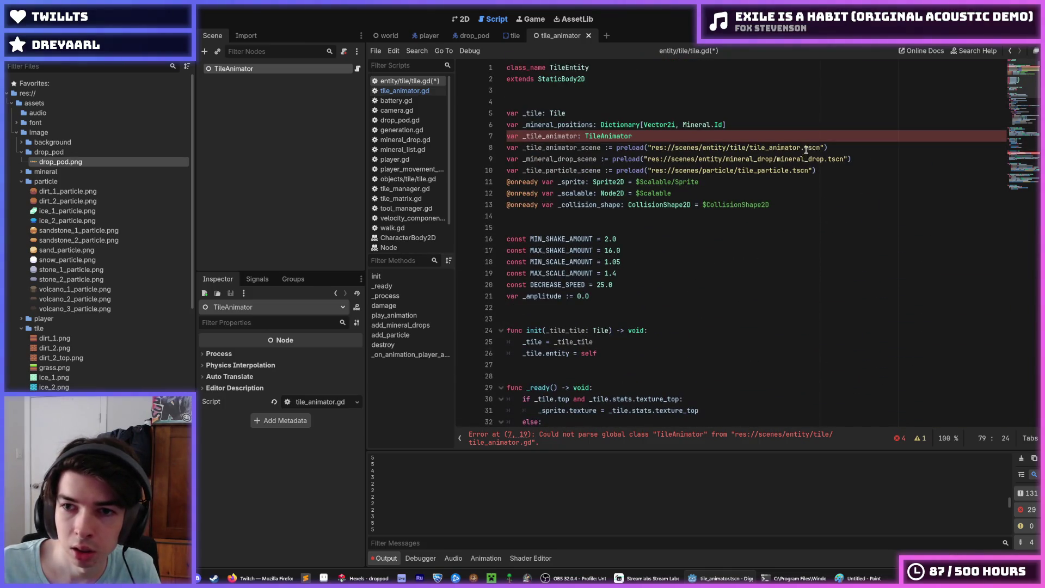
left_click(732, 136)
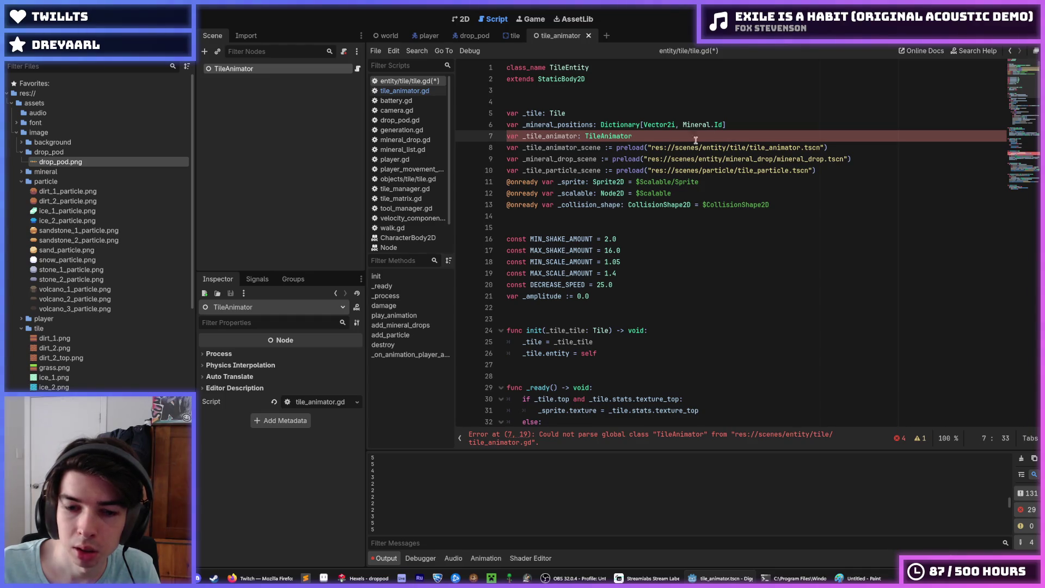
Add the missing colon after 'if amplitude < 0.01' in tile_animator.gd and save.
left_click(404, 90)
left_click(606, 388)
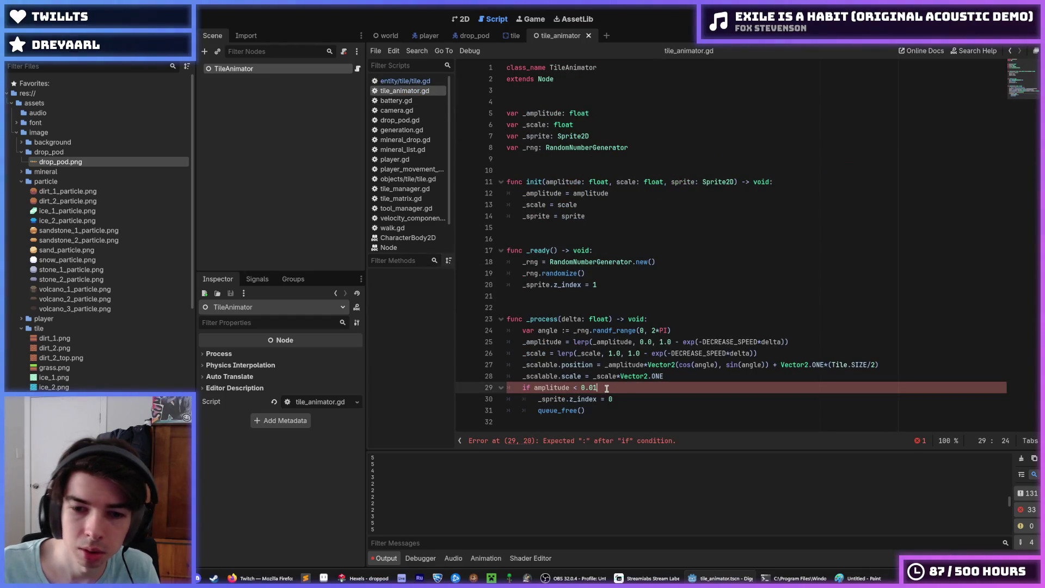
type(":")
key("ctrl+s")
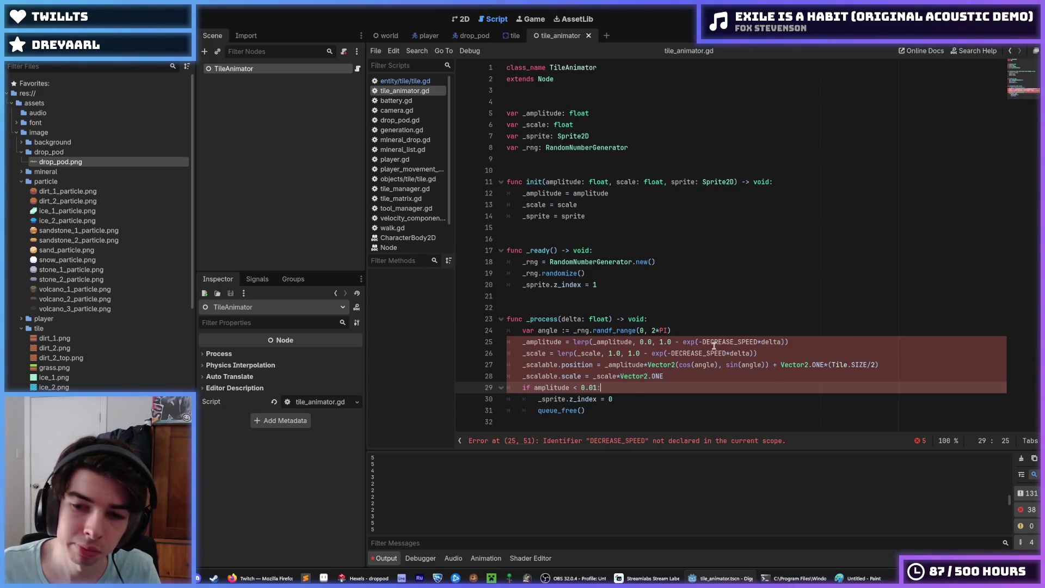
left_click(404, 81)
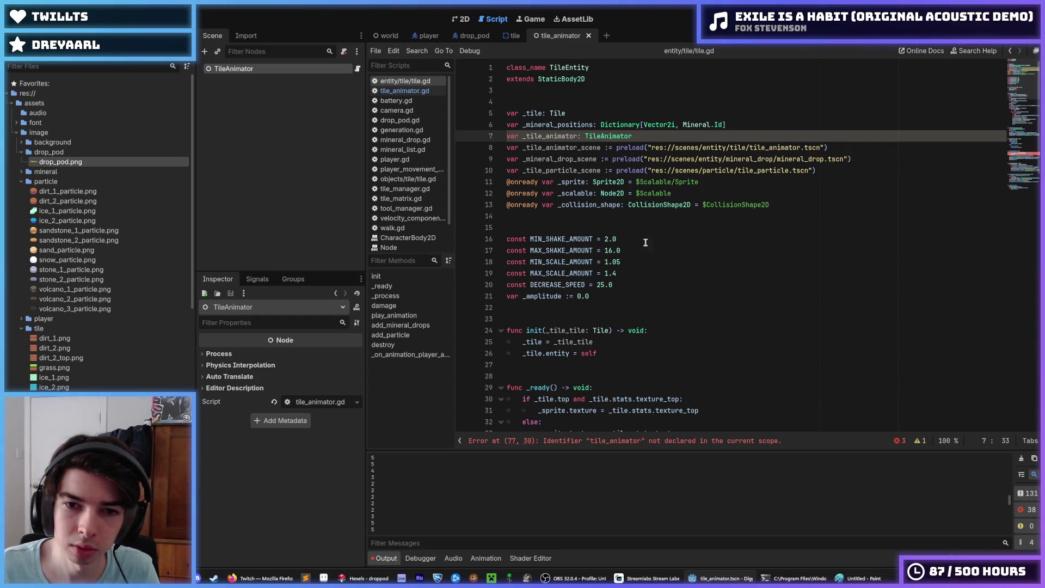
Cut the DECREASE_SPEED and _amplitude lines out of tile.gd.
left_click_drag(626, 285, 498, 239)
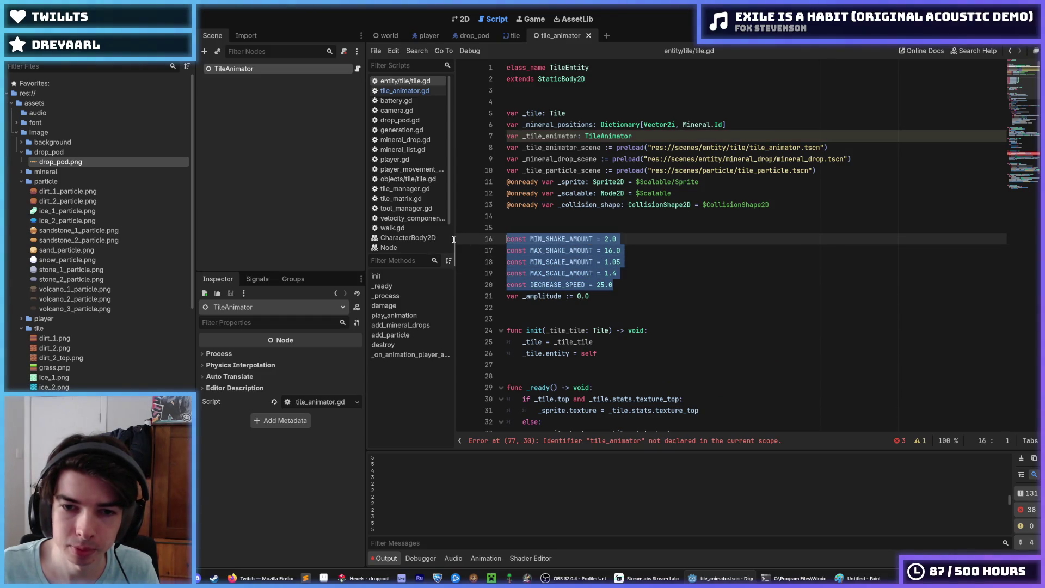
left_click_drag(624, 285, 472, 284)
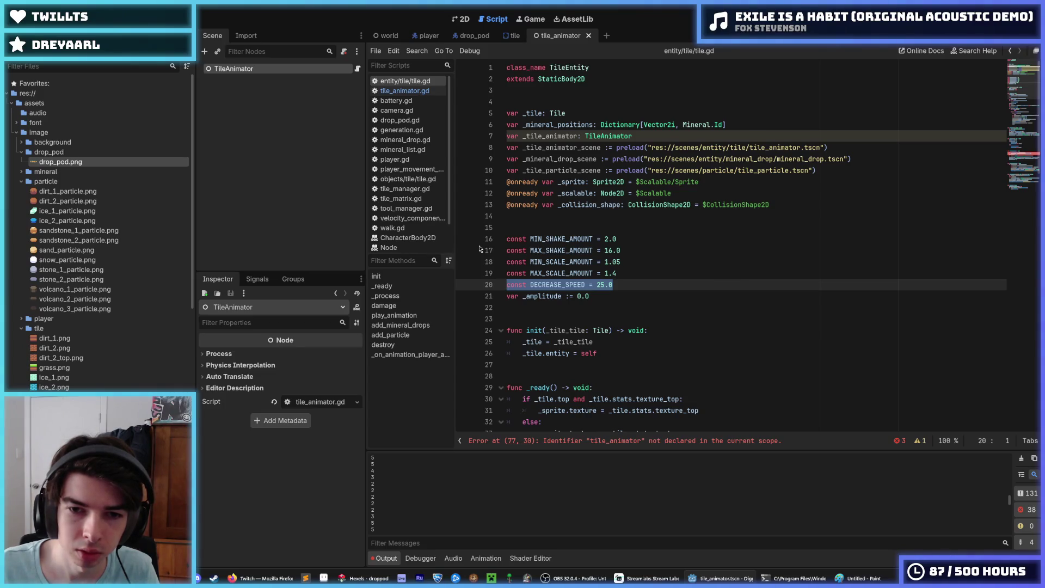
key("BackSpace")
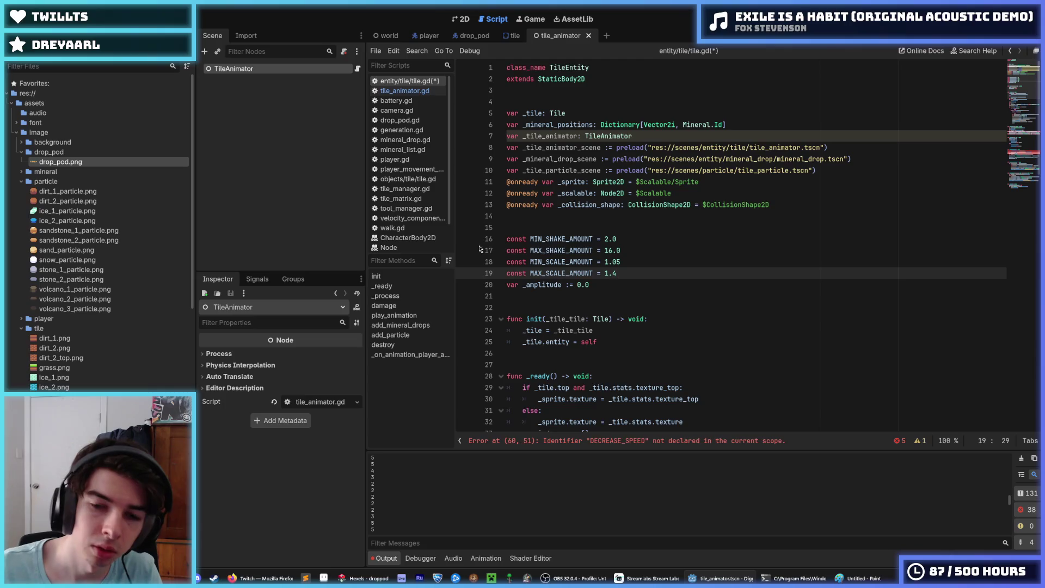
key("ctrl+z")
key("ctrl+z")
key("ctrl+z")
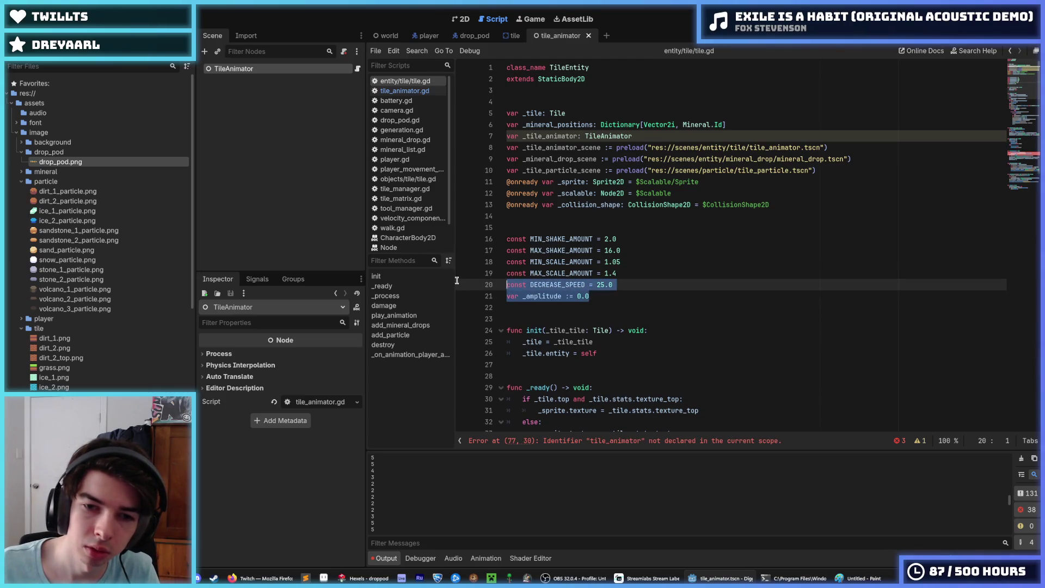
Paste the lines into tile_animator.gd and delete the duplicate _amplitude declaration.
left_click(404, 90)
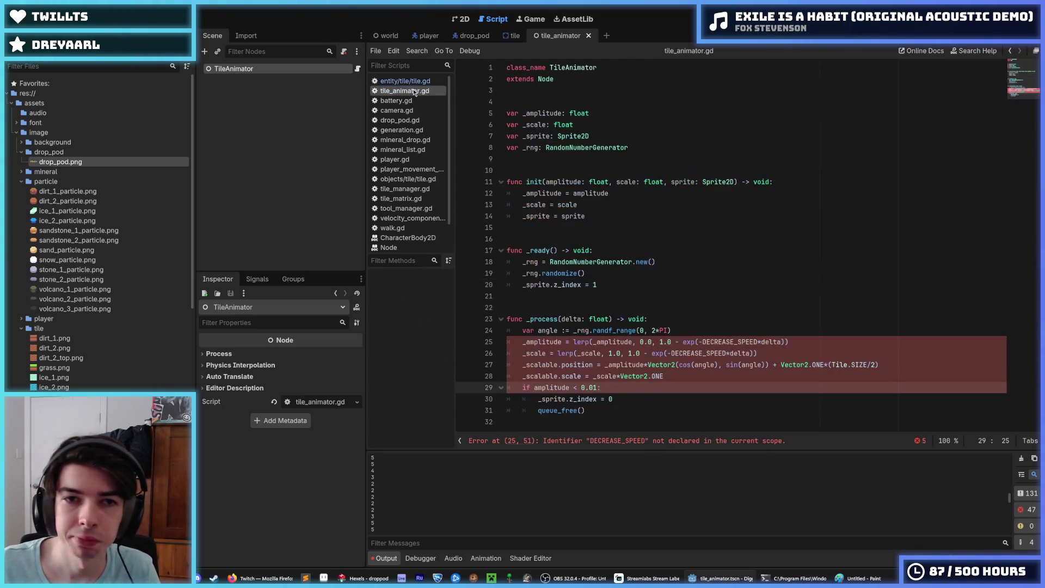
type("const DECREASE_SPEED = 25.0 var _amplitude := 0.0")
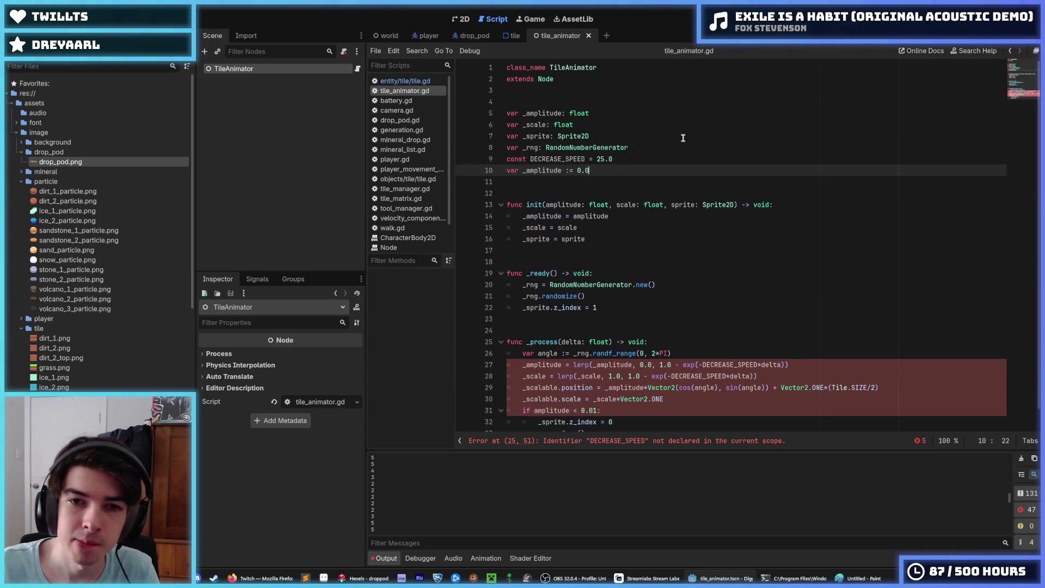
key("Up")
key("Up")
key("Up")
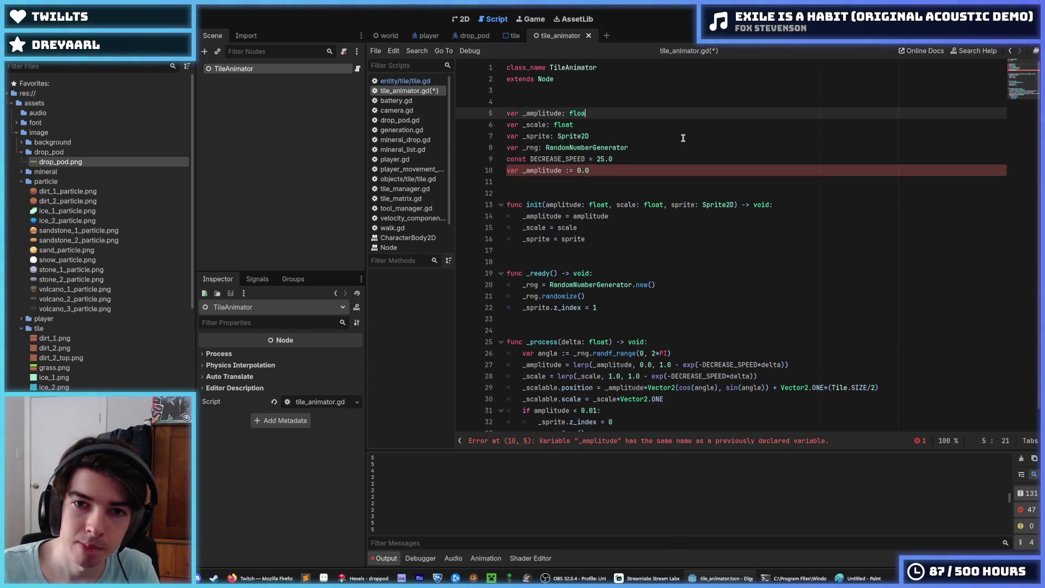
key("BackSpace")
key("BackSpace")
key("BackSpace")
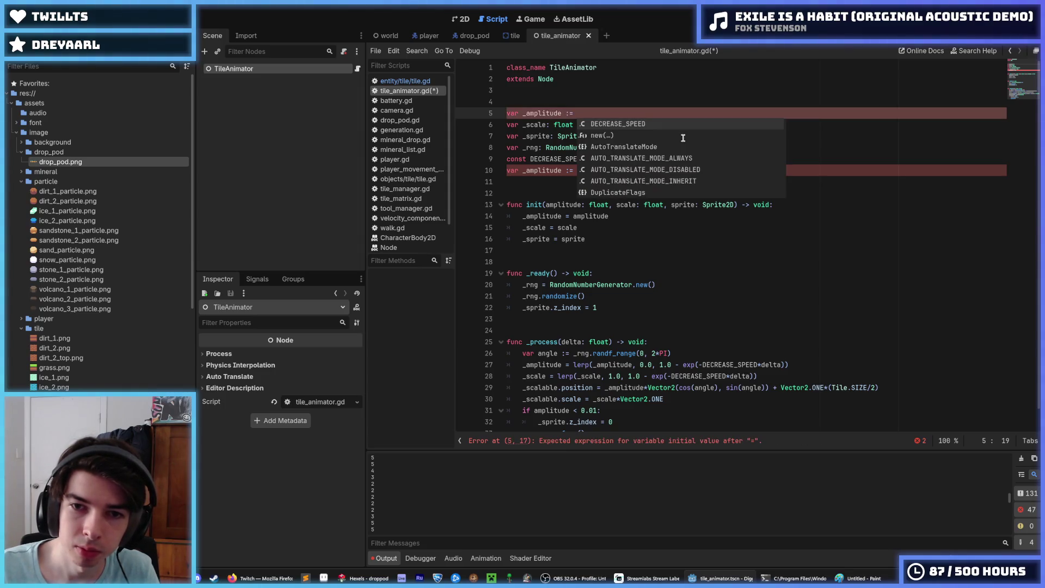
key("ctrl+z")
key("ctrl+z")
key("ctrl+z")
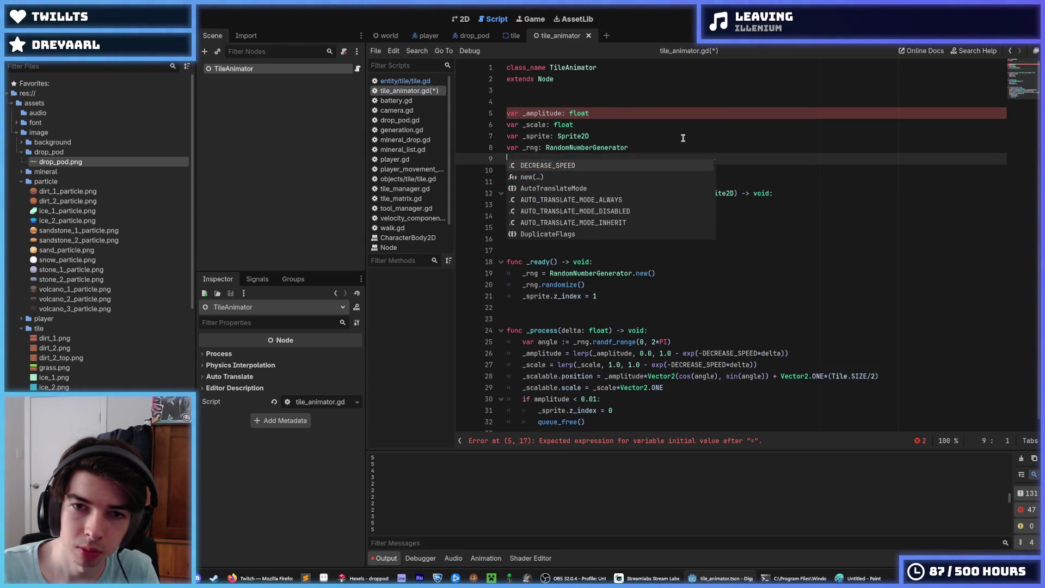
key("Escape")
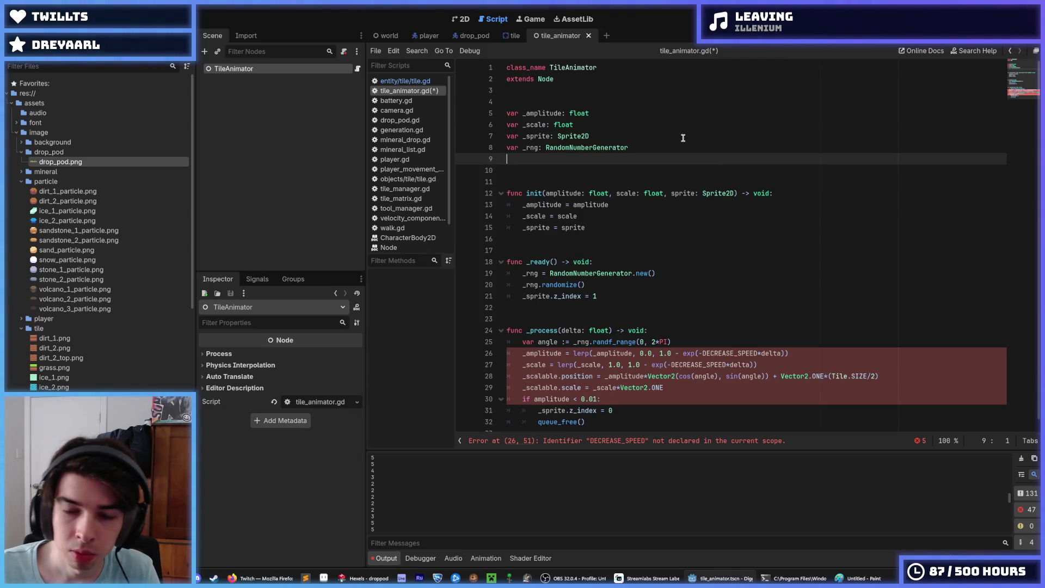
type("const DECREASE_SPEED = 25.0 var _amplitude := 0.0")
key("Up")
key("Up")
key("Up")
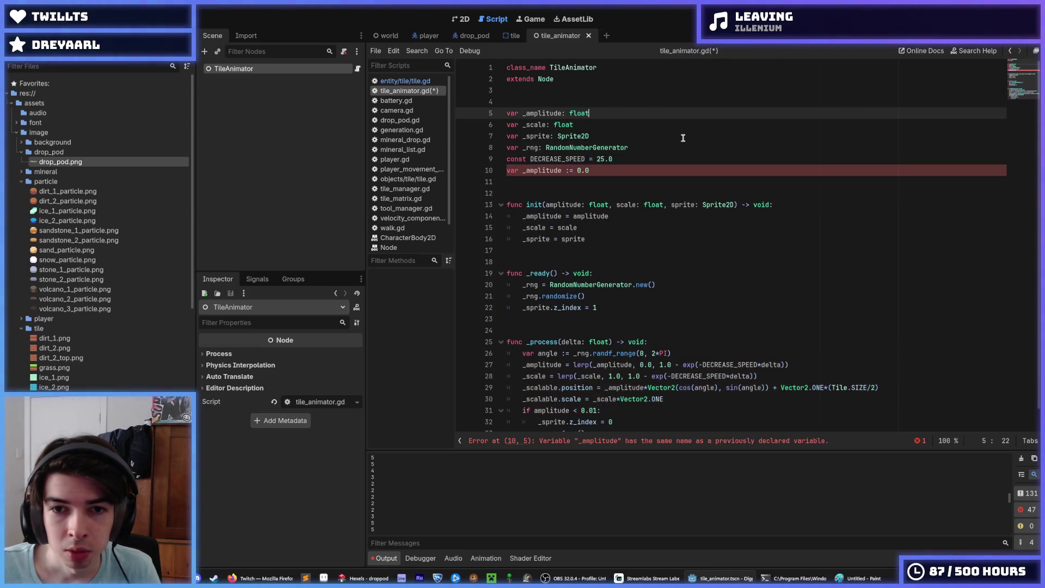
key("ctrl+z")
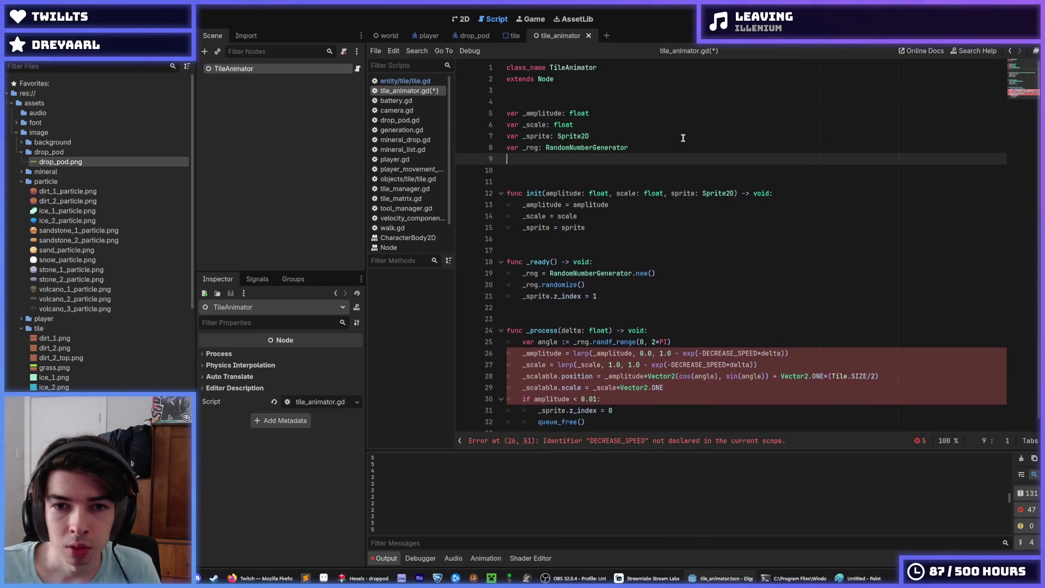
key("ctrl+shift+z")
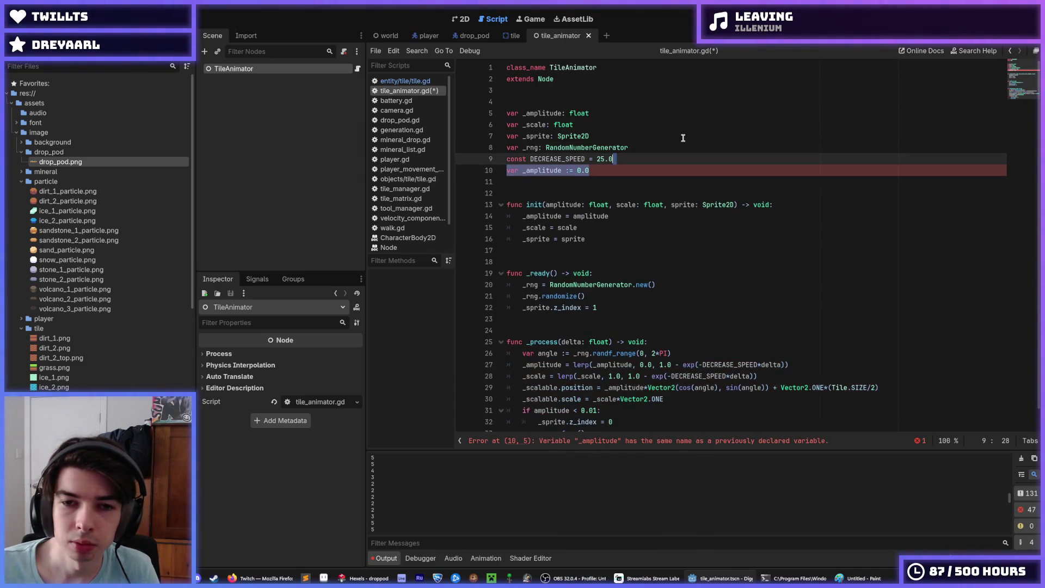
key("BackSpace")
Move 'const DECREASE_SPEED = 25.0' up to line 5 and save tile_animator.gd.
key("alt+Up")
key("alt+Up")
key("alt+Up")
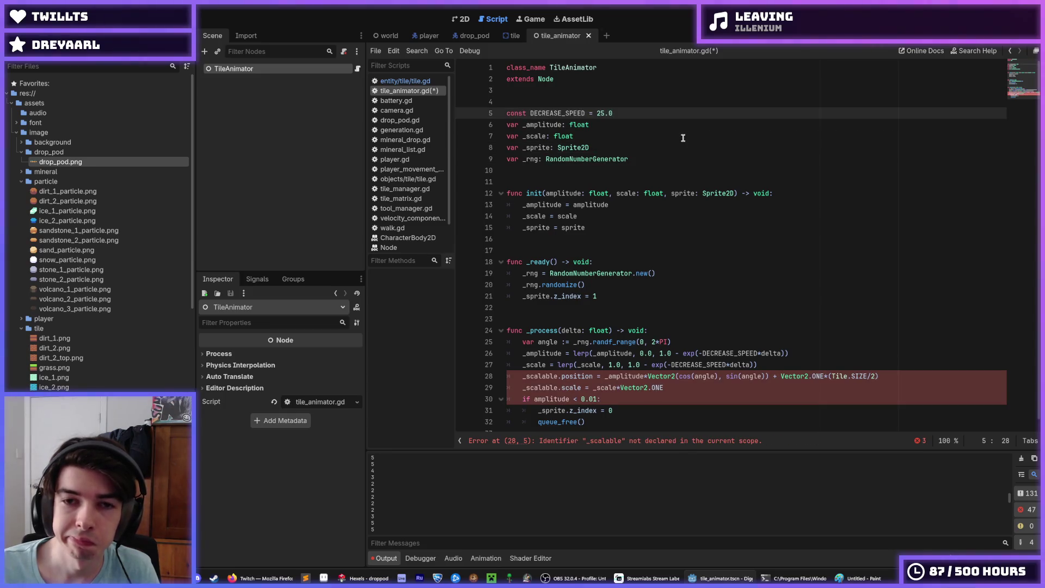
key("ctrl+s")
key("ctrl+d")
key("ctrl+d")
key("ctrl+d")
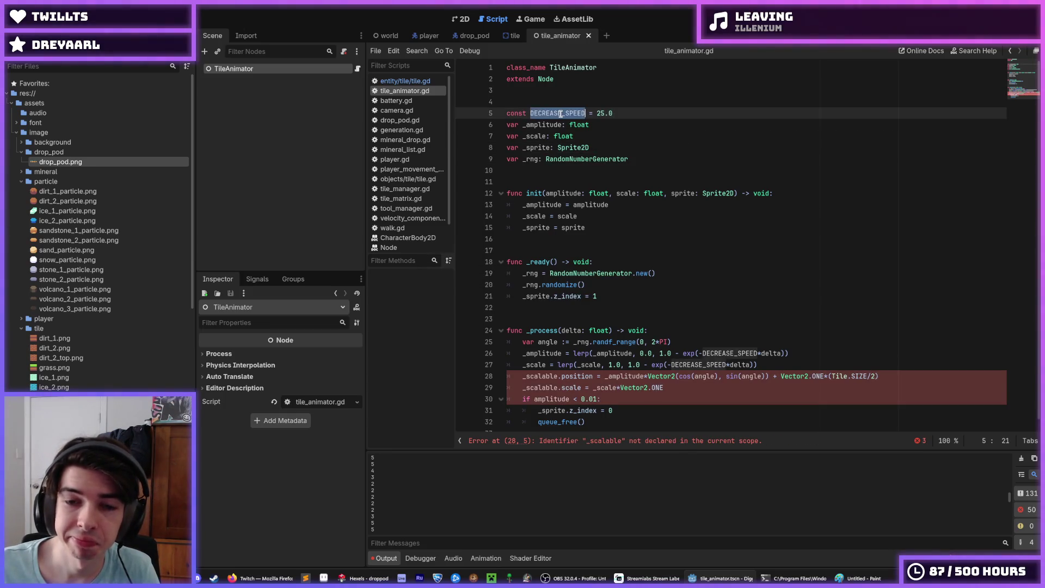
key("Left")
Rename every DECREASE_SPEED occurrence to _DECREASE_SPEED.
type("_")
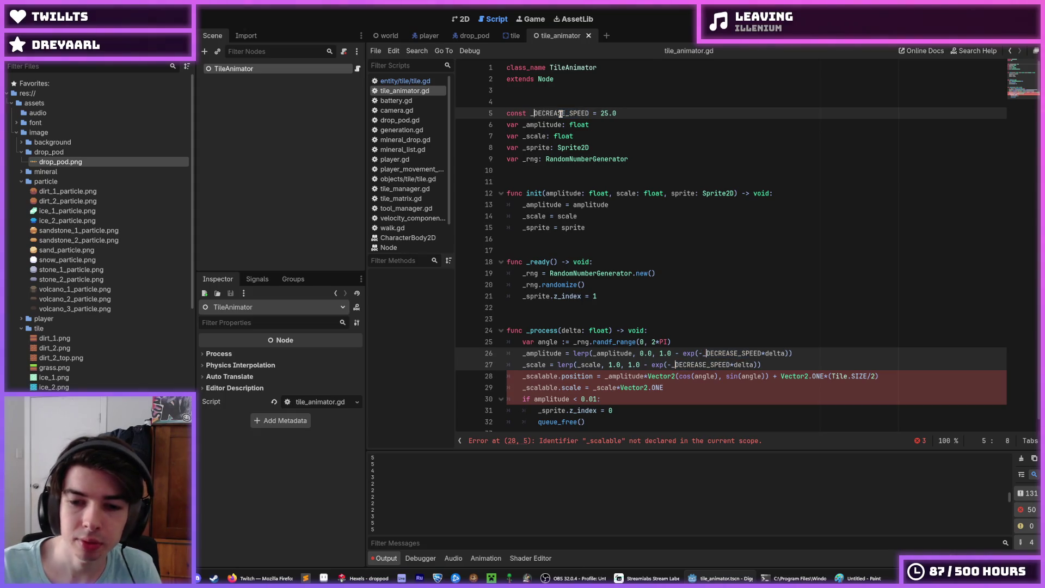
left_click(703, 330)
left_click(695, 353)
Insert 'get_parent().' before _scalable on shake lines 28 and 29.
left_click(605, 376)
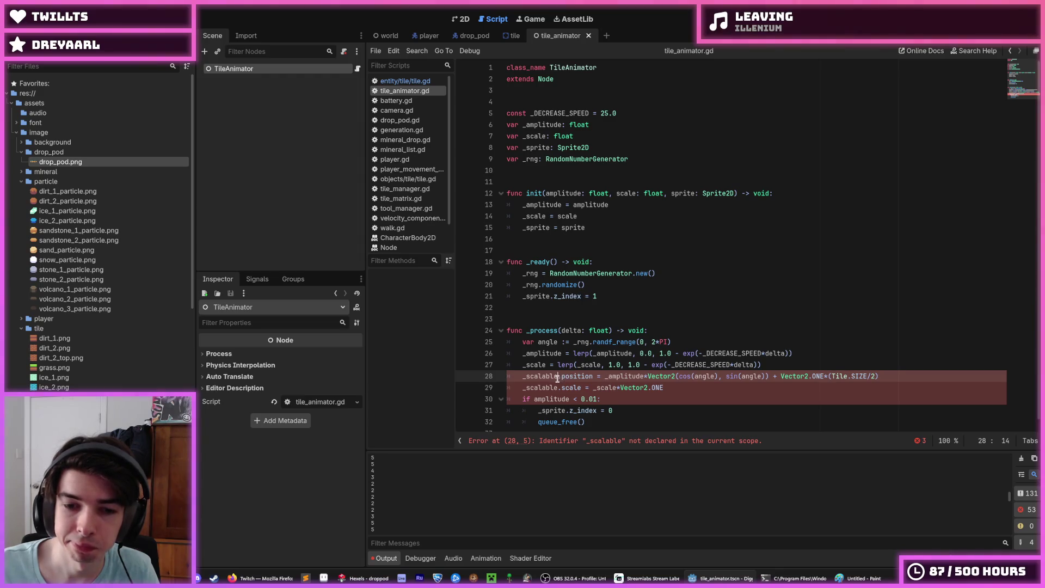
left_click(522, 376)
type("get_arp")
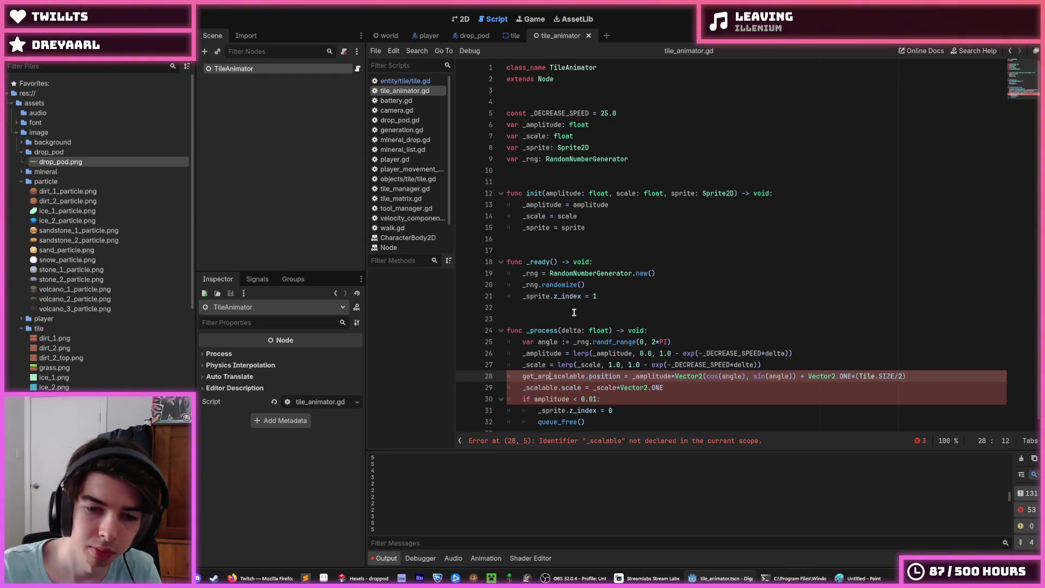
key("BackSpace")
key("BackSpace")
key("BackSpace")
type("par")
key("Return")
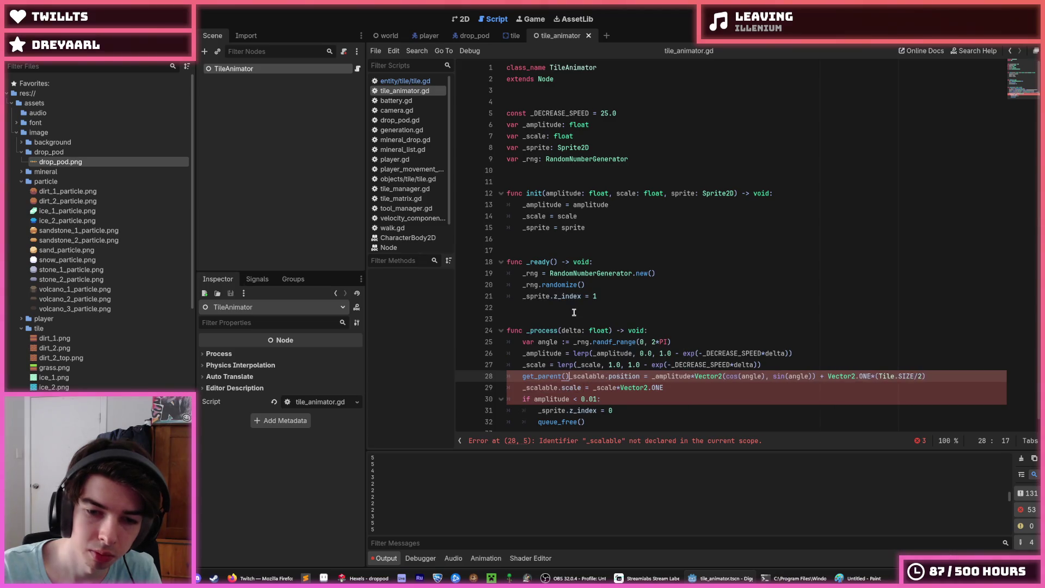
type(".")
key("shift+Home")
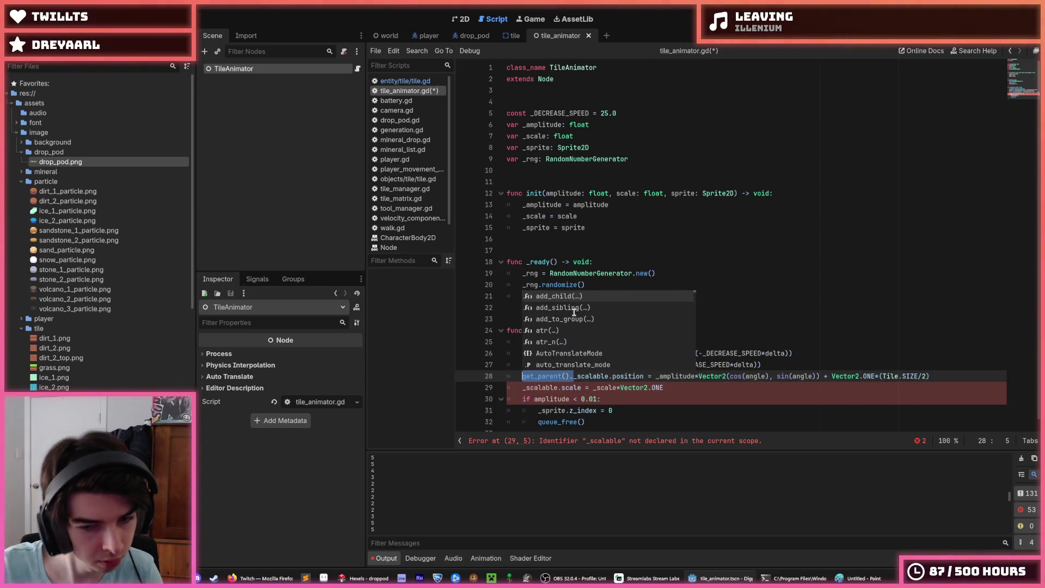
key("ctrl+c")
left_click(522, 388)
key("ctrl+v")
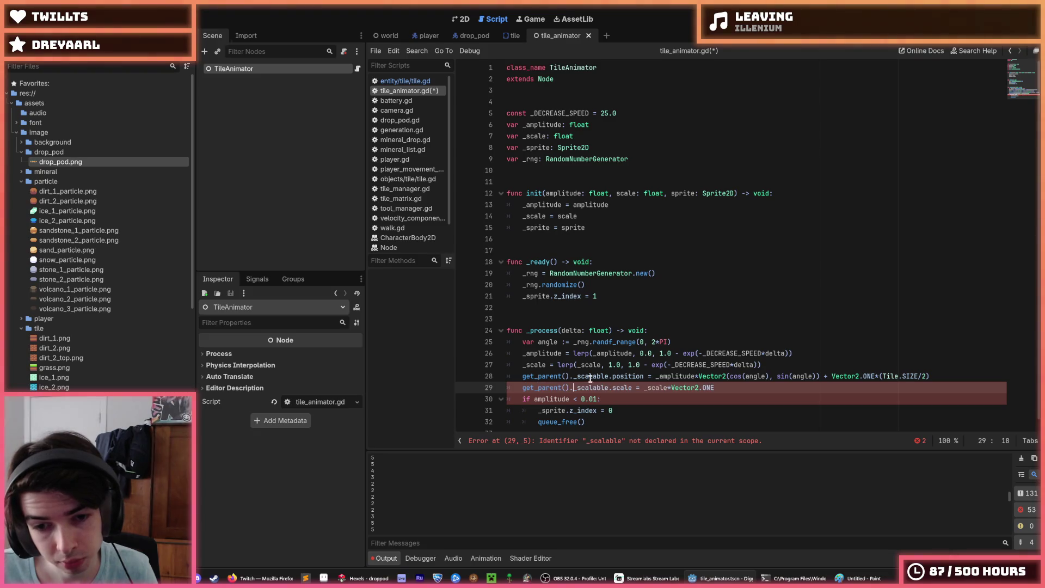
Delete '_scalable.' from both shake lines and save the TileAnimator script.
double_click(604, 376)
key("ctrl+d")
key("BackSpace")
key("BackSpace")
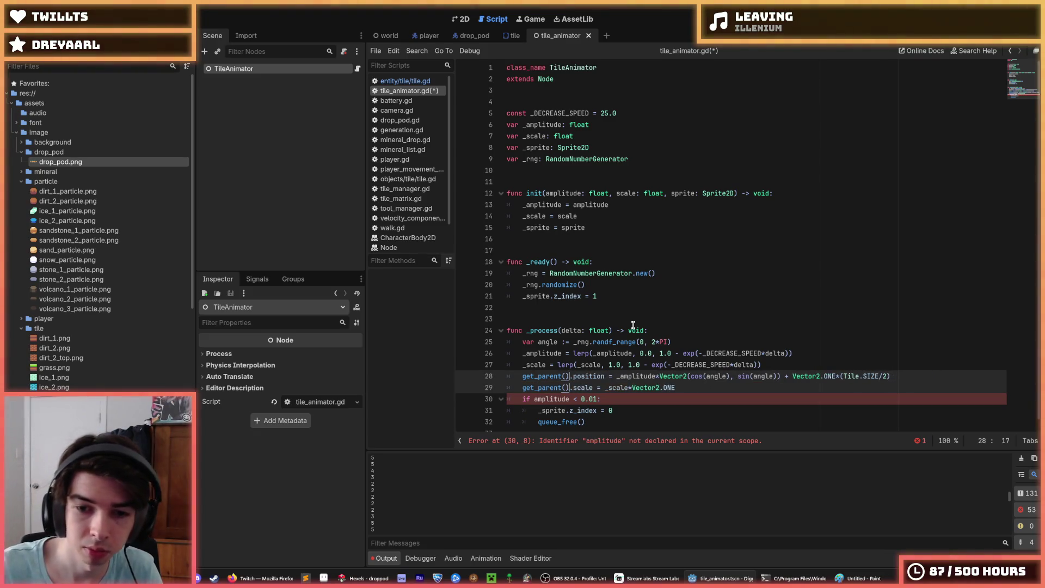
left_click(677, 337)
key("ctrl+s")
key("Up")
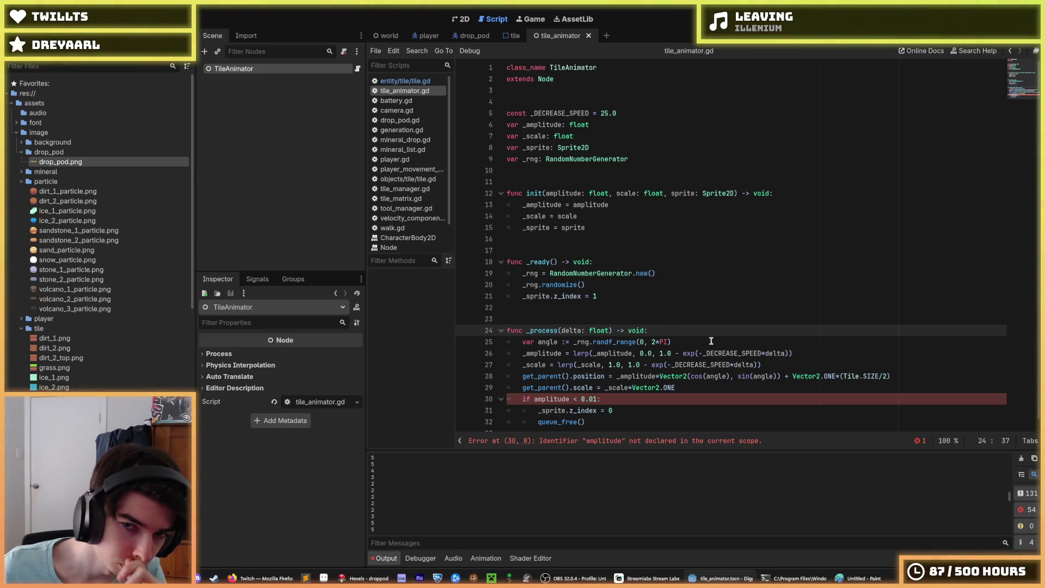
Review init's sprite parameter, the amplitude check and the z_index line in tile_animator.gd.
double_click(680, 193)
scroll(679, 336, "down", 1)
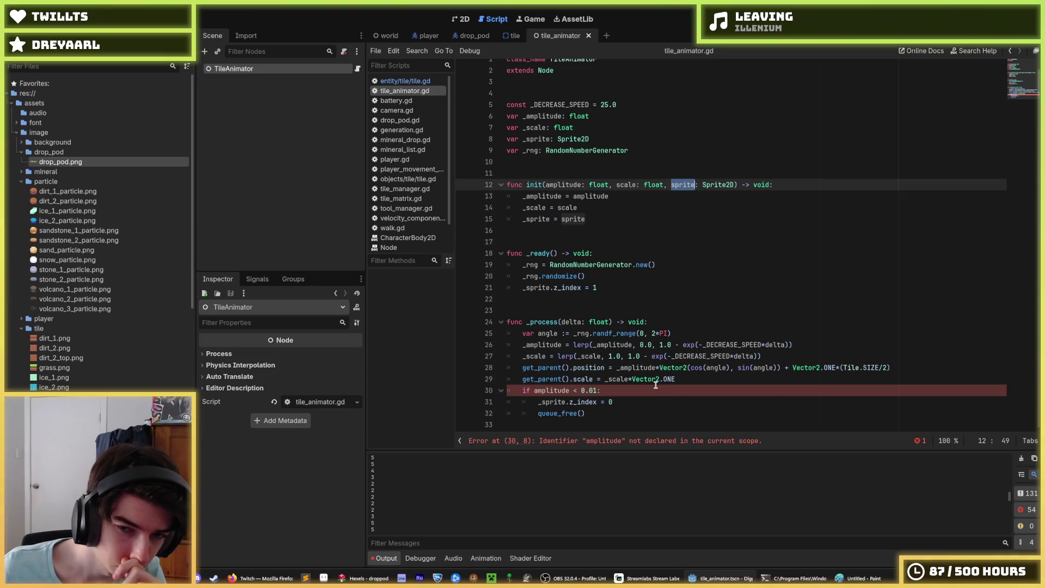
left_click(649, 403)
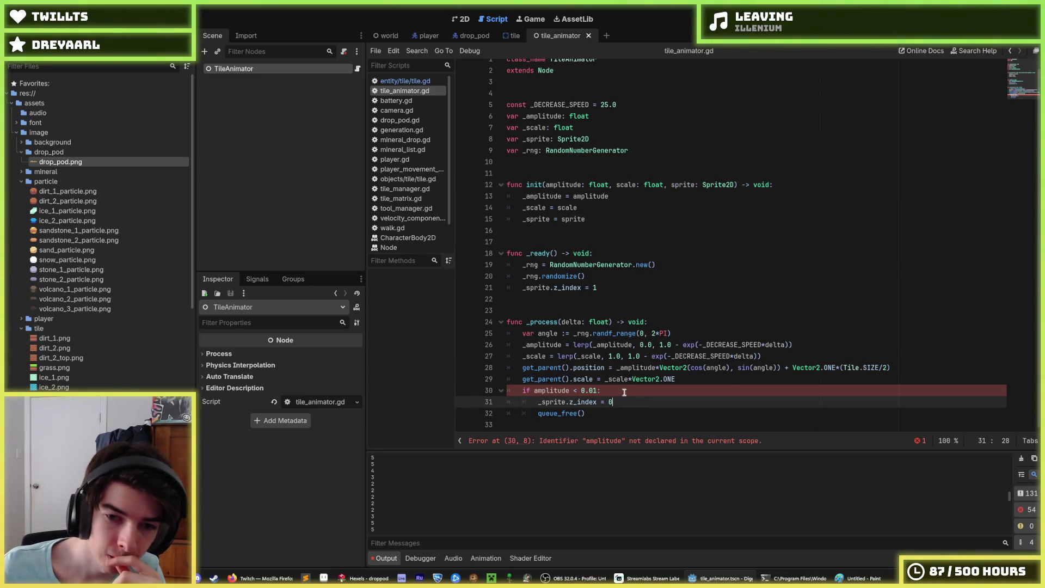
left_click(620, 391)
left_click(615, 289)
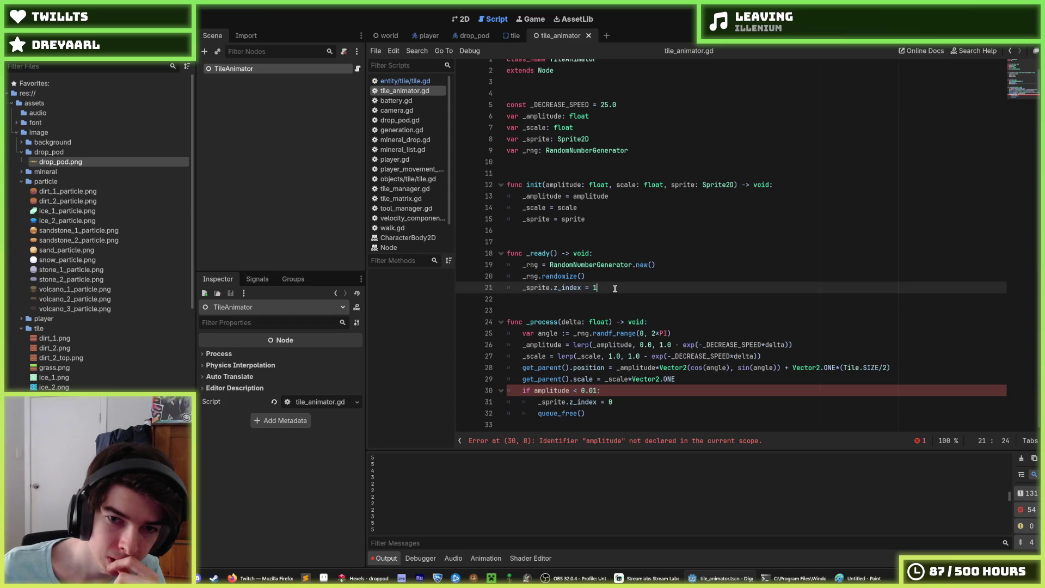
left_click(619, 276)
left_click(622, 288)
left_click(616, 279)
left_click(618, 288)
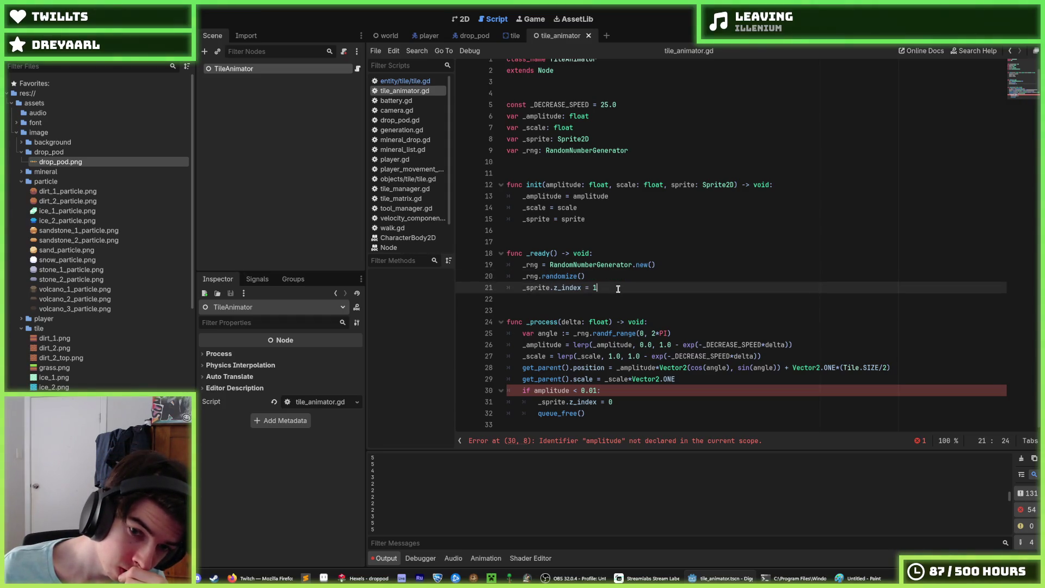
left_click(614, 278)
left_click(612, 288)
left_click(406, 80)
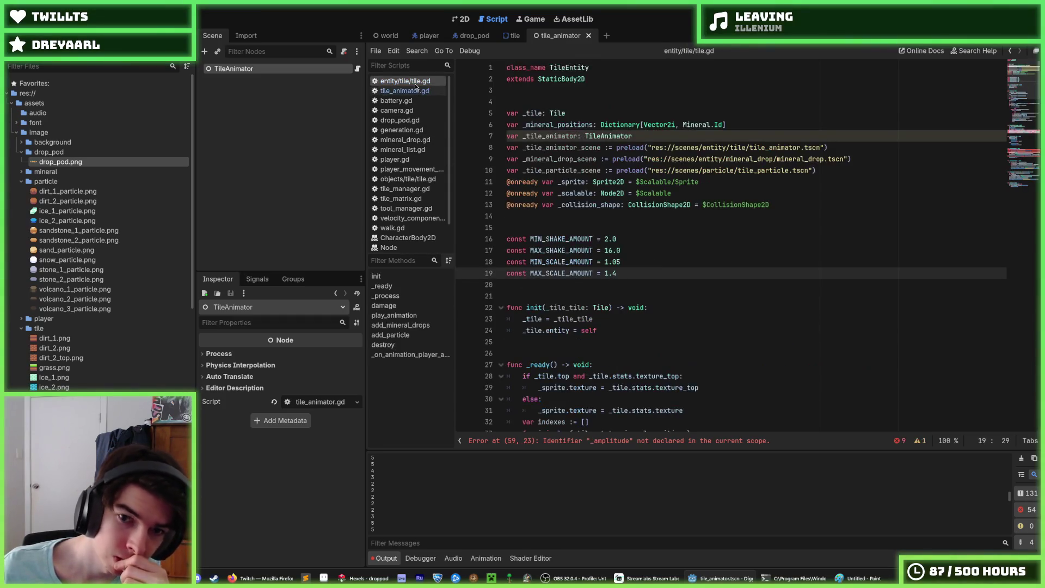
Select and delete the old _process shake function in tile.gd.
scroll(650, 263, "down", 5)
scroll(649, 264, "down", 9)
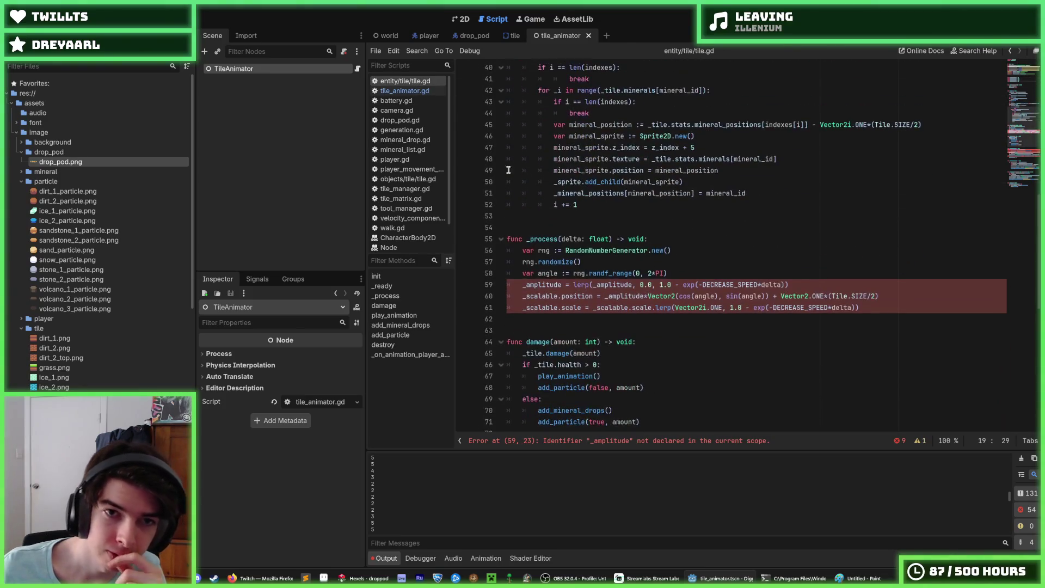
left_click(687, 239)
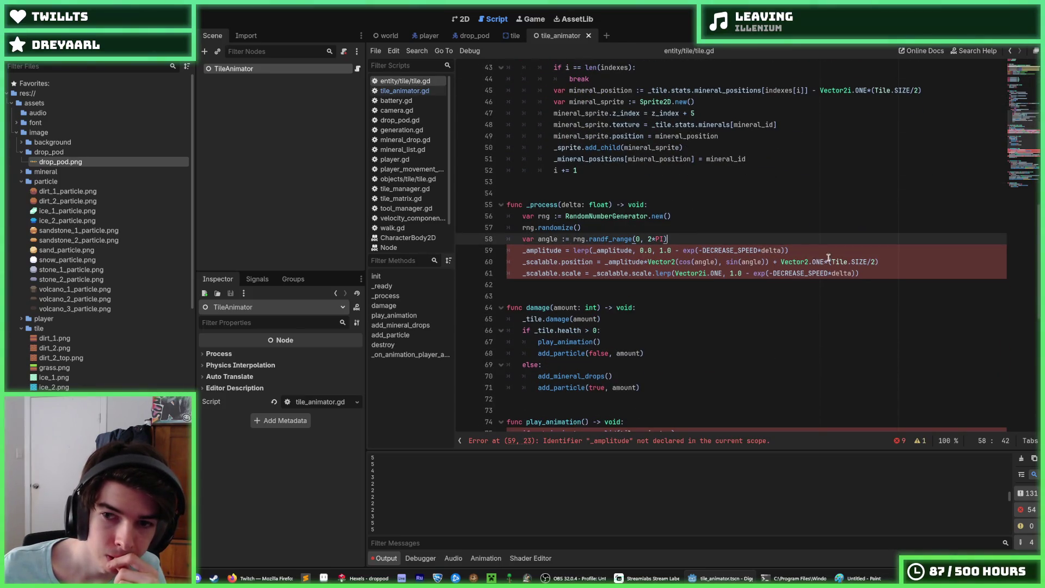
left_click(879, 270)
left_click_drag(879, 270, 523, 182)
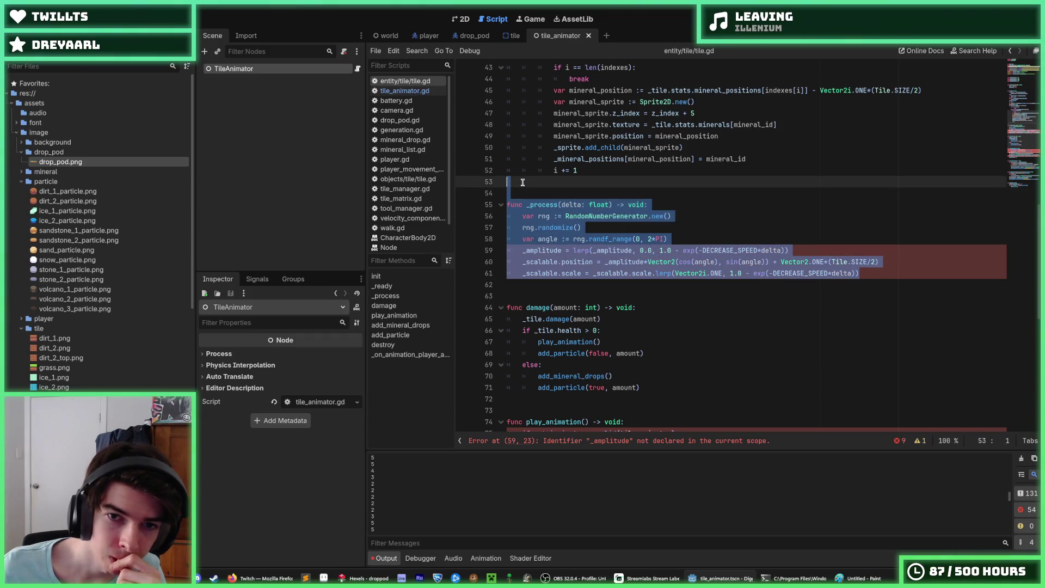
key("BackSpace")
Review play_animation's tile_animator.init call against the _tile_animator declaration near the top.
scroll(621, 324, "up", 8)
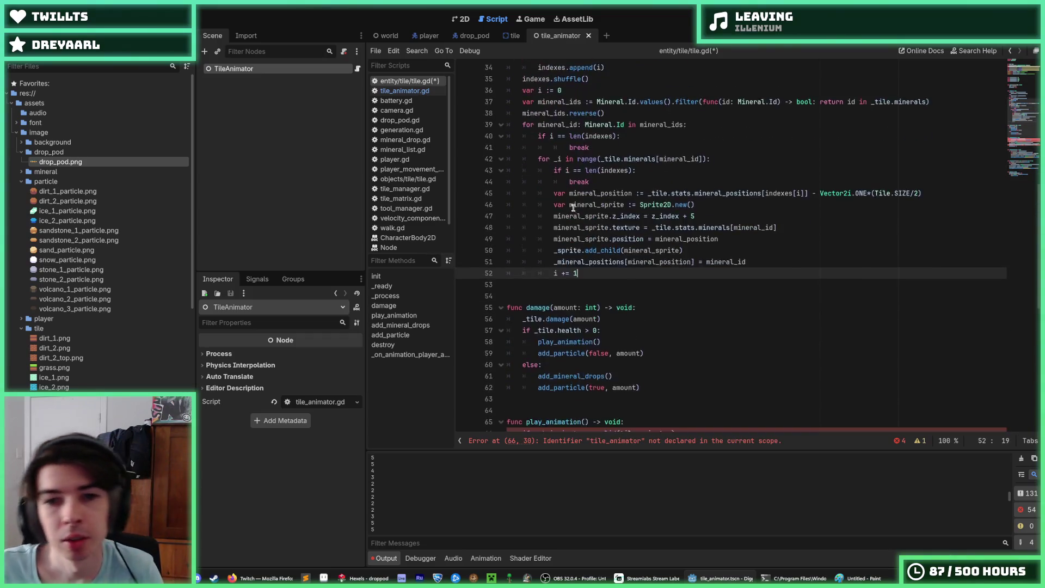
scroll(621, 323, "down", 1)
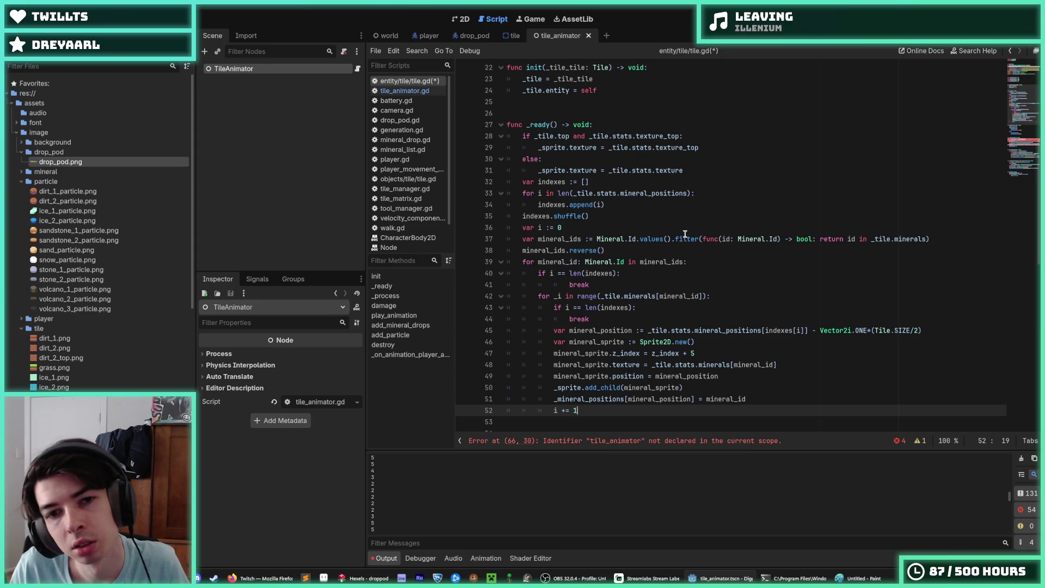
scroll(683, 237, "up", 2)
scroll(670, 263, "down", 11)
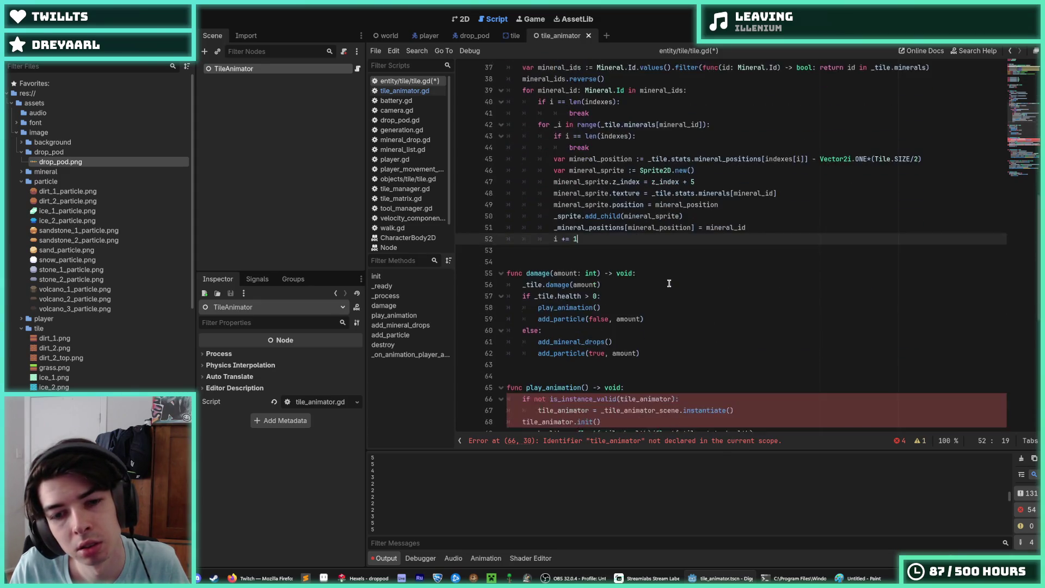
left_click(626, 284)
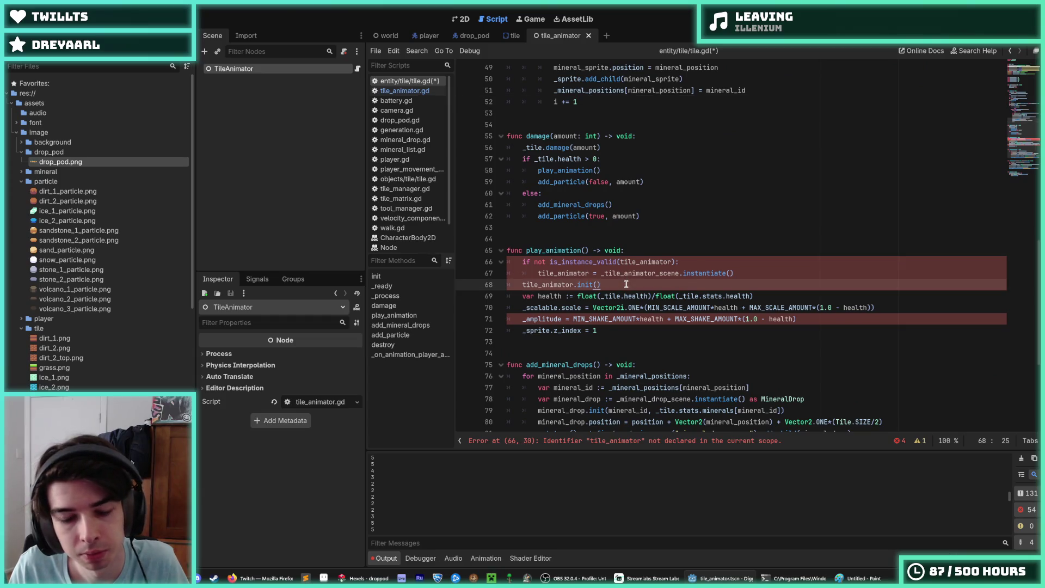
key("Left")
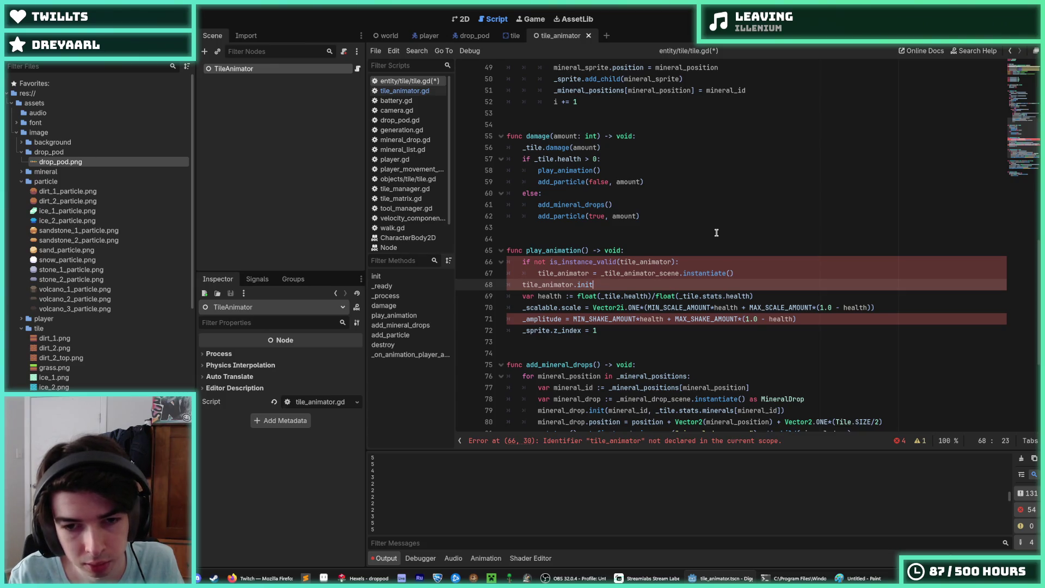
scroll(717, 232, "up", 15)
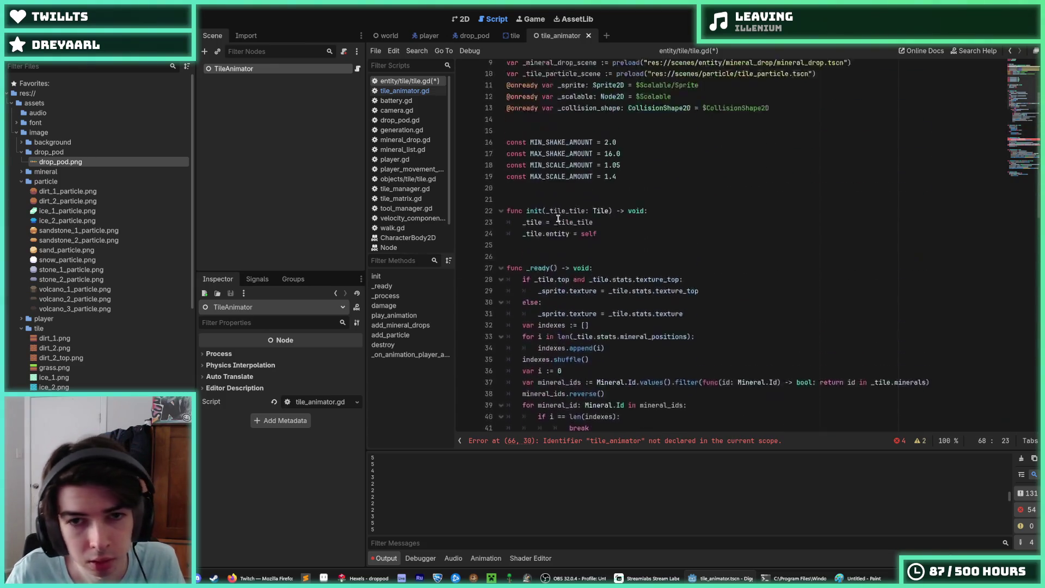
left_click(556, 136)
scroll(561, 191, "down", 16)
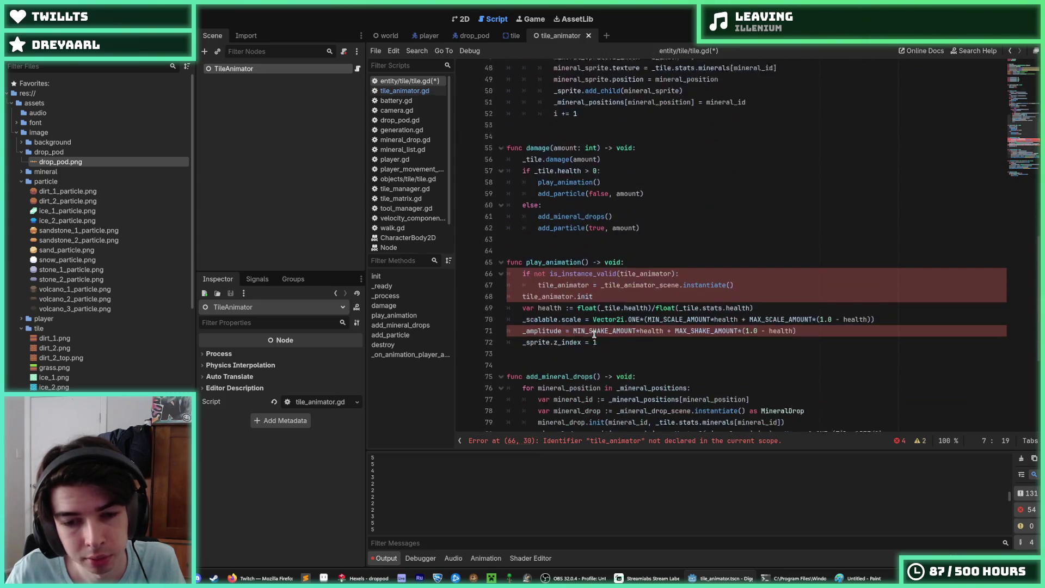
double_click(547, 273)
Rename tile_animator to _tile_animator in play_animation and start the init() argument list.
key("ctrl+d")
key("ctrl+d")
key("ctrl+d")
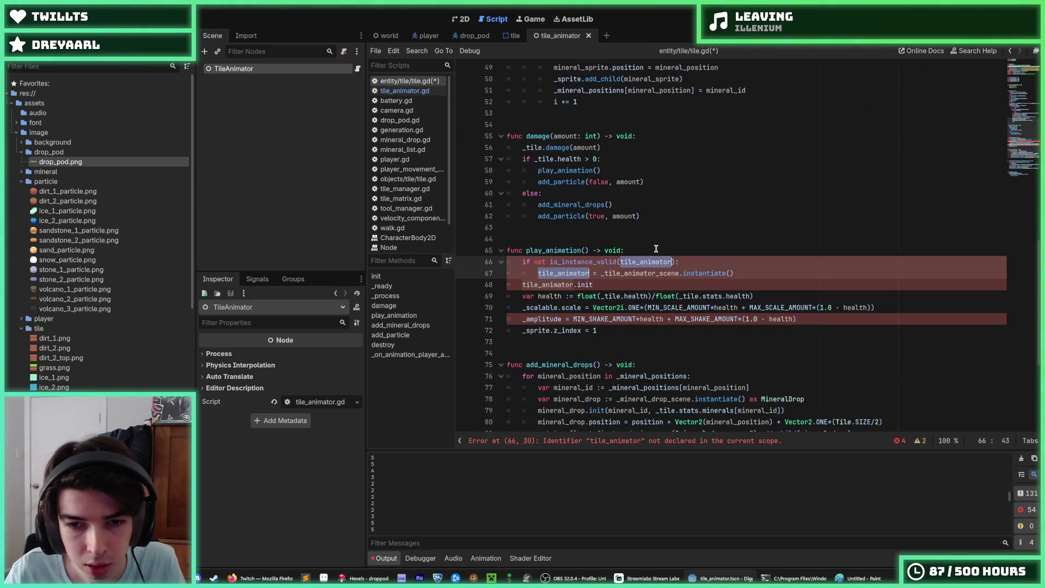
type("_tile_animator")
left_click(610, 273)
key("BackSpace")
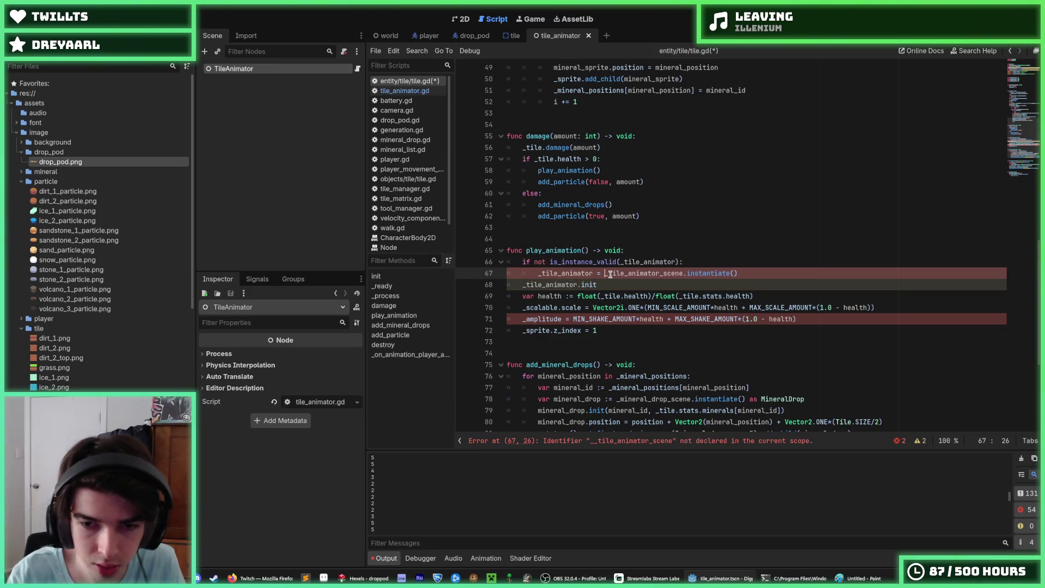
key("Down")
type("(")
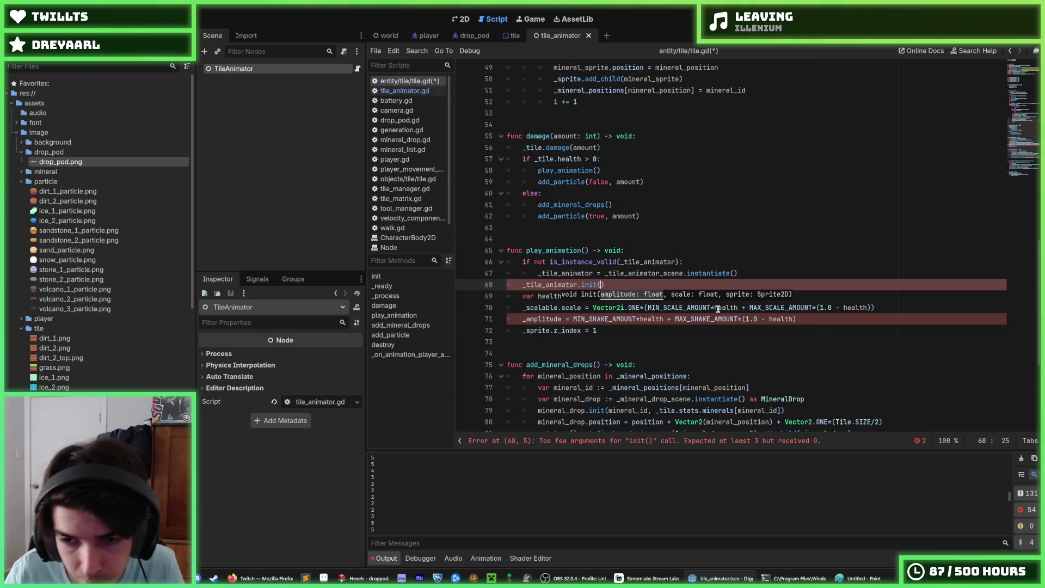
Move the shake amount and scale amount expressions into the _tile_animator.init() call as arguments.
mouse_move(797, 319)
left_mouse_down()
mouse_move(560, 319)
mouse_move(573, 319)
left_mouse_up()
key("ctrl+x")
left_click(601, 284)
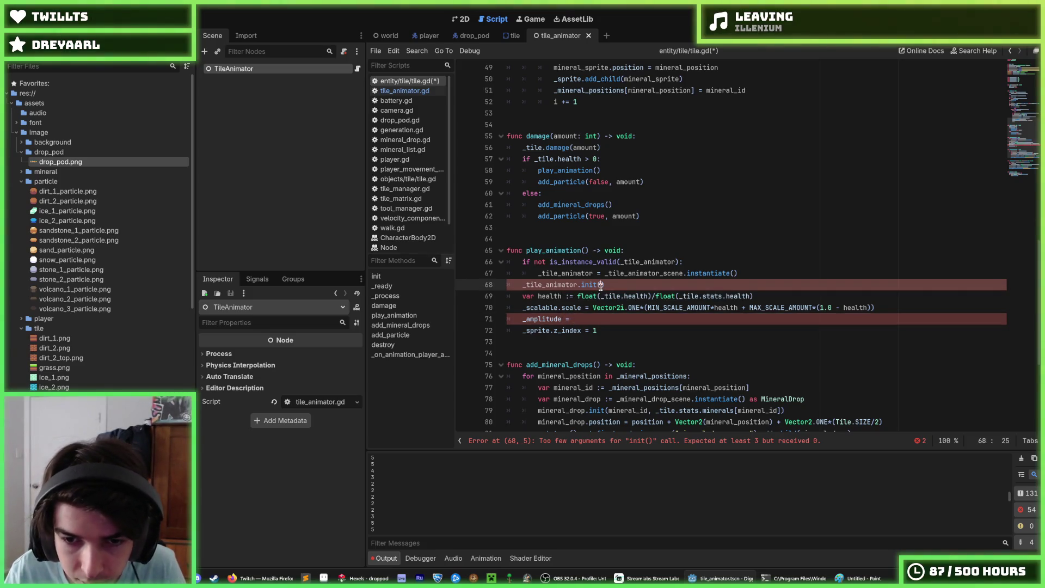
key("ctrl+v")
left_click(651, 308)
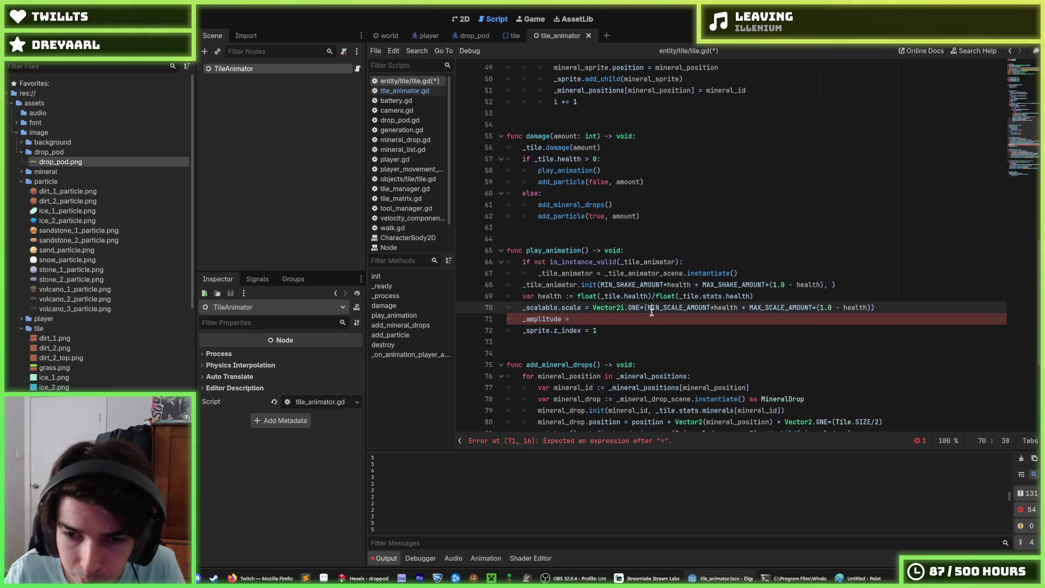
left_click_drag(647, 309, 871, 308)
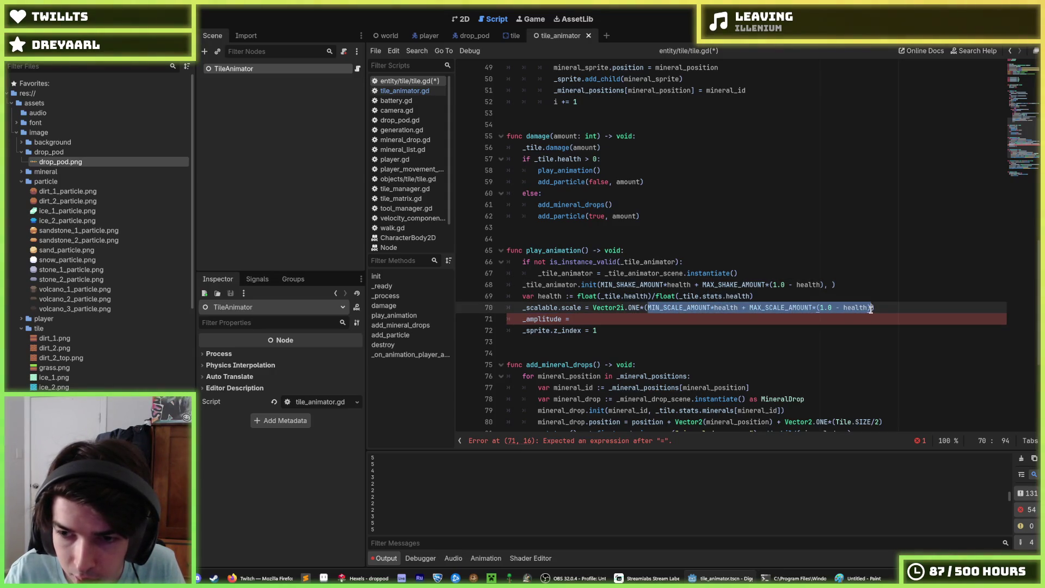
key("ctrl+x")
left_click(828, 284)
key("ctrl+v")
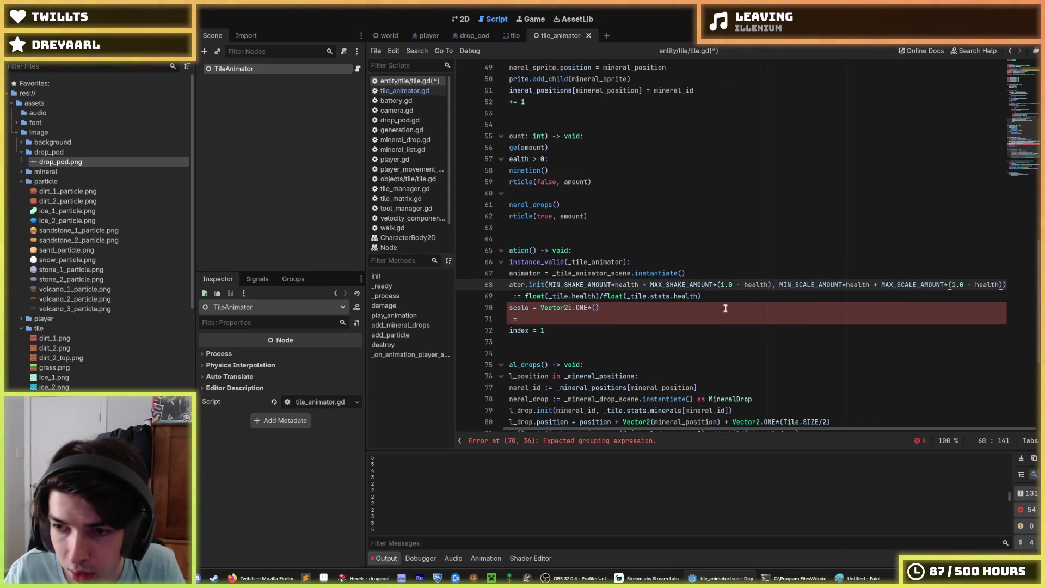
Move the health line above the init call, delete the leftover lines, and save tile.gd.
left_click(619, 321)
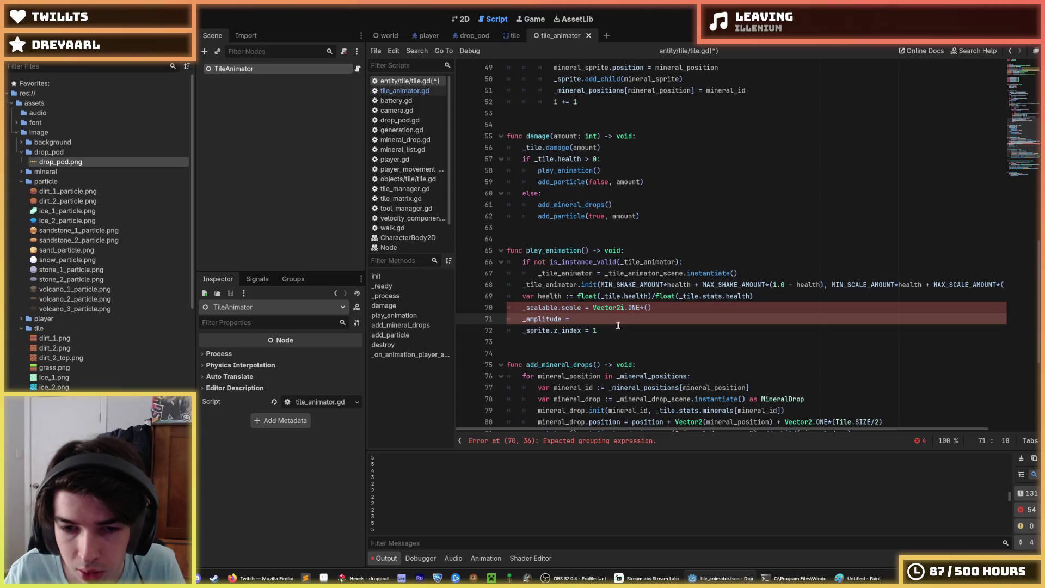
left_click_drag(618, 325, 469, 297)
left_click(583, 297)
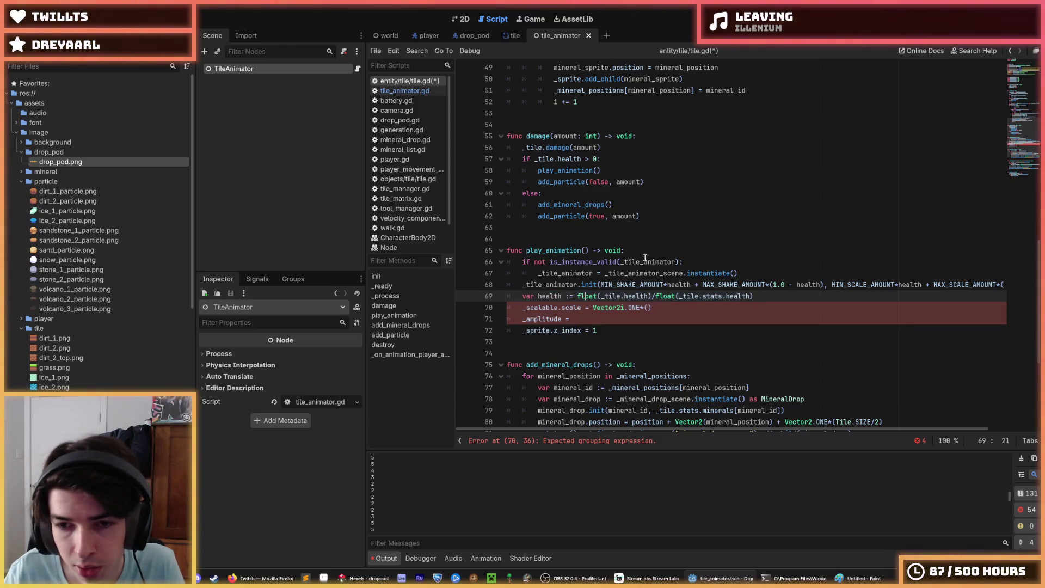
key("alt+Up")
key("Down")
key("Down")
key("Down")
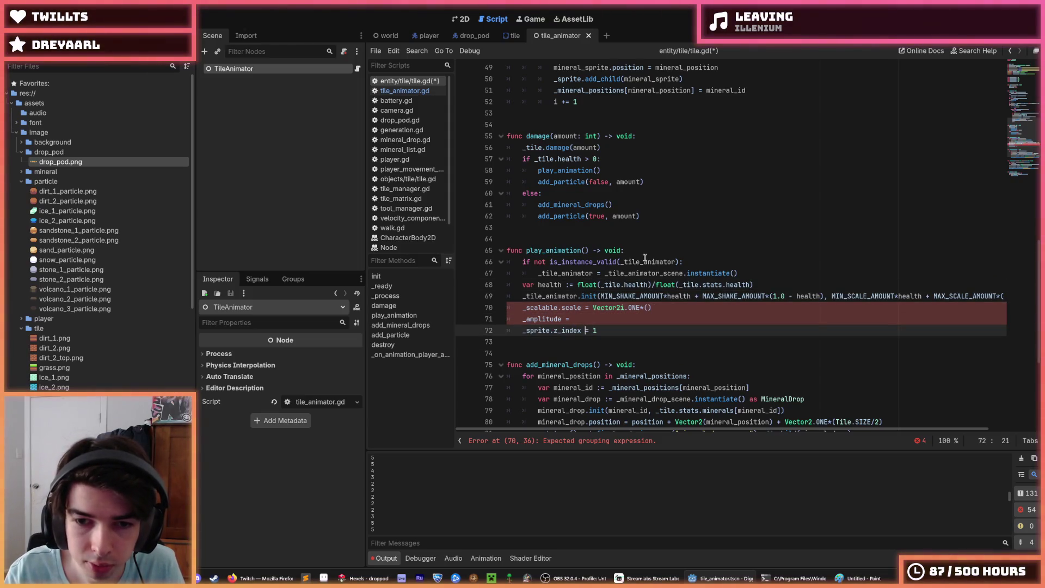
key("shift+Up")
key("shift+Up")
key("shift+Home")
key("BackSpace")
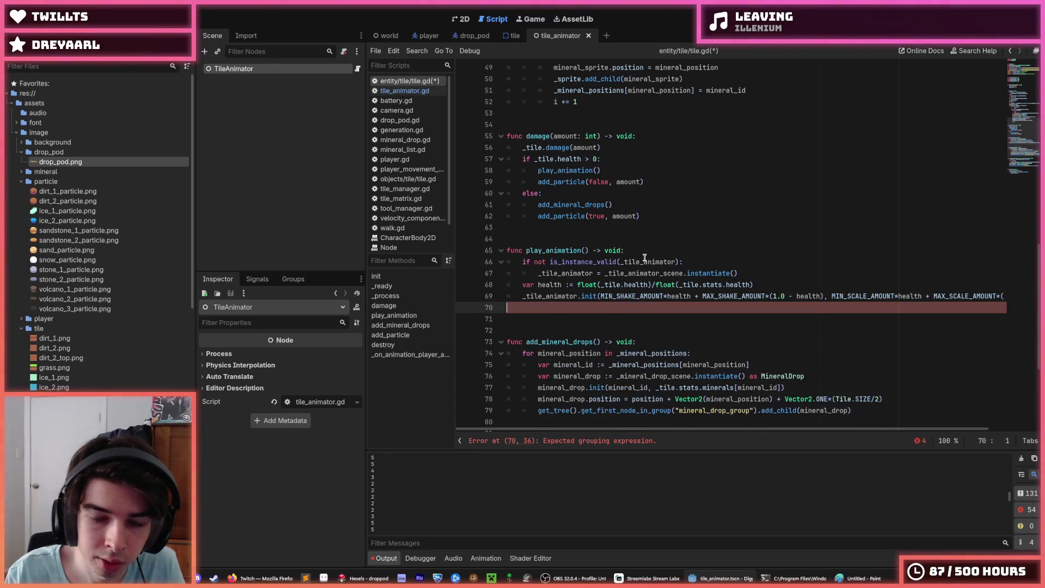
key("BackSpace")
key("ctrl+s")
left_click(669, 297)
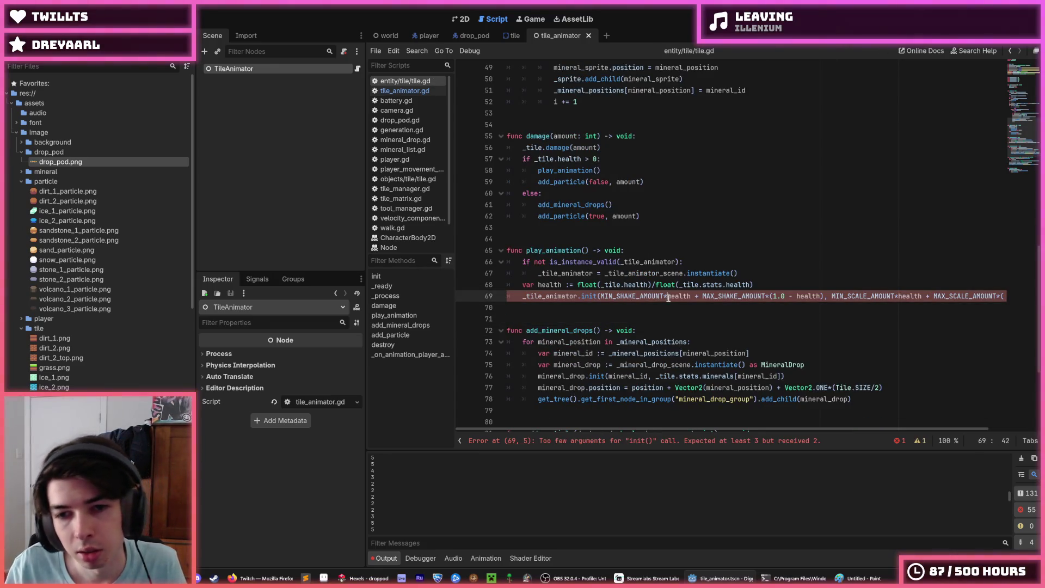
left_click(758, 272)
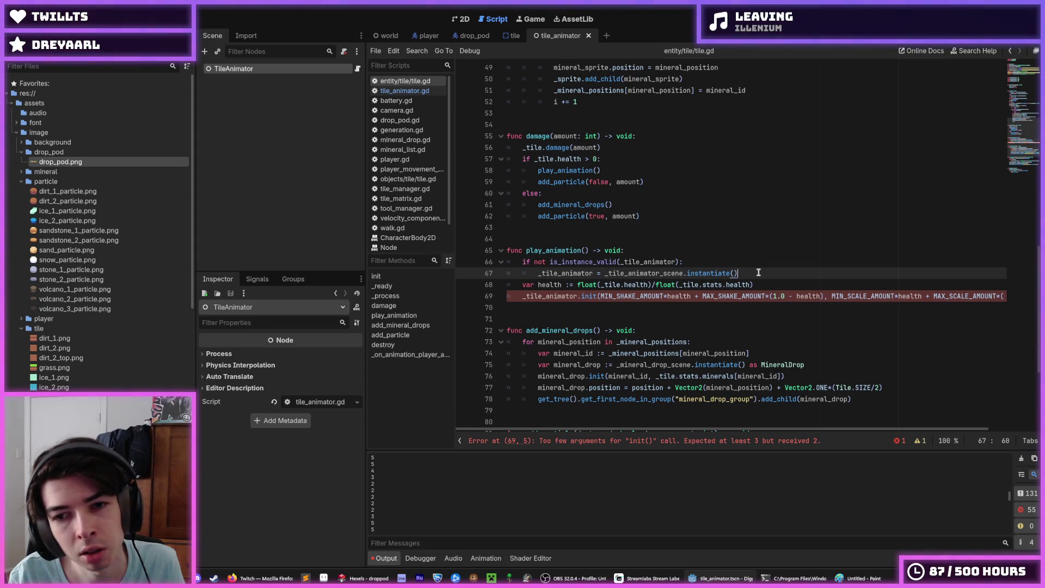
Add _scalable.add_child(_tile_animator) after the instantiate line and save.
key("Return")
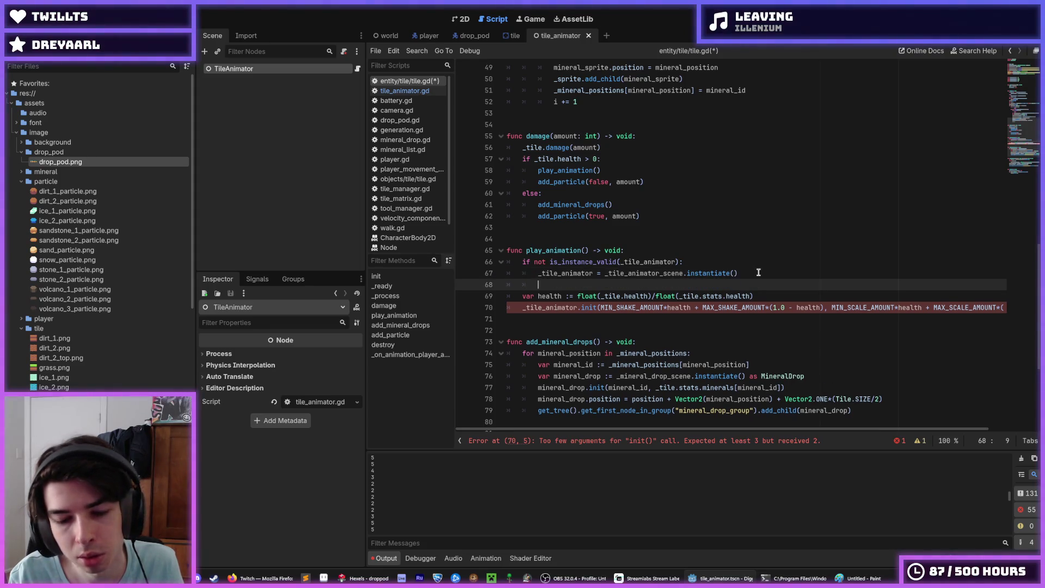
type("a")
key("BackSpace")
type("_sca")
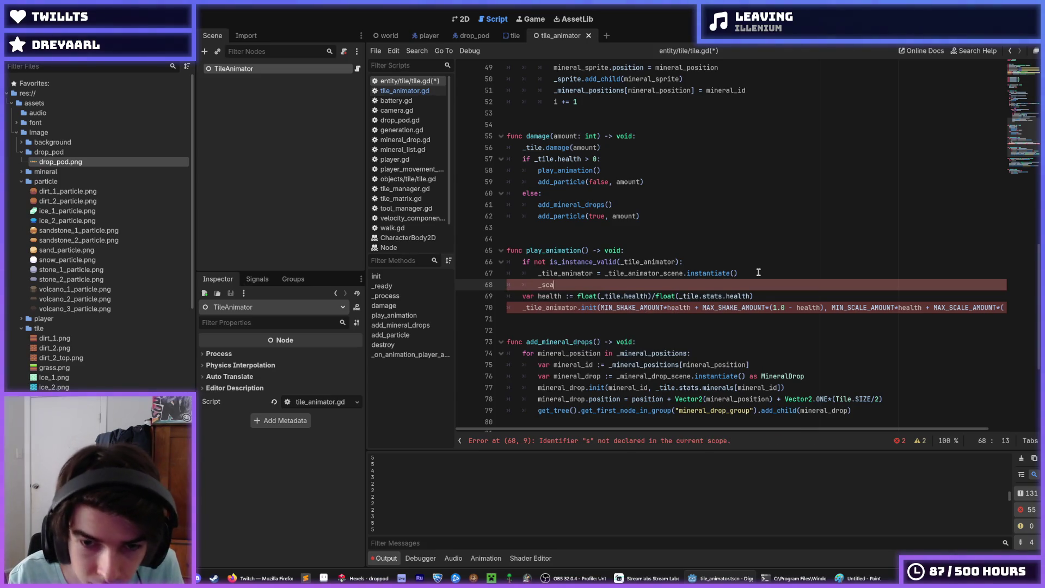
type("lable.add_child")
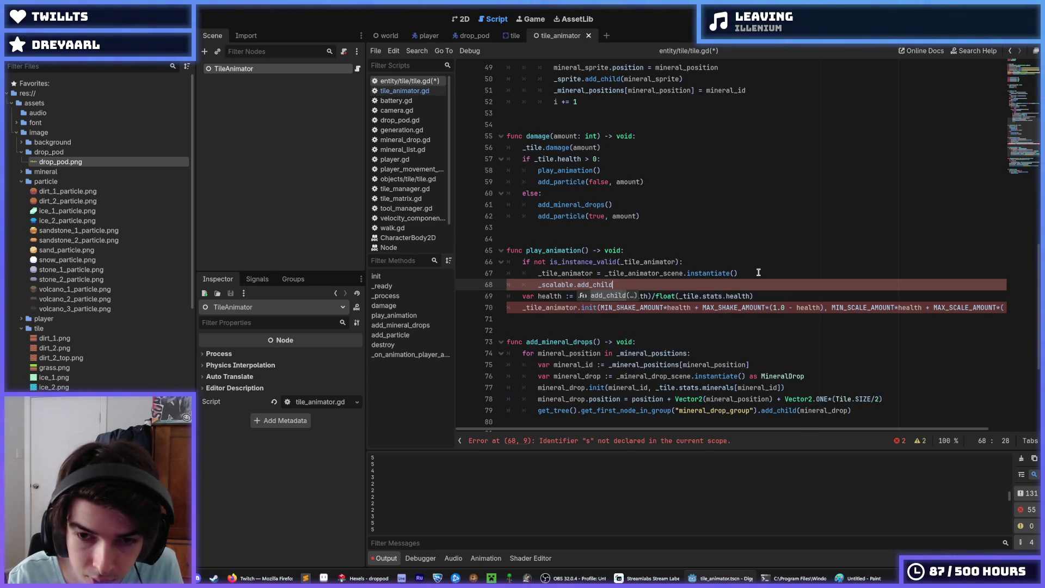
key("Return")
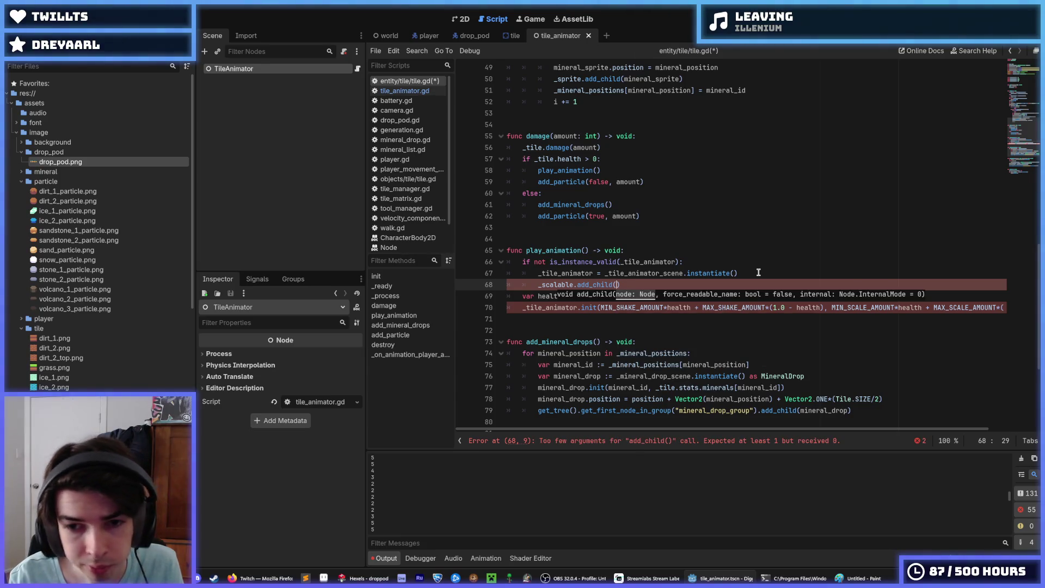
type("nod")
key("BackSpace")
key("BackSpace")
key("BackSpace")
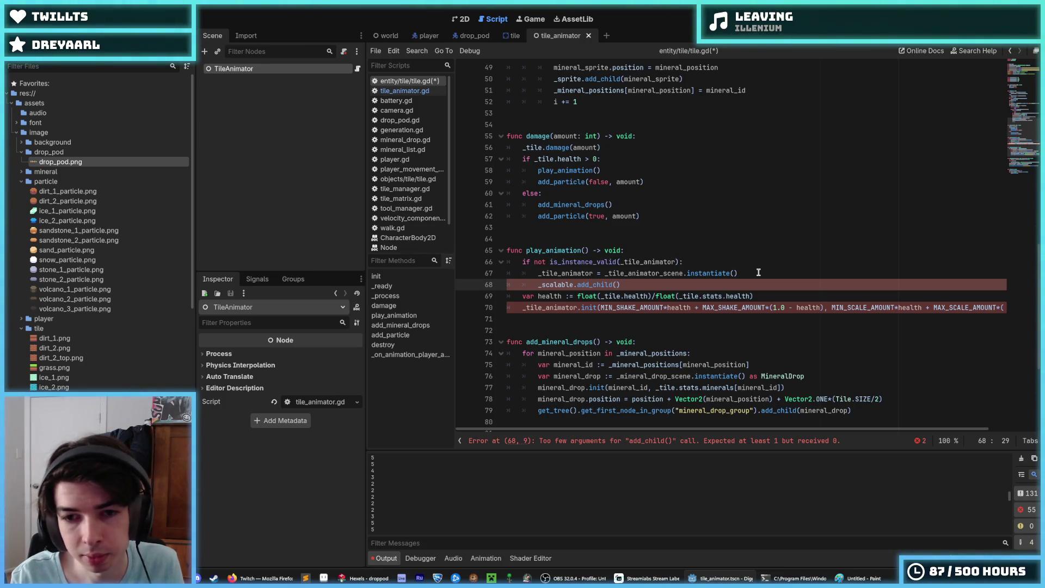
type("_tile_animator")
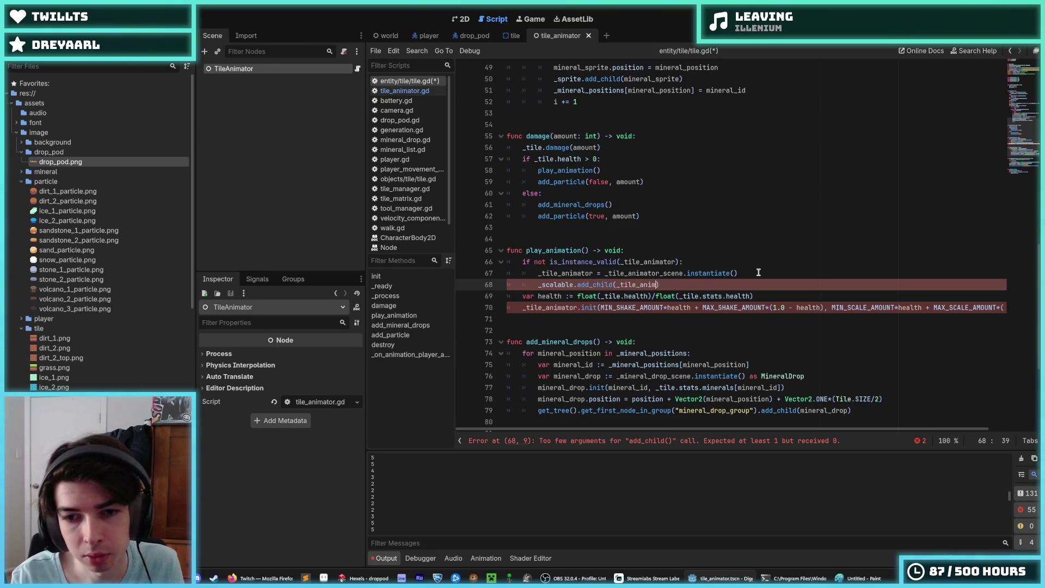
type(")")
key("ctrl+s")
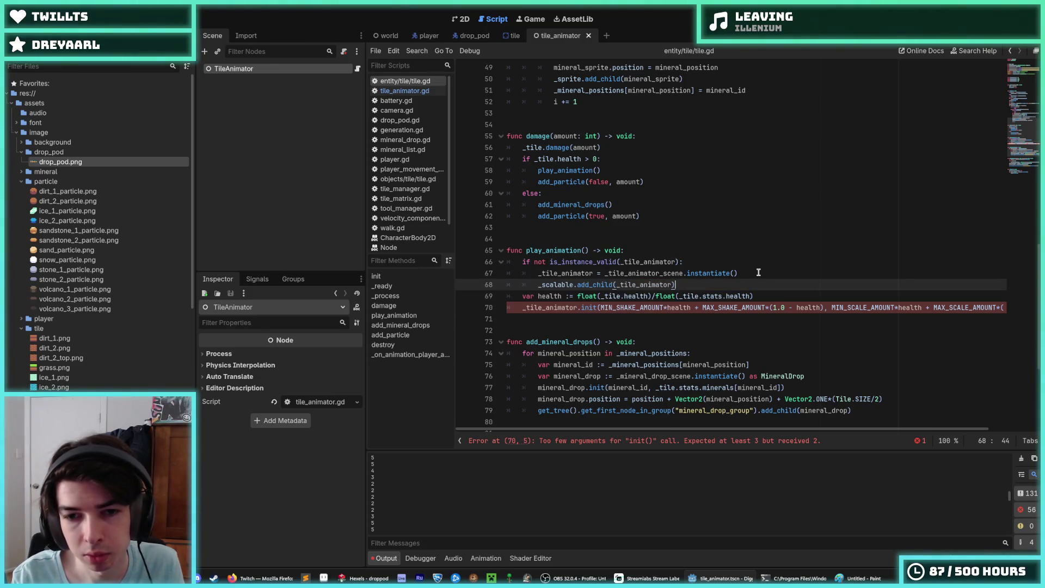
Pass _sprite as the third argument of the _tile_animator.init call.
key("Down")
key("Down")
key("Right")
key("Right")
key("Right")
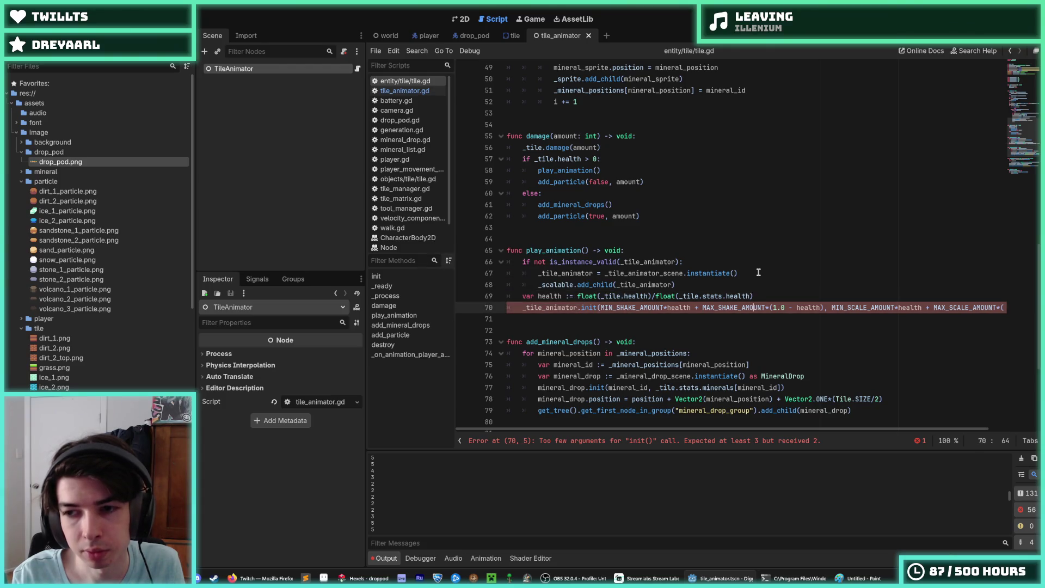
key("End")
mouse_move(615, 307)
left_mouse_down()
mouse_move(599, 296)
mouse_move(681, 308)
mouse_move(1034, 309)
left_mouse_up()
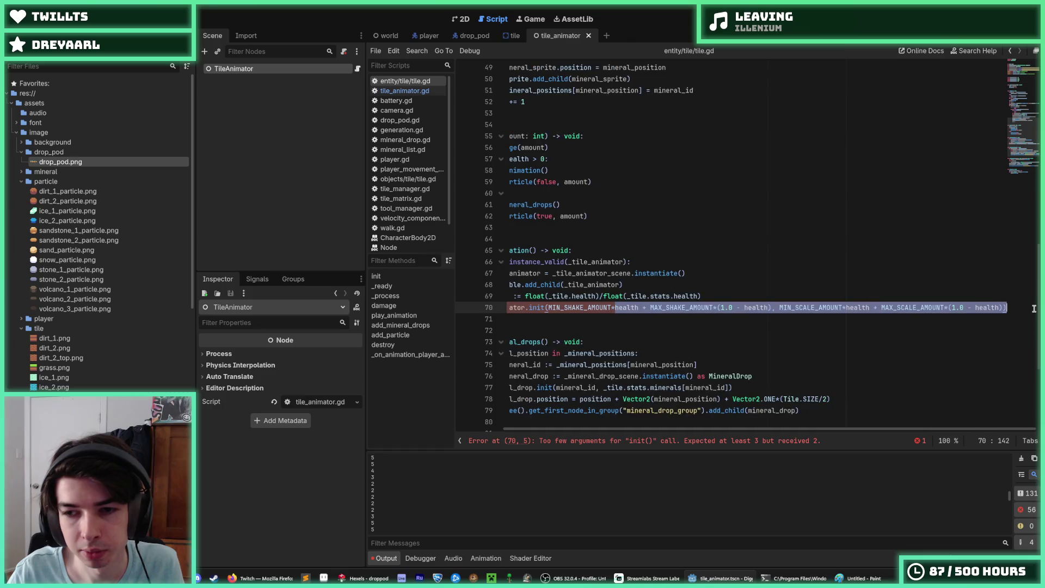
left_click(1004, 307)
type(", _sprite")
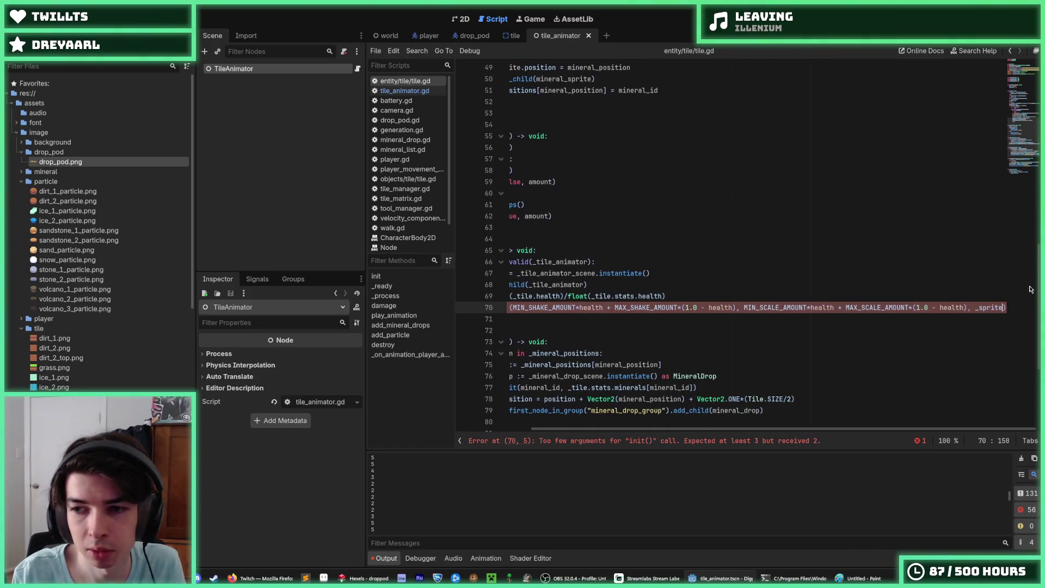
Open the tile_animator.gd script from the script list.
left_click(591, 333)
scroll(589, 322, "down", 2)
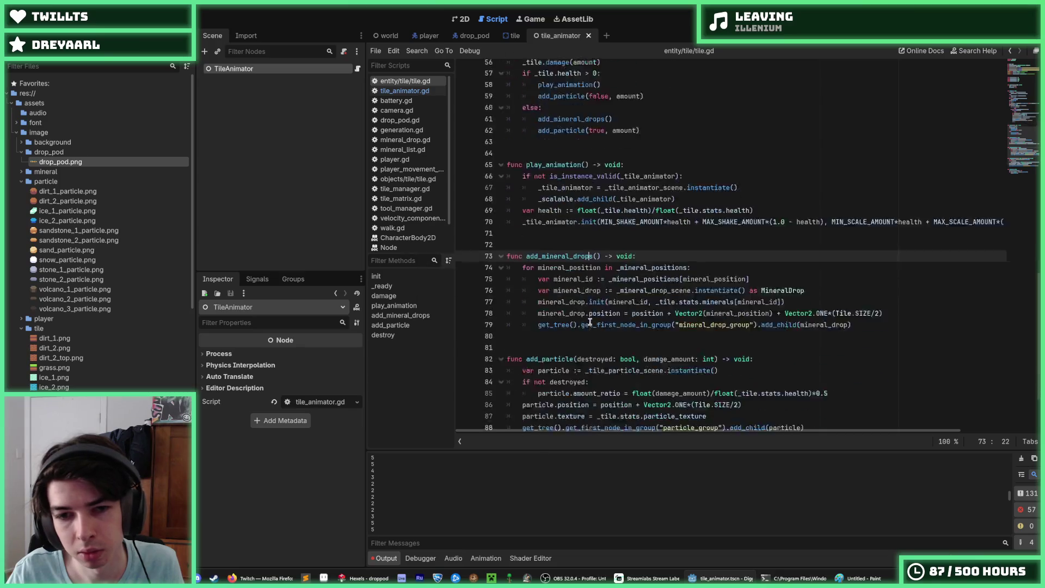
scroll(590, 321, "down", 3)
left_click(606, 354)
left_click(603, 359)
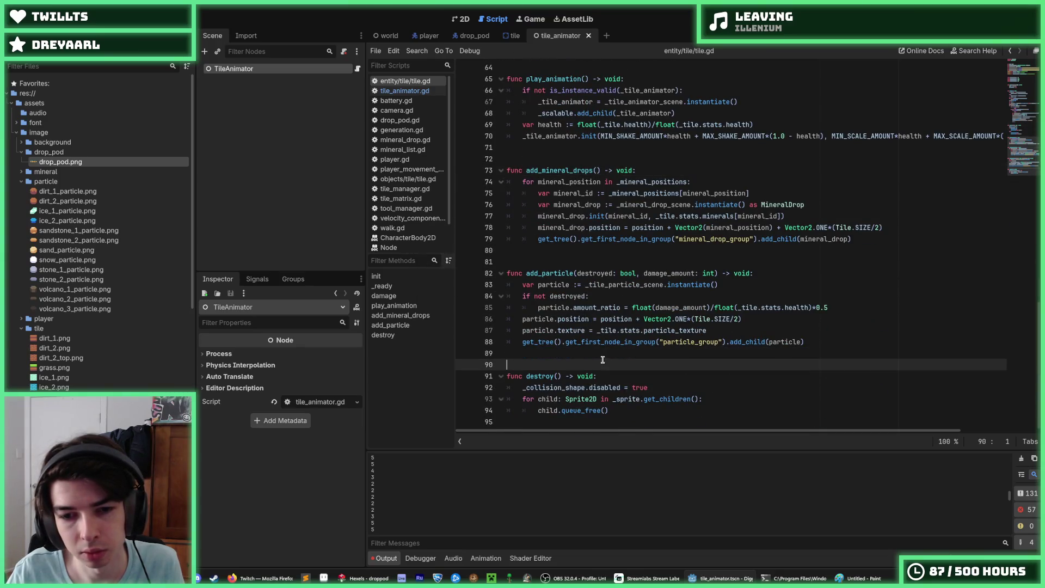
left_click(580, 351)
scroll(579, 355, "up", 8)
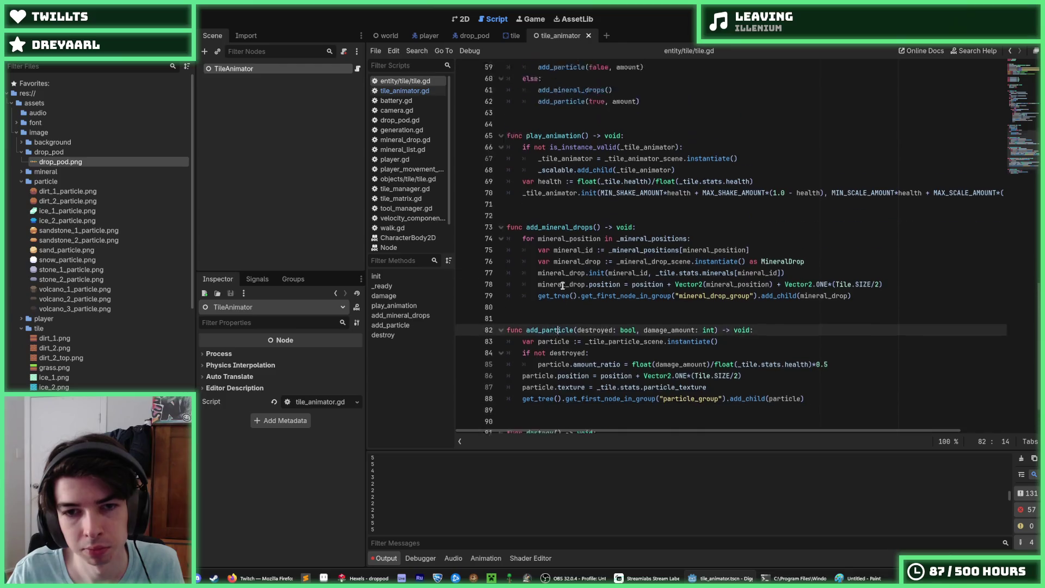
left_click(674, 318)
scroll(673, 322, "up", 4)
left_click(657, 342)
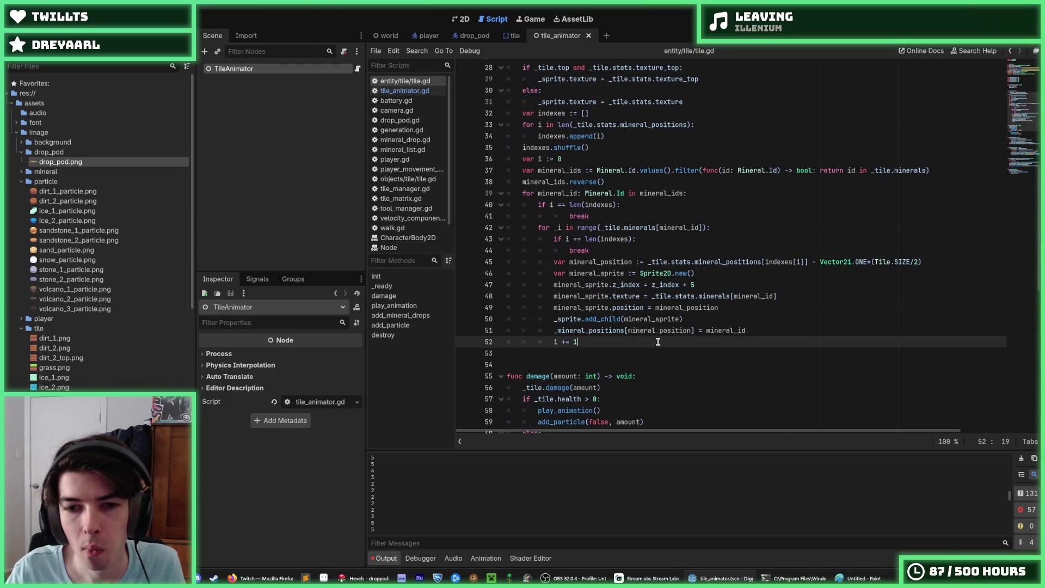
left_click(406, 91)
left_click(693, 272)
scroll(680, 289, "down", 1)
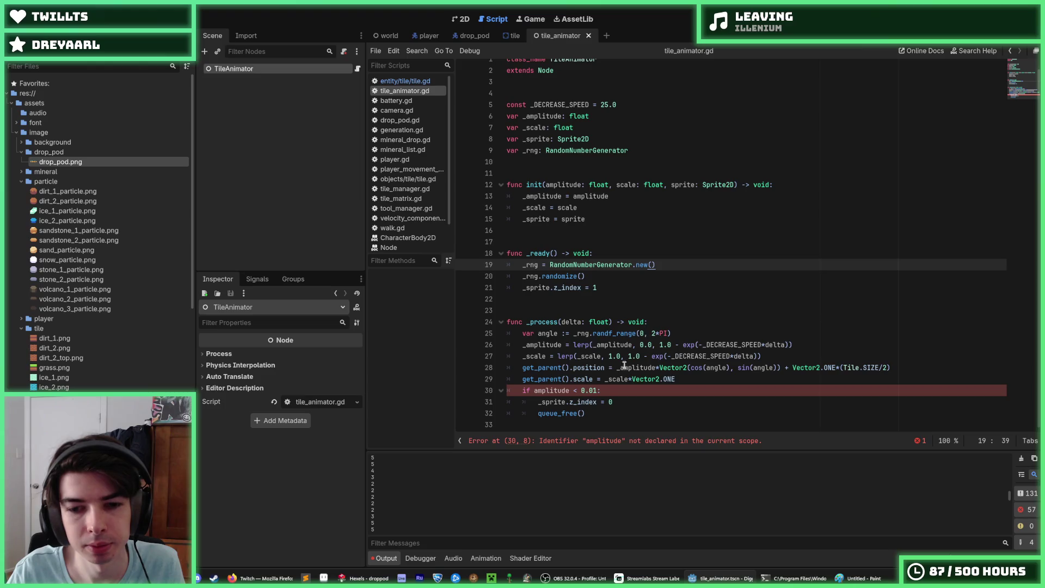
Change amplitude to _amplitude on line 30 of tile_animator.gd and save.
left_click(535, 390)
type("_")
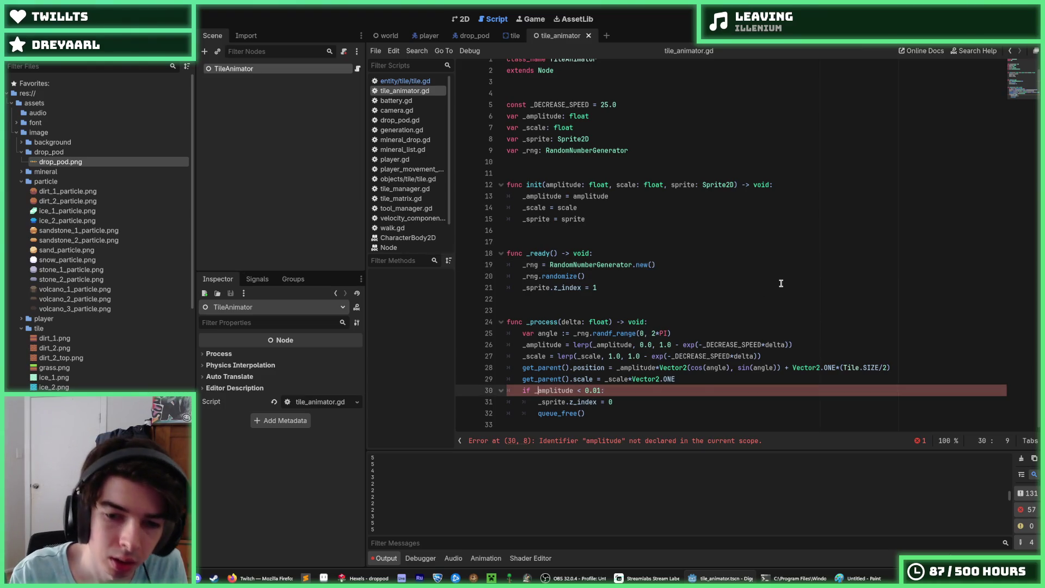
scroll(719, 340, "up", 1)
left_click(719, 340)
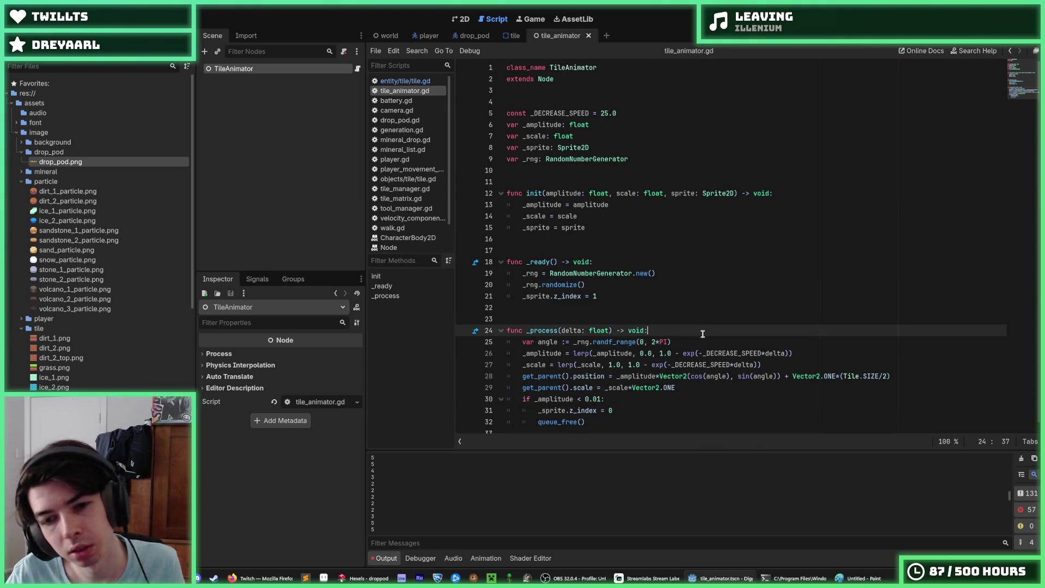
key("ctrl+s")
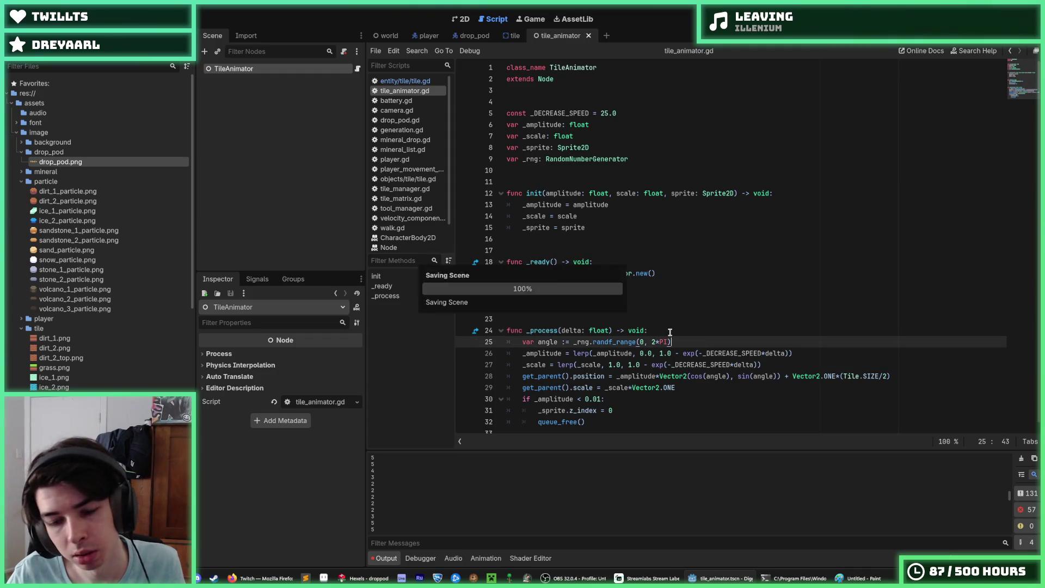
left_click(670, 331)
left_click(696, 344)
key("ctrl+s")
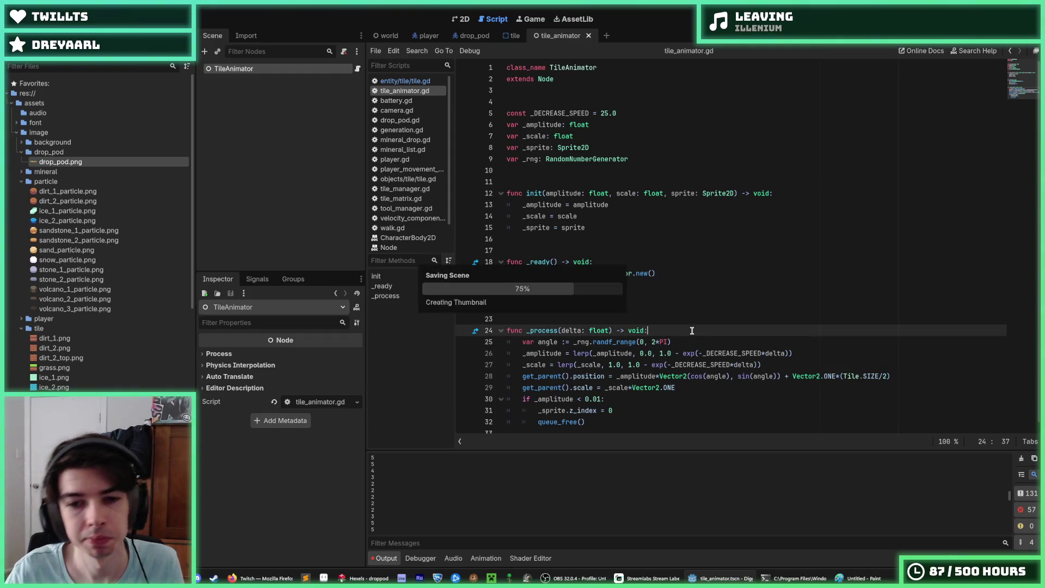
Run the game, dig down and sideways through tiles to watch them shake, then stop it.
key("F5")
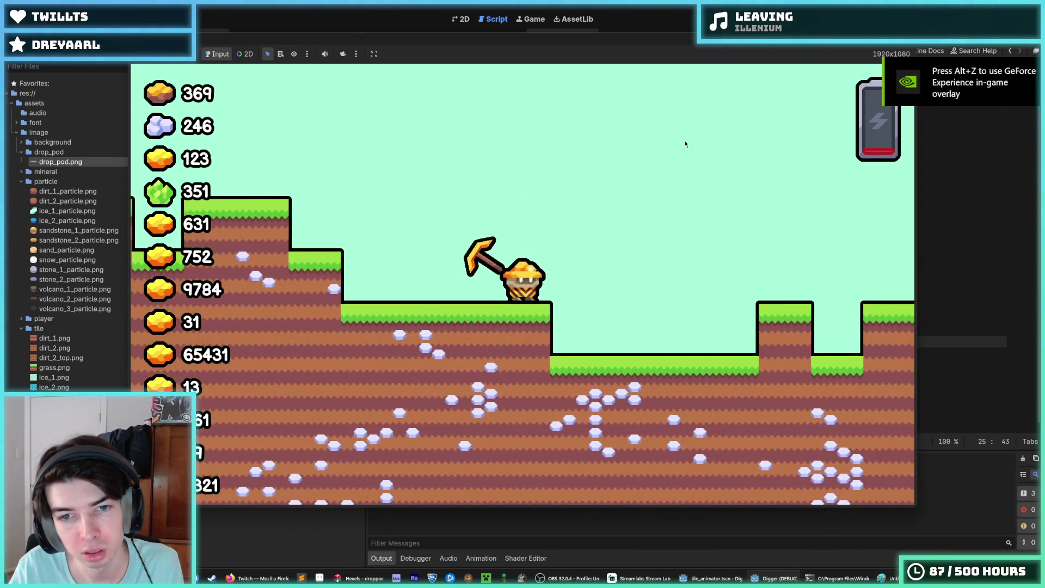
key("Down")
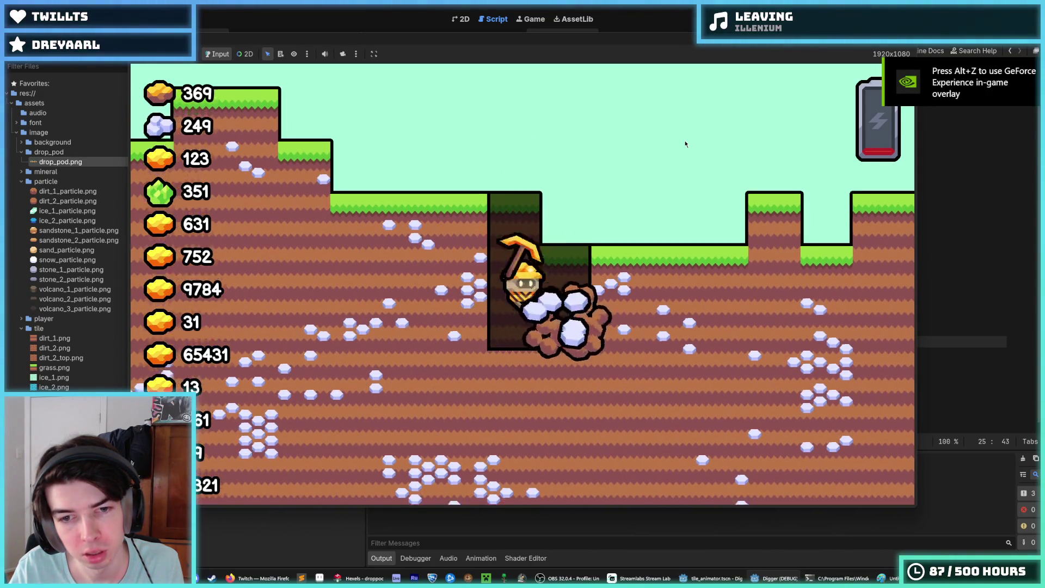
key("Left")
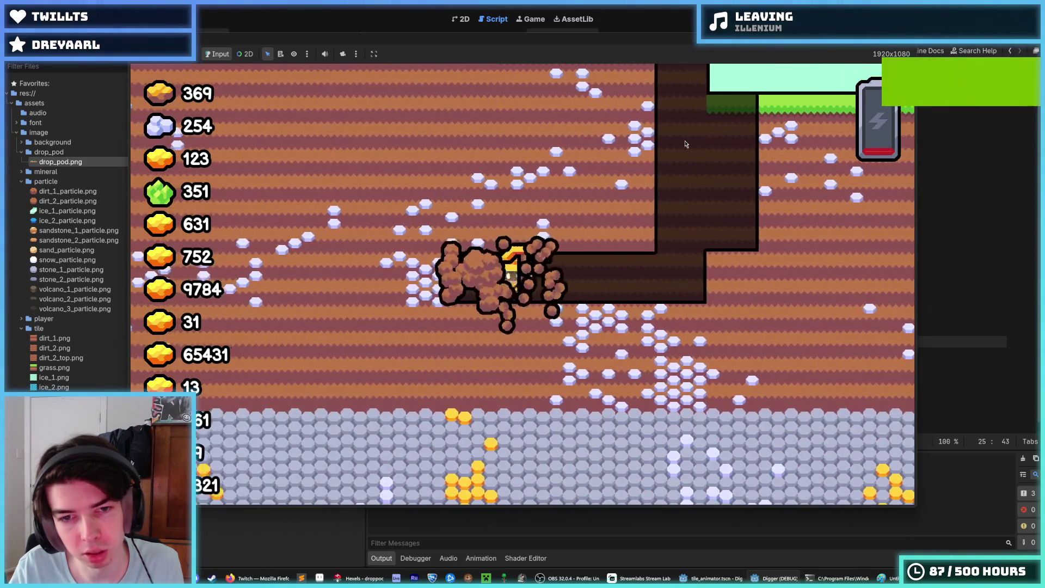
key("Up")
key("Down")
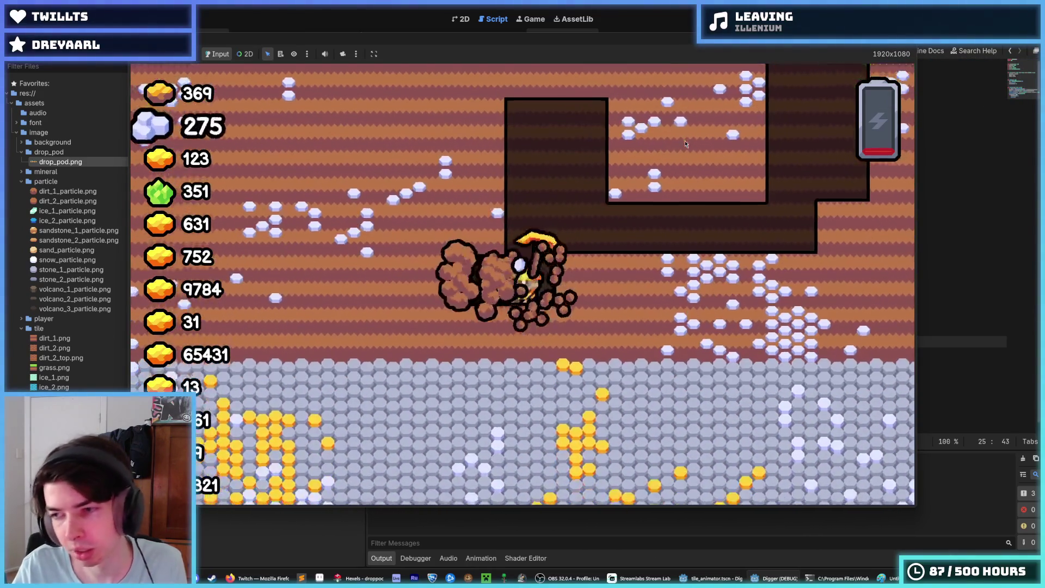
key("F8")
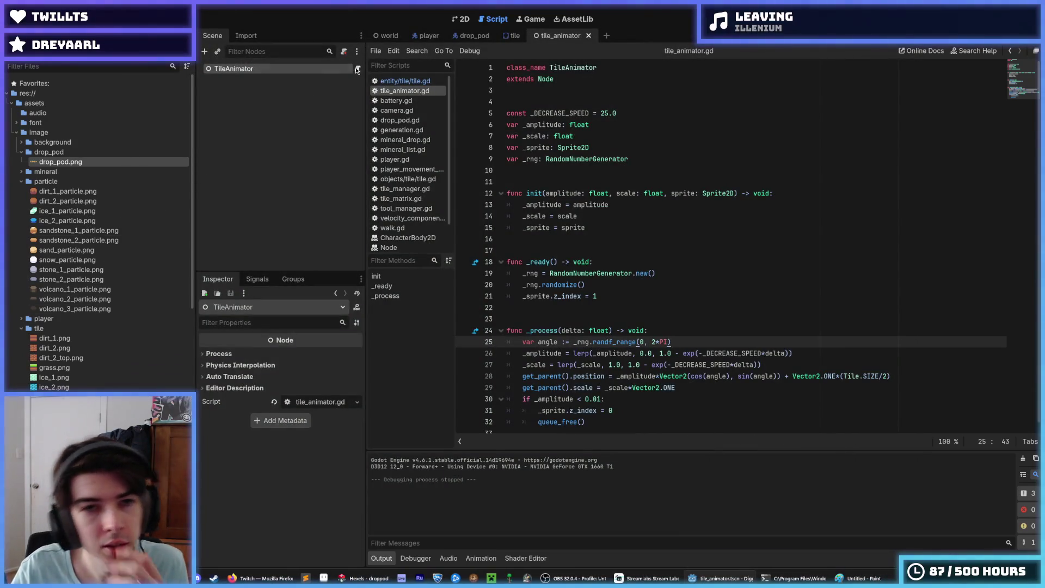
Set Damage to 1 in gold_pickaxe.tres, save, and run the game.
scroll(104, 338, "down", 5)
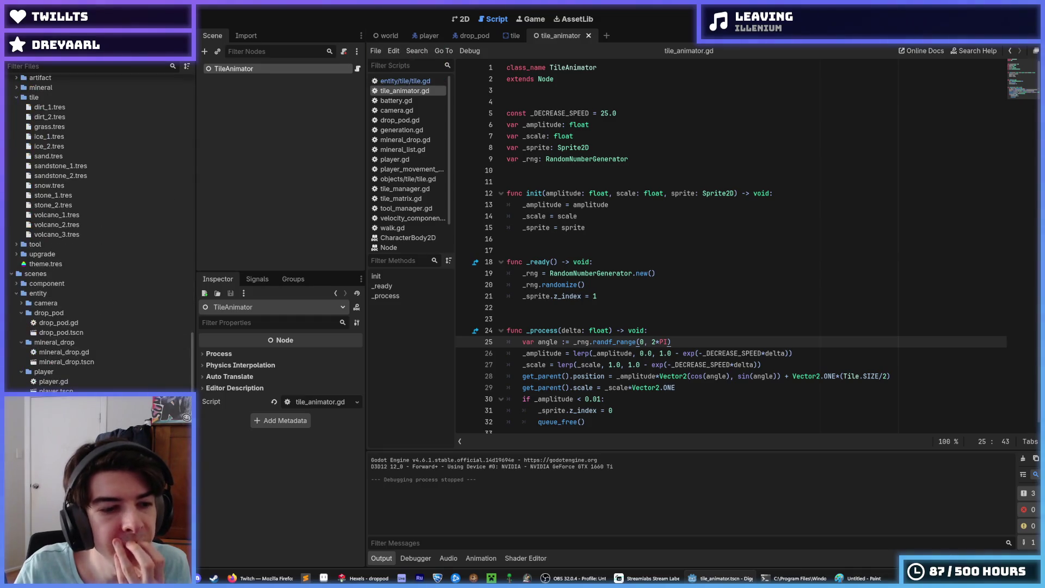
scroll(82, 234, "up", 5)
scroll(82, 234, "down", 5)
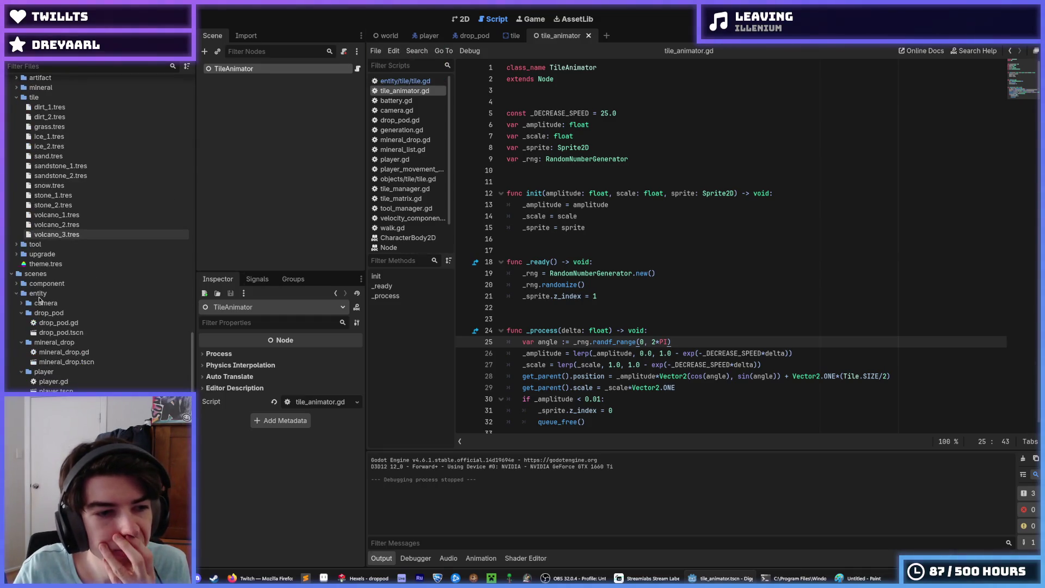
left_click(17, 244)
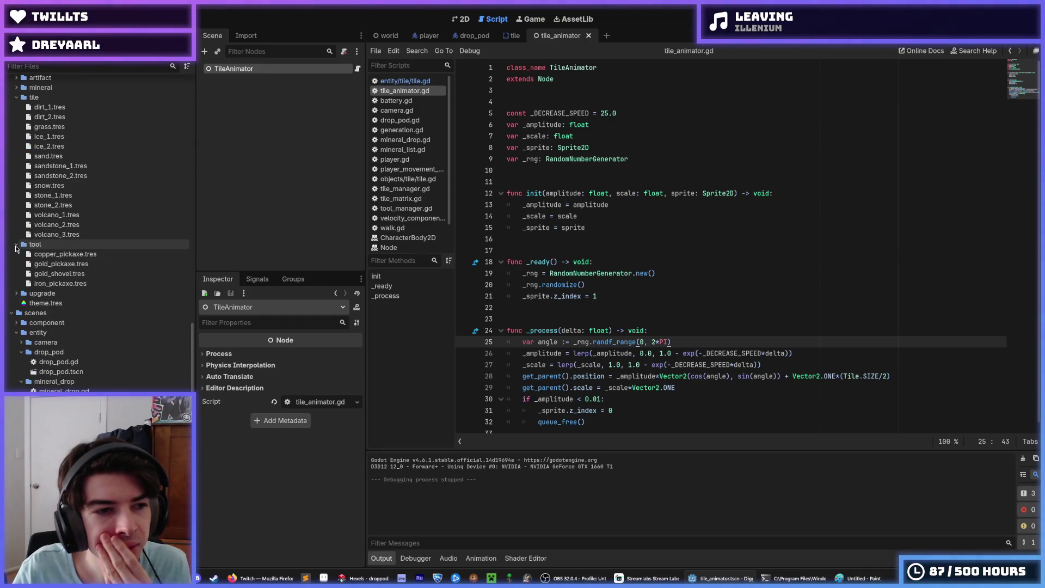
left_click(49, 264)
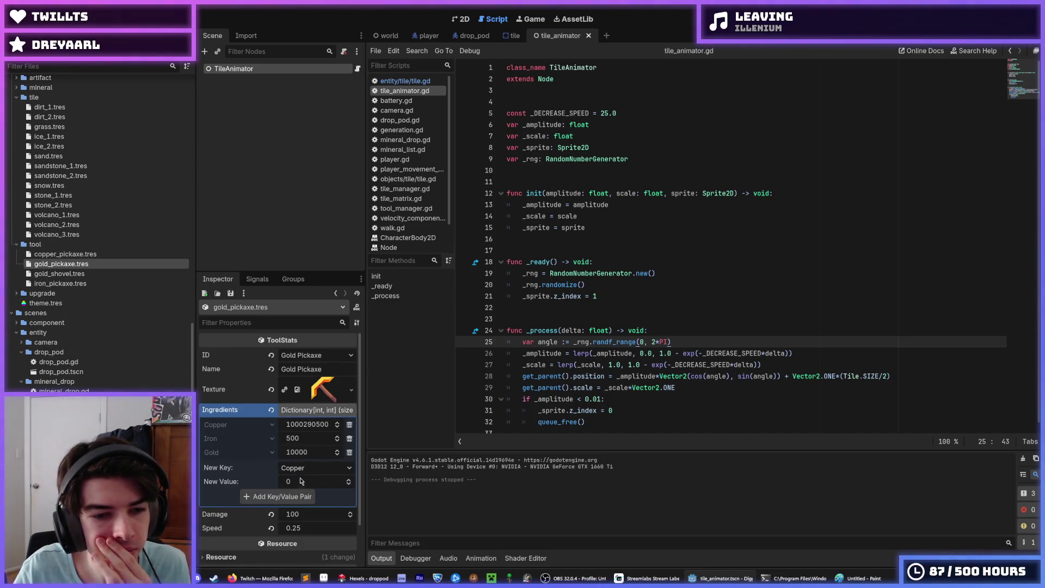
left_click(303, 512)
type("1")
key("Return")
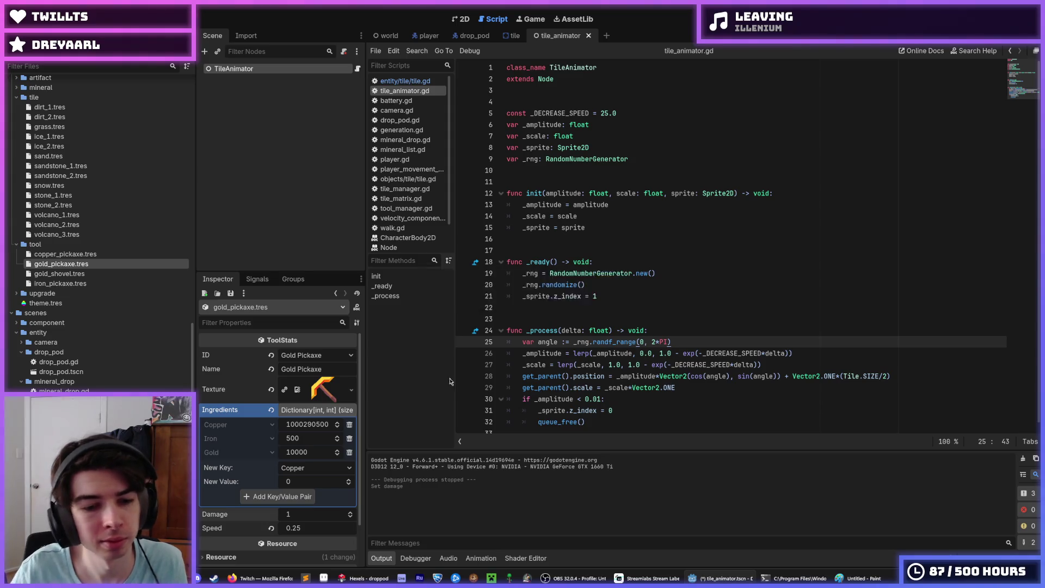
key("ctrl+s")
key("F5")
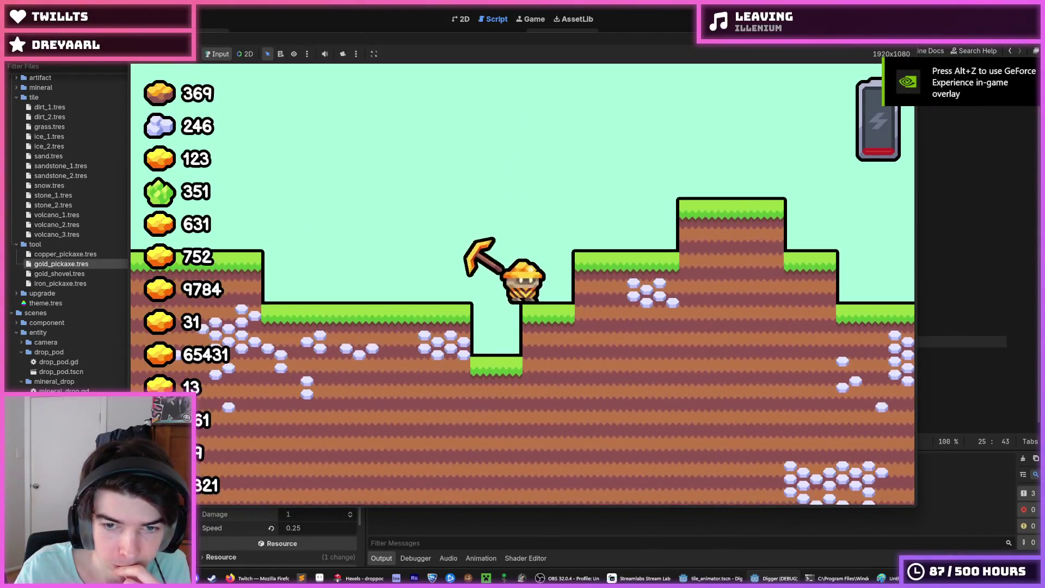
Remove the stray 'd' on line 21 and inspect where _sprite is used in tile_animator.gd.
type("d")
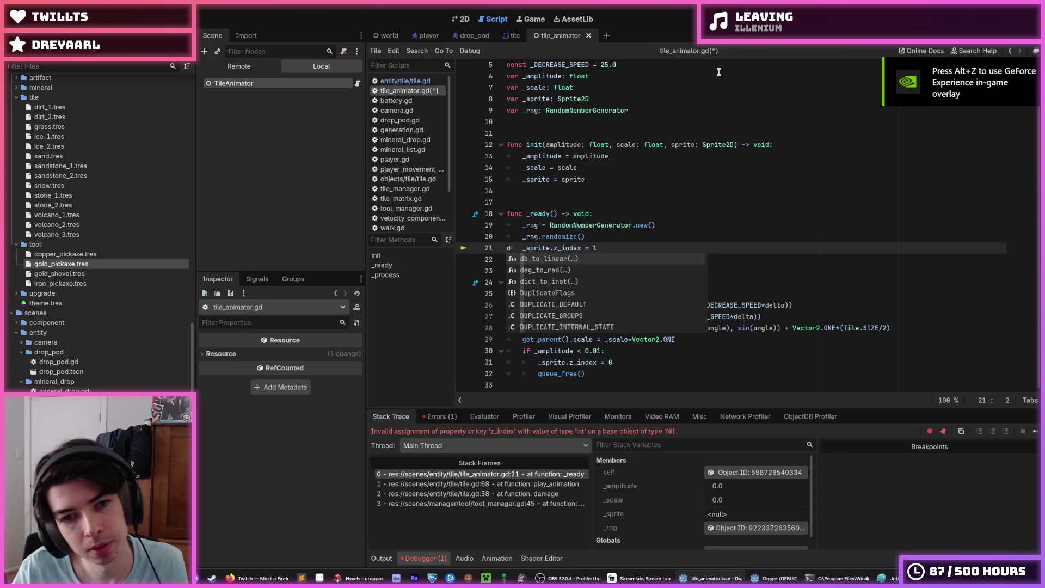
key("Escape")
key("BackSpace")
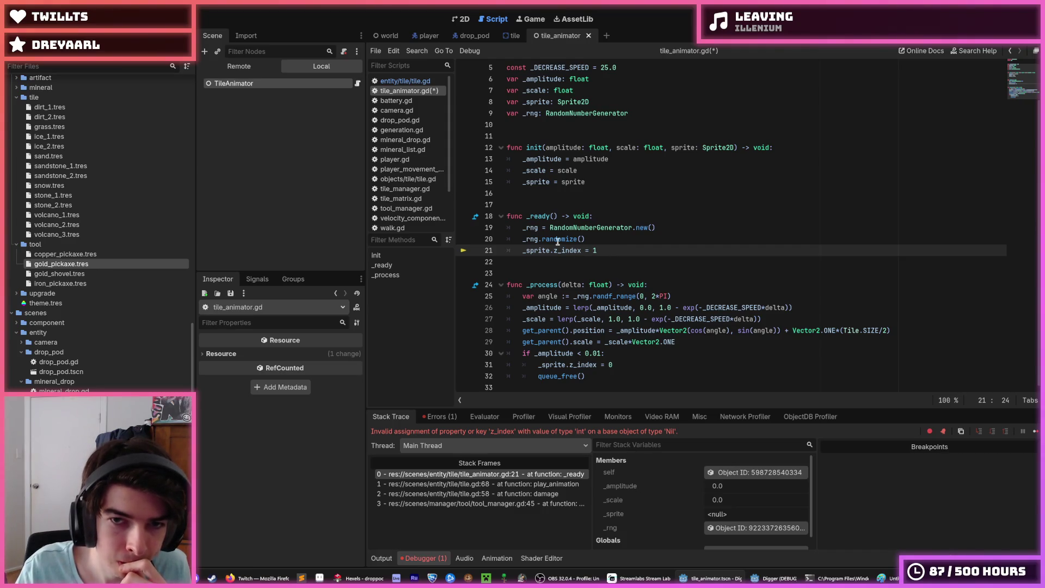
double_click(540, 182)
right_click(540, 183)
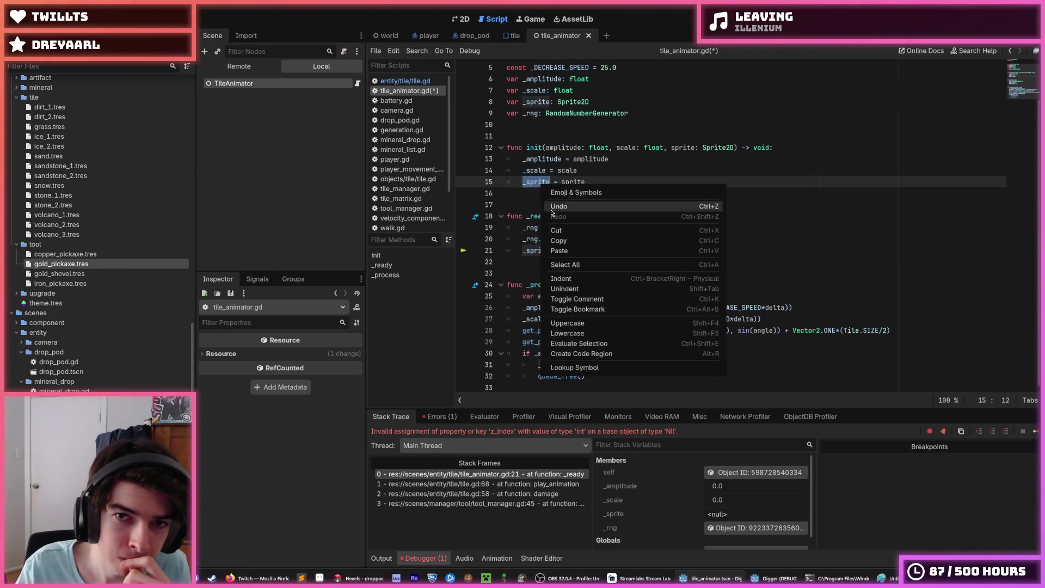
left_click(570, 240)
left_click(587, 182)
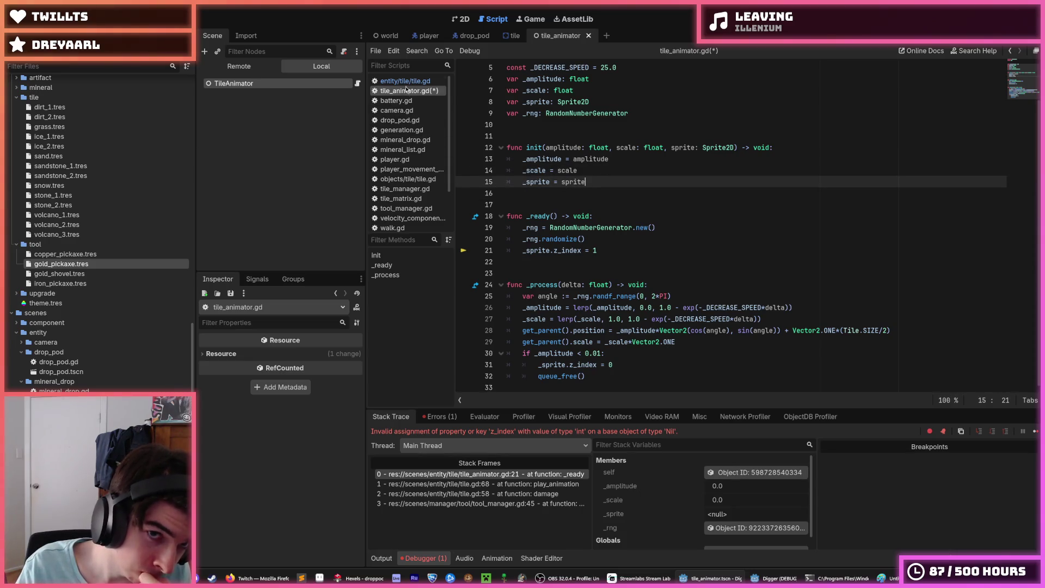
Switch to tile.gd and read how play_animation passes the sprite to the animator.
left_click(508, 37)
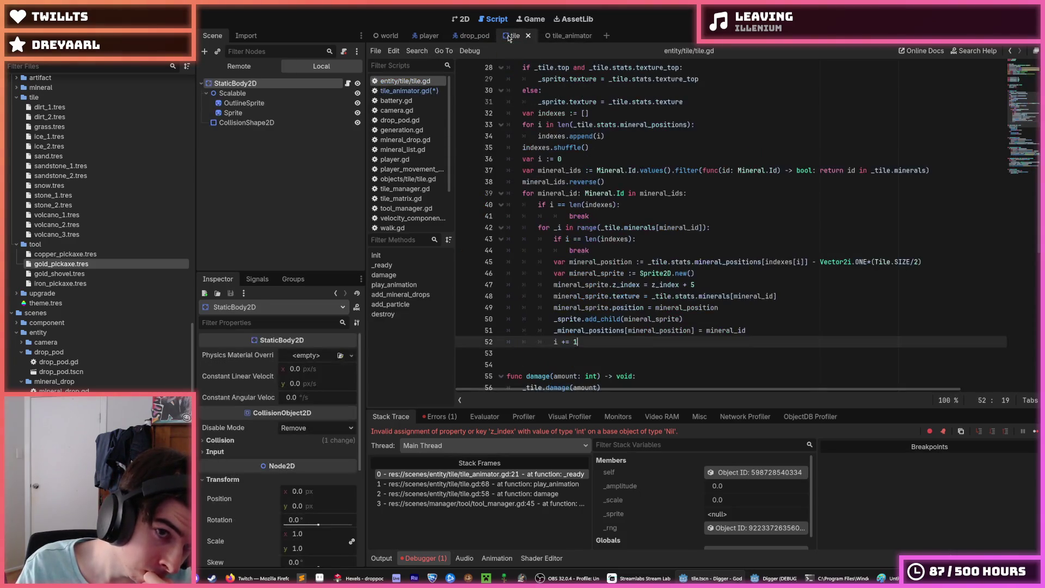
scroll(571, 232, "up", 10)
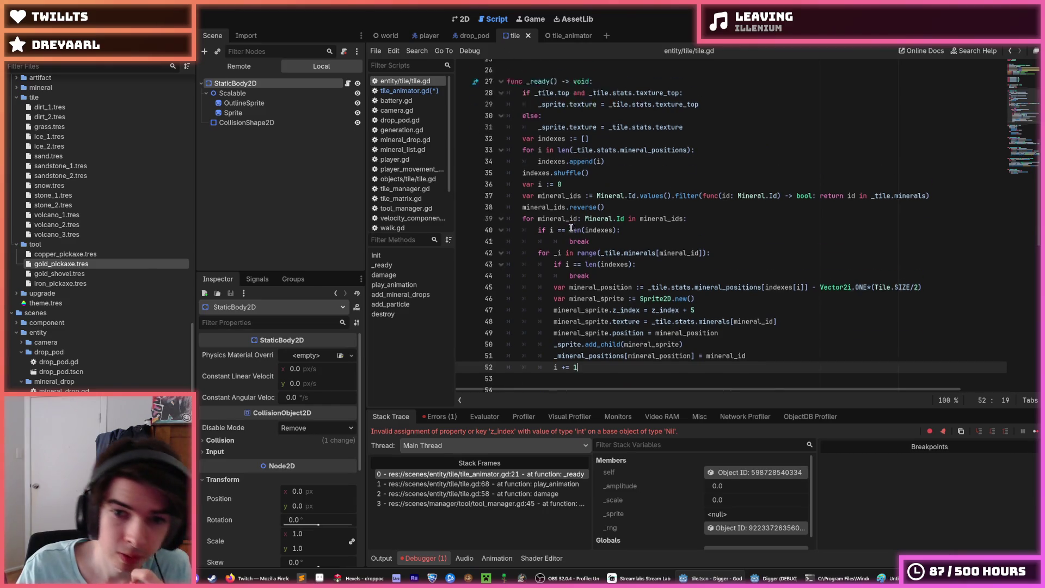
scroll(571, 232, "down", 5)
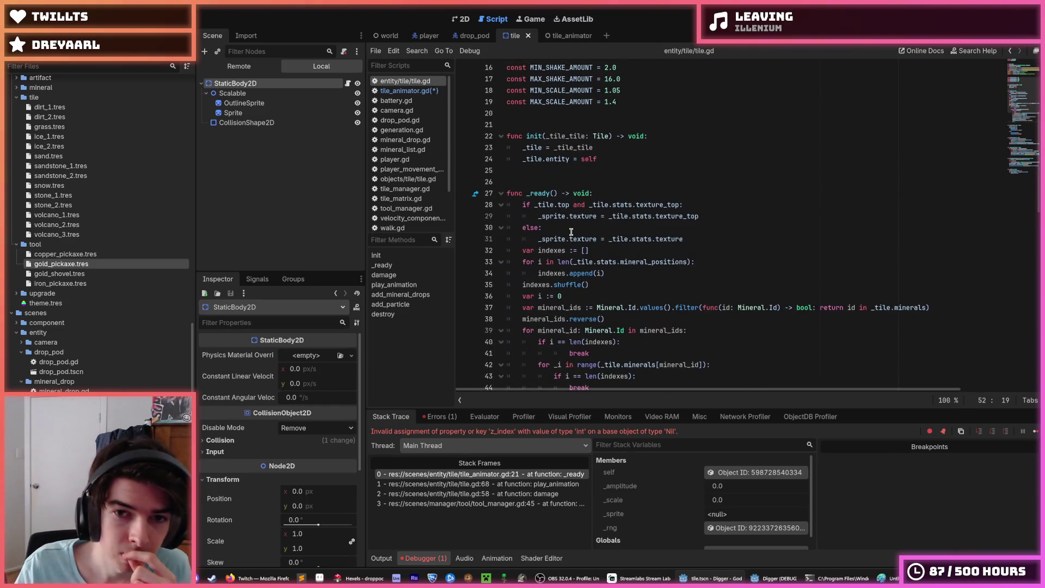
scroll(571, 232, "down", 9)
scroll(571, 232, "down", 8)
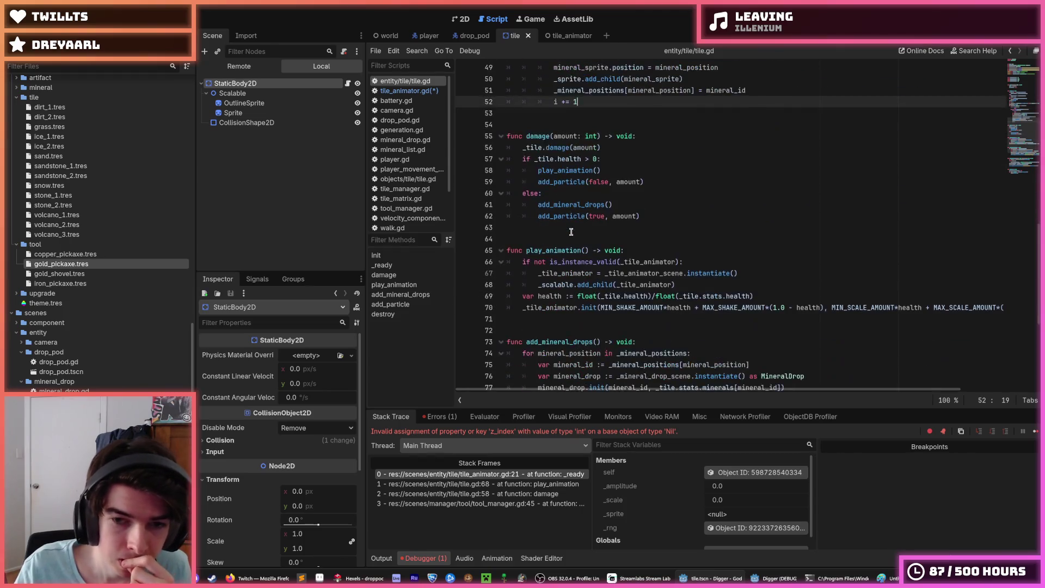
scroll(745, 201, "up", 3)
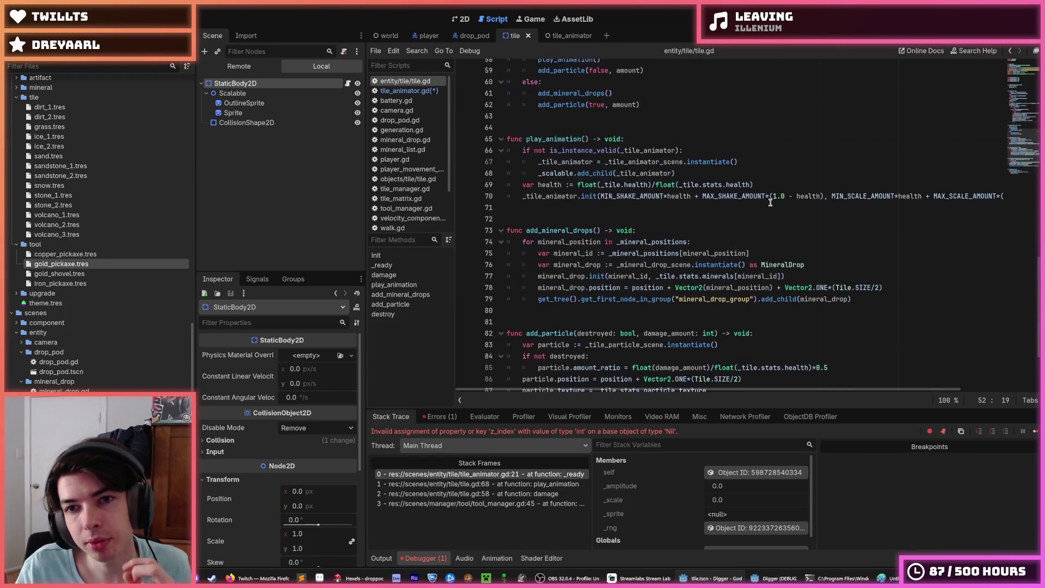
mouse_move(782, 196)
left_mouse_down()
mouse_move(1031, 195)
mouse_move(988, 195)
left_mouse_up()
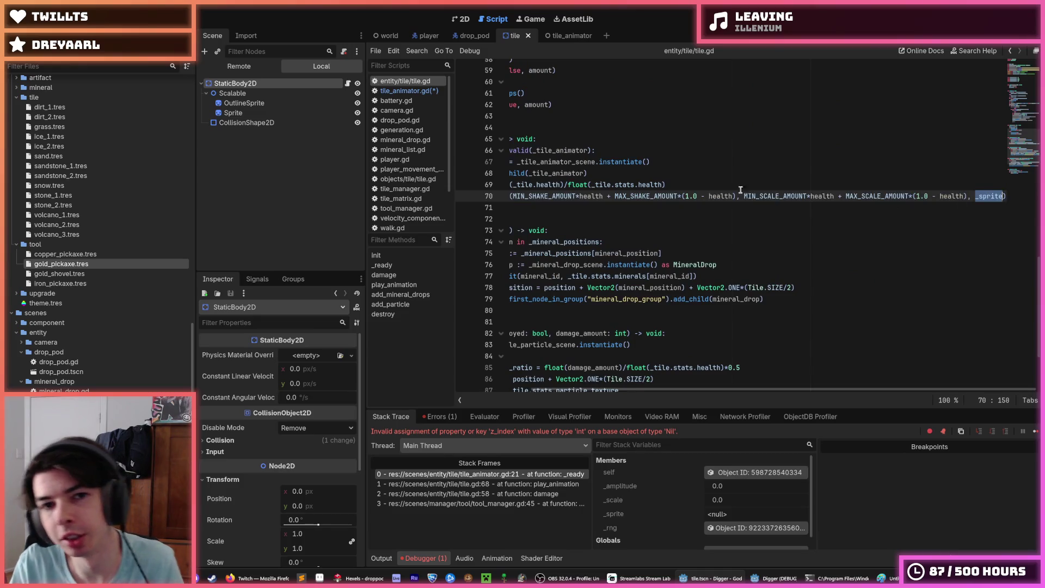
Return to tile_animator.gd and check the sprite parameter on line 15.
left_click(408, 90)
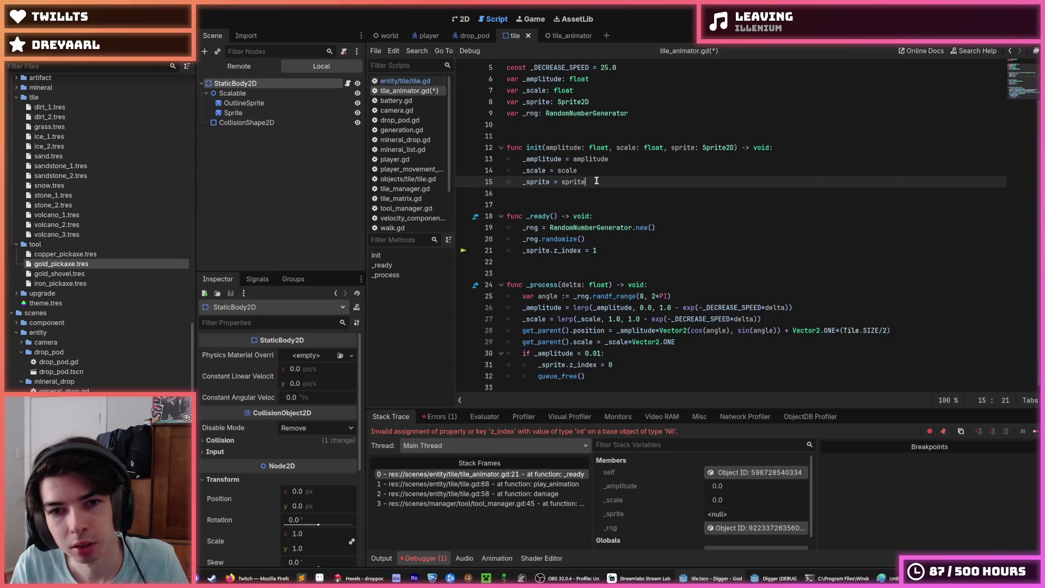
double_click(595, 180)
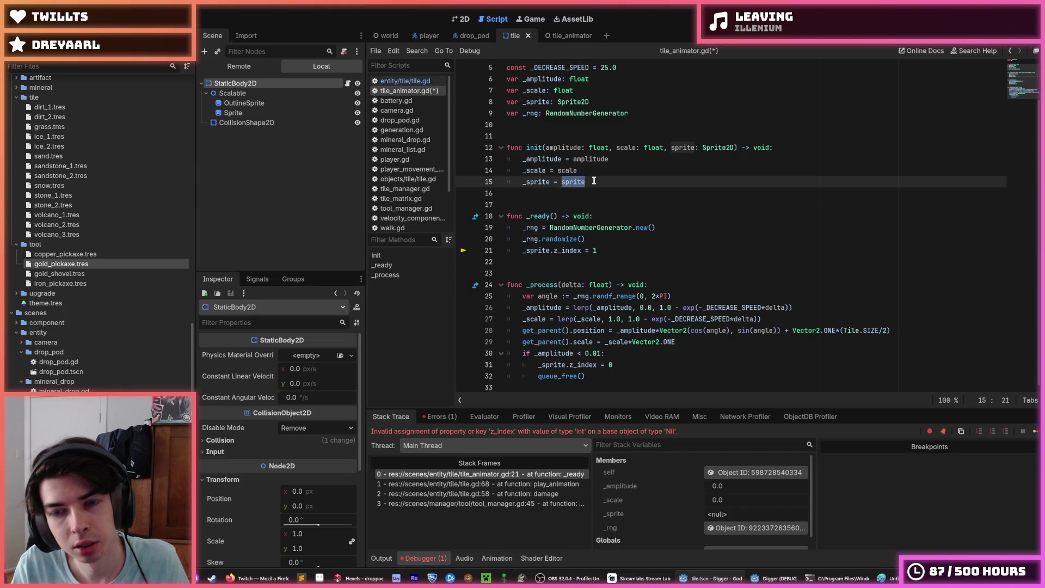
left_click(594, 181)
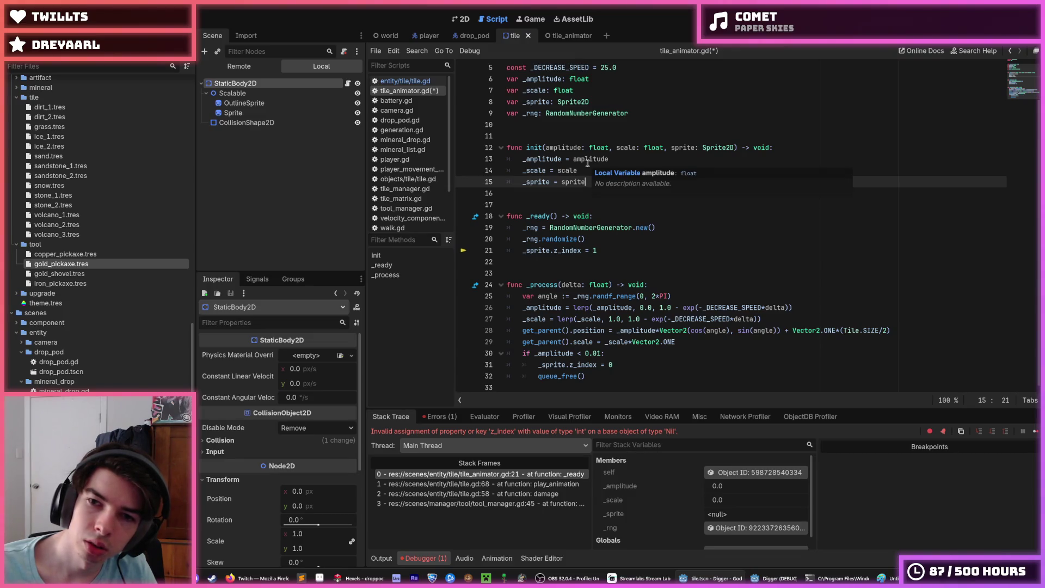
Move '_sprite.z_index = 1' up under '_sprite = sprite' in init and save tile_animator.gd.
key("Down")
key("Down")
key("Down")
key("alt+Up")
key("alt+Up")
key("alt+Up")
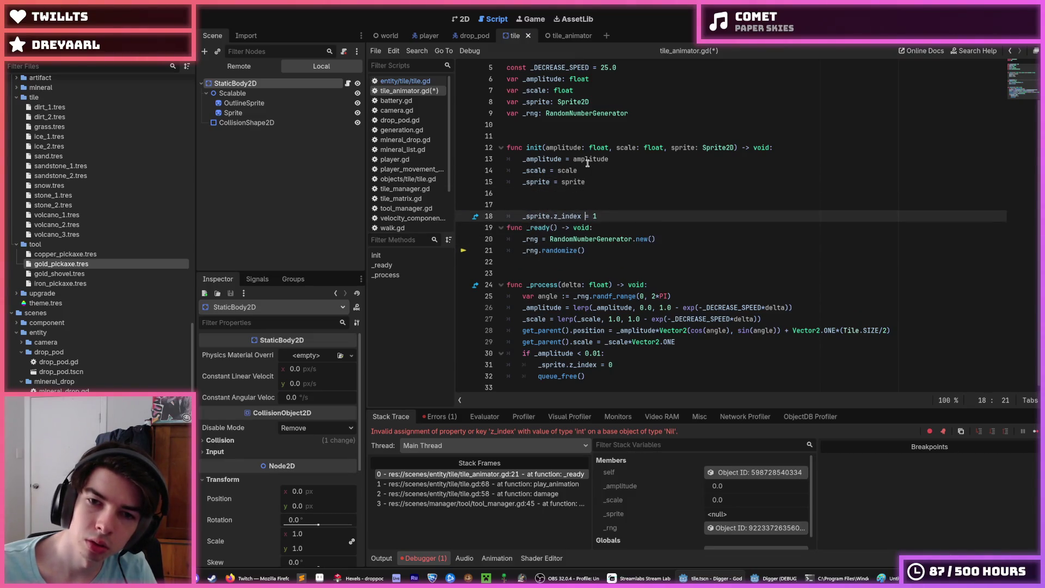
key("alt+Up")
key("alt+Up")
key("Up")
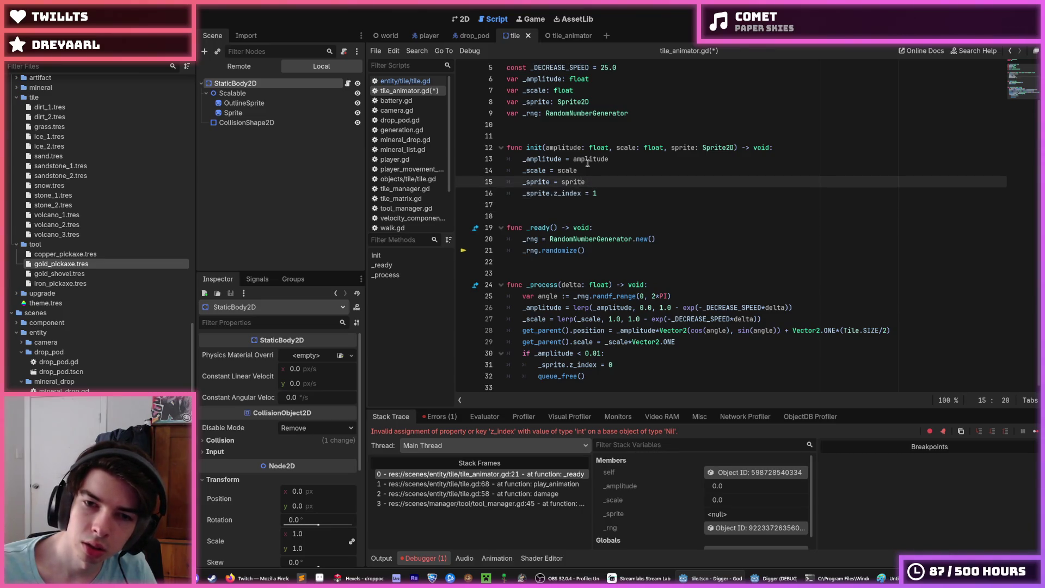
key("shift+Up")
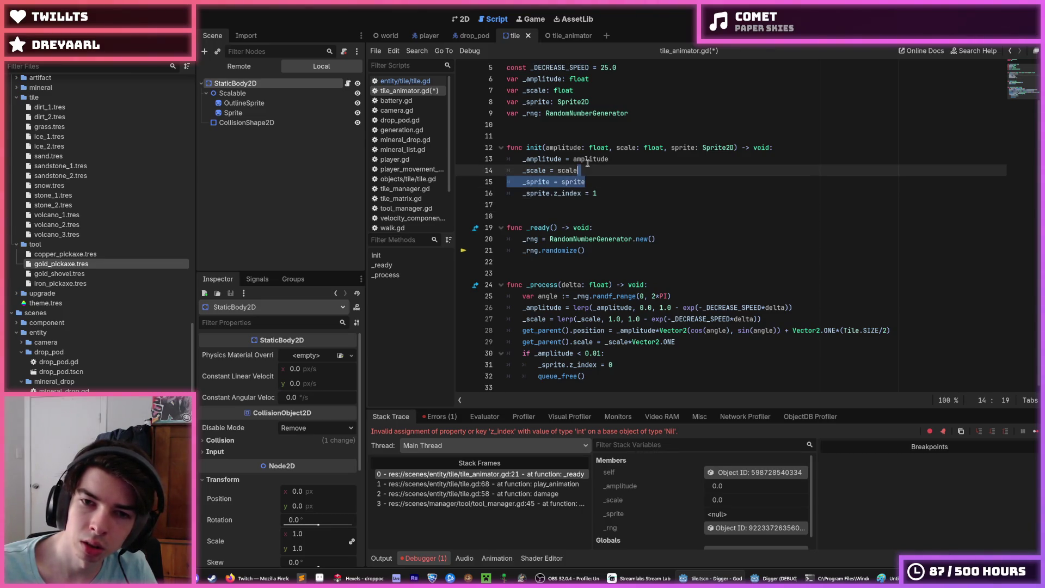
key("shift+Down")
key("ctrl+s")
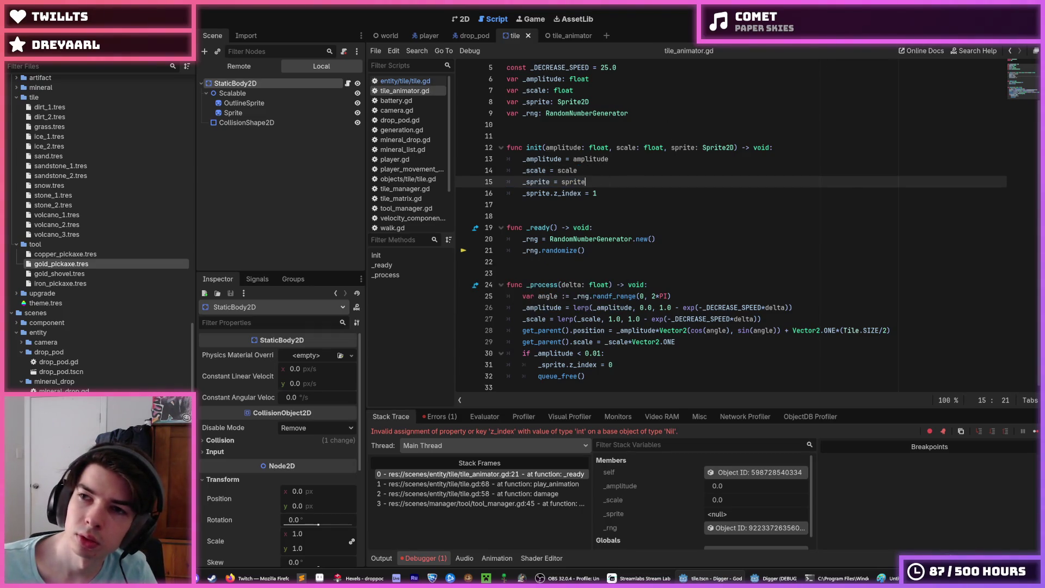
Stop the crashed session, rerun the game to test the fix, and stop it again.
key("F8")
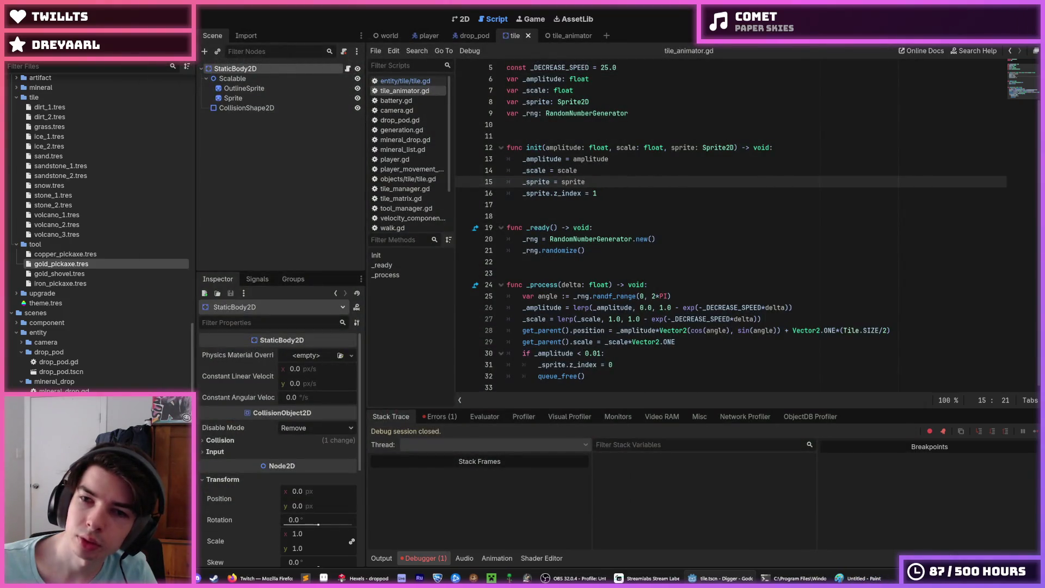
key("F5")
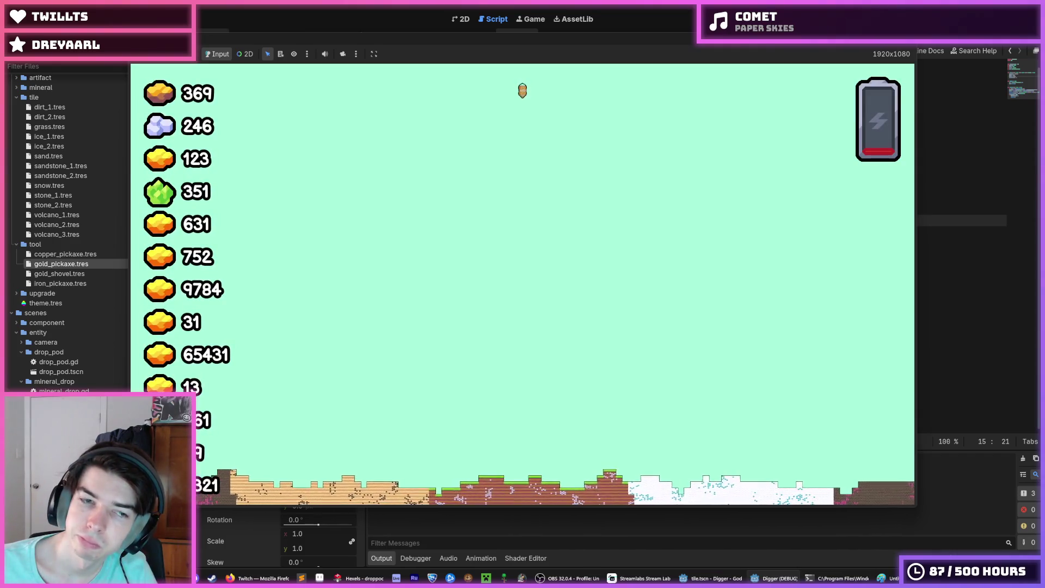
key("F8")
left_click(472, 35)
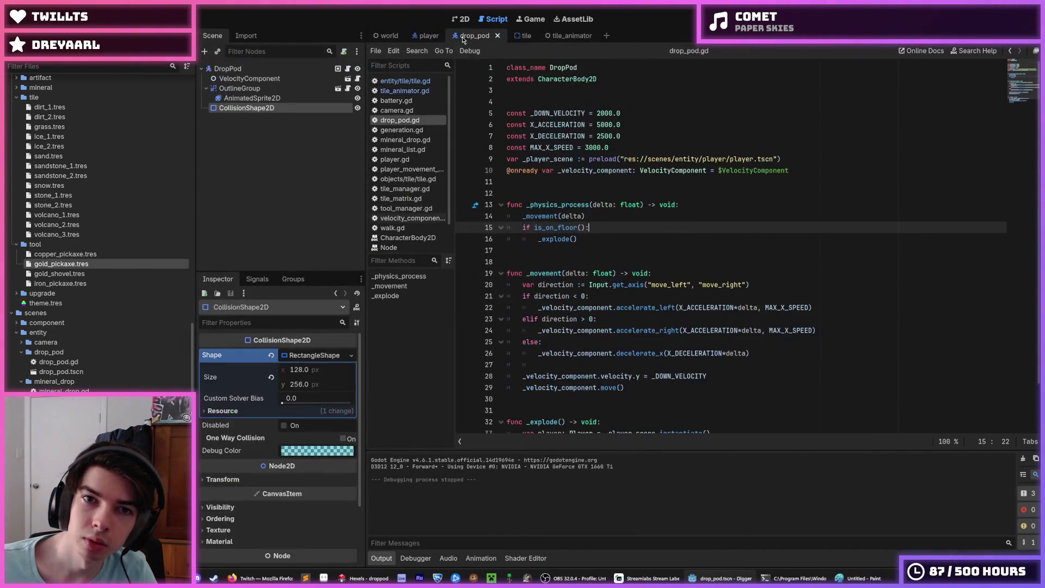
Duplicate the _DOWN_VELOCITY line, comment out the 2000.0 copy, and run the game to test fall speed.
left_click(600, 143)
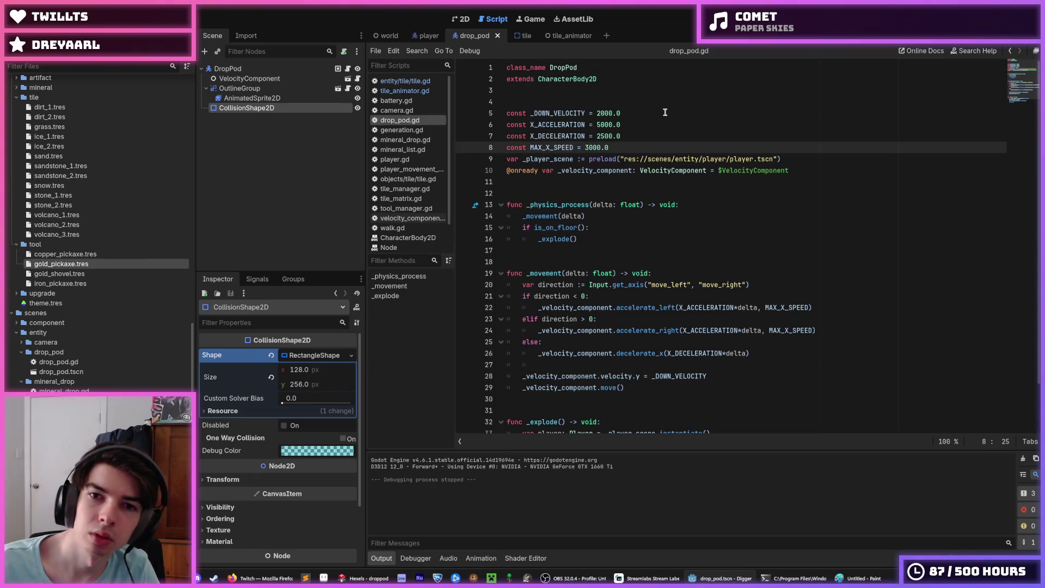
key("Up")
key("Up")
key("Up")
key("Down")
key("ctrl+shift+d")
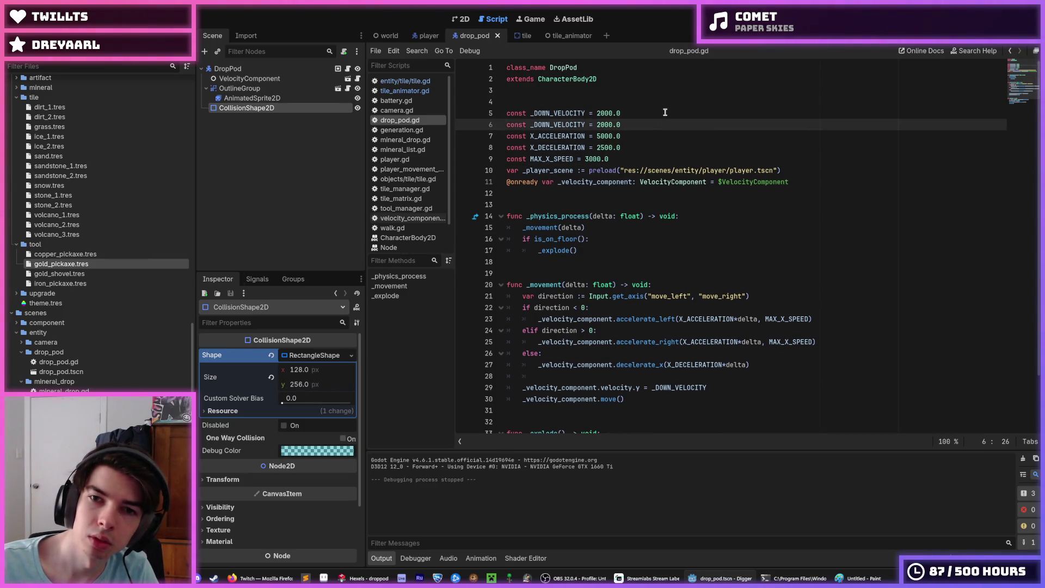
key("ctrl+k")
key("Up")
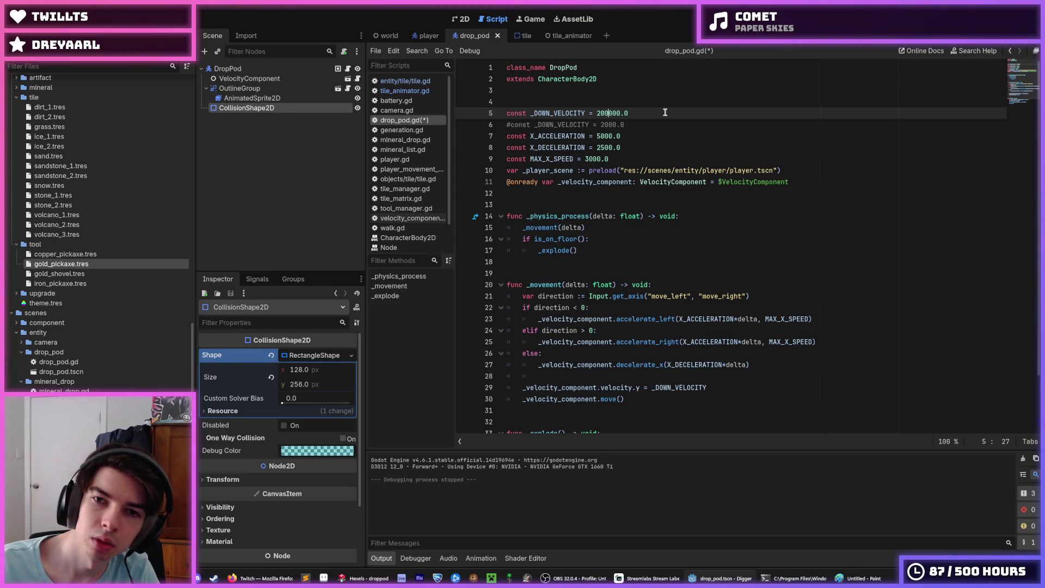
key("F5")
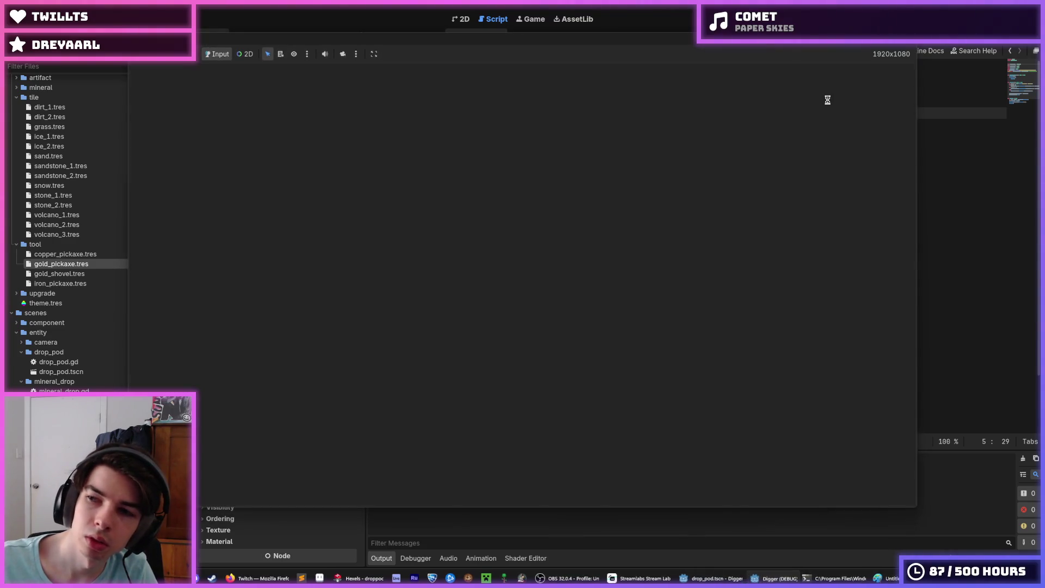
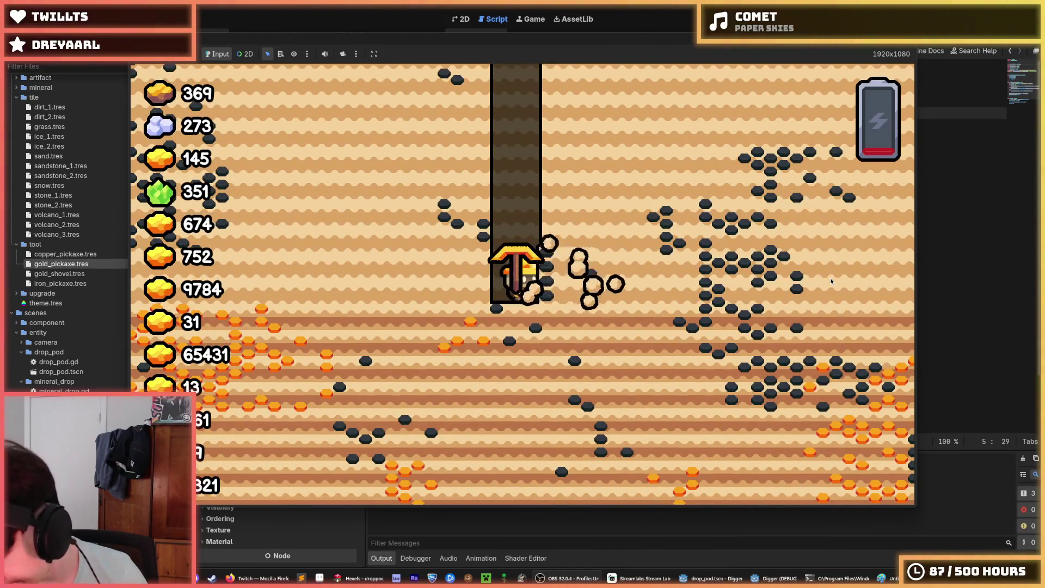
Steer the digger right in the running game, then stop it to return to tile_animator.gd.
key("Right")
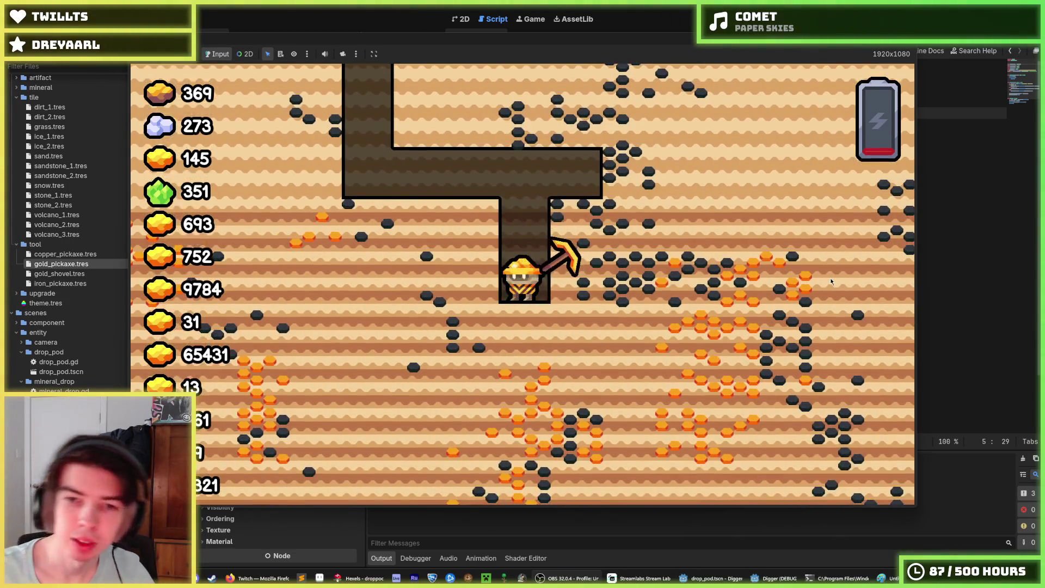
key("F8")
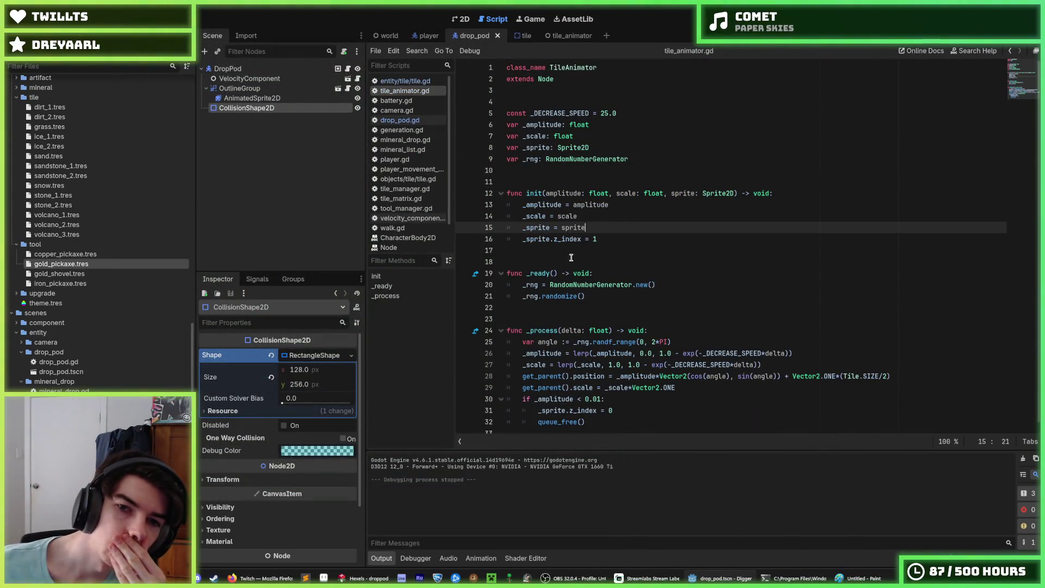
Search the tile.gd script for its z_index references.
left_click(612, 240)
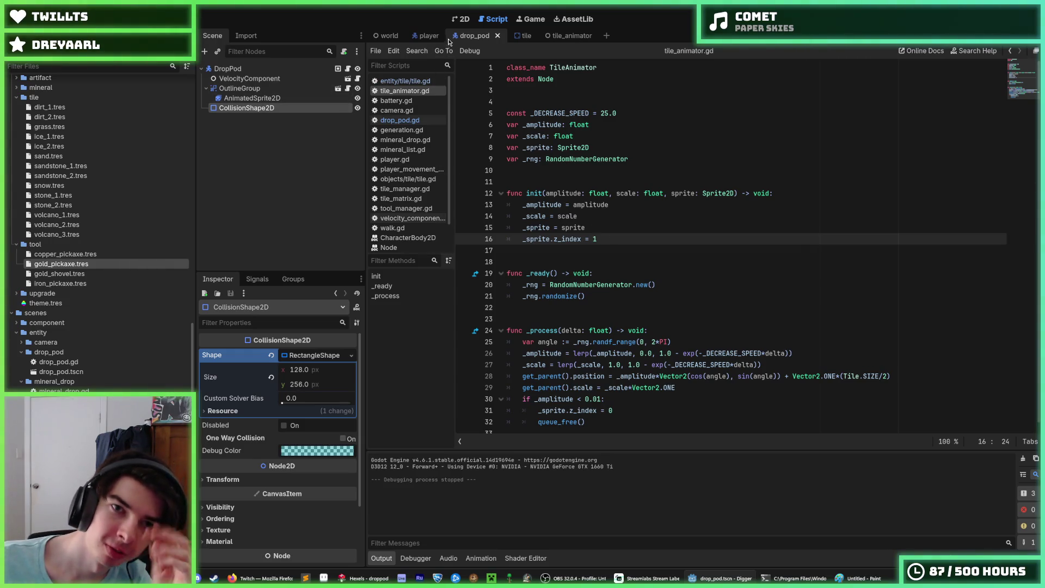
left_click(520, 36)
left_click(647, 170)
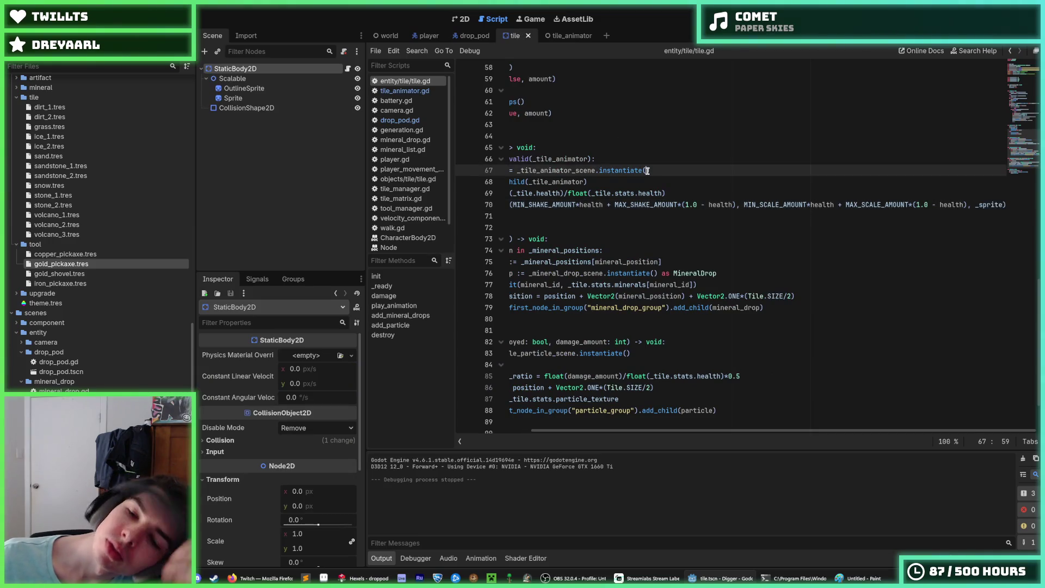
left_click(616, 158)
key("ctrl+f")
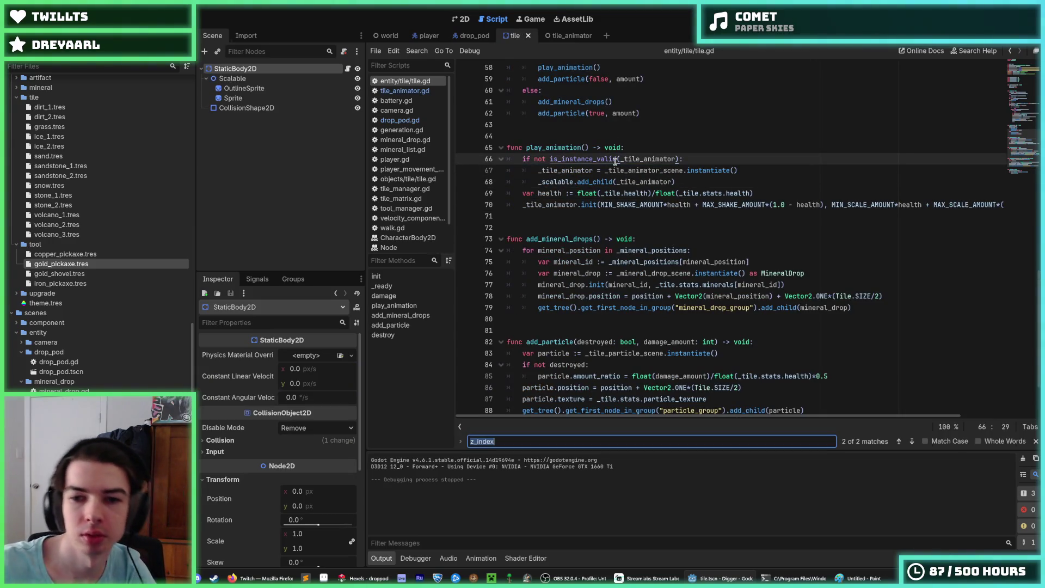
key("Return")
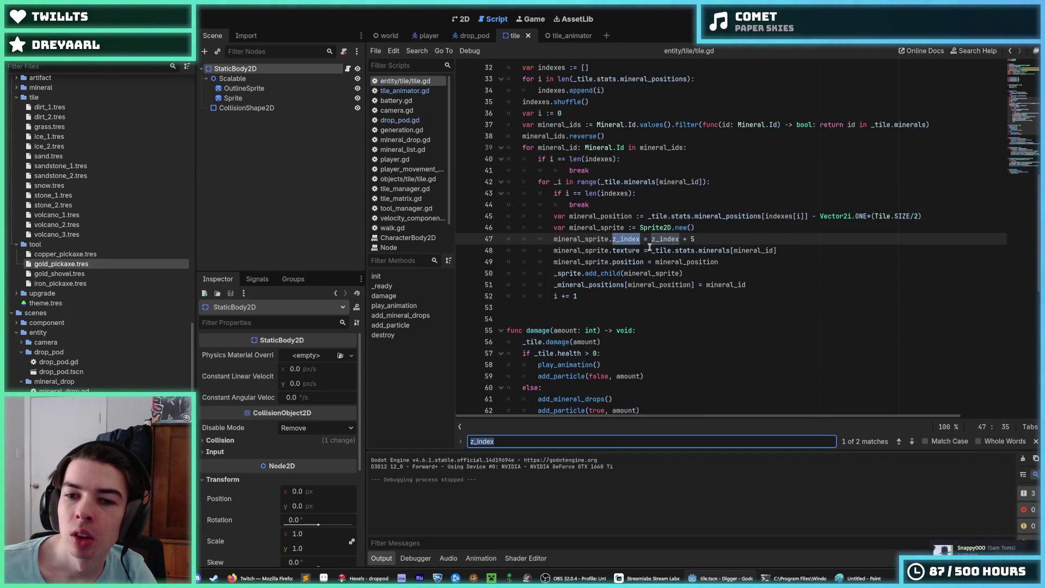
scroll(643, 245, "down", 6)
left_click(655, 271)
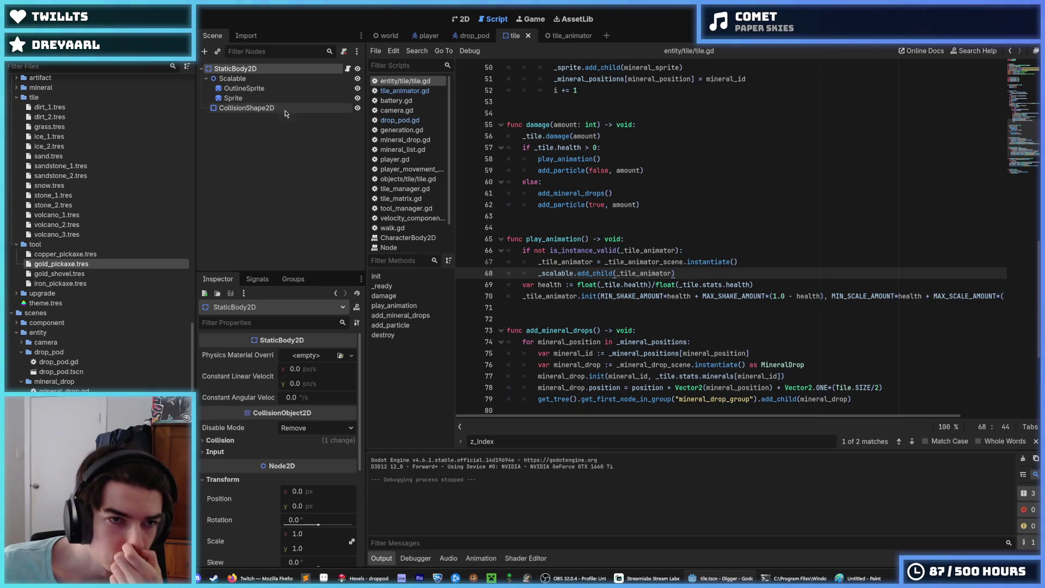
Revert the Sprite node's Z Index from 1 back to 0.
left_click(258, 101)
scroll(234, 365, "down", 10)
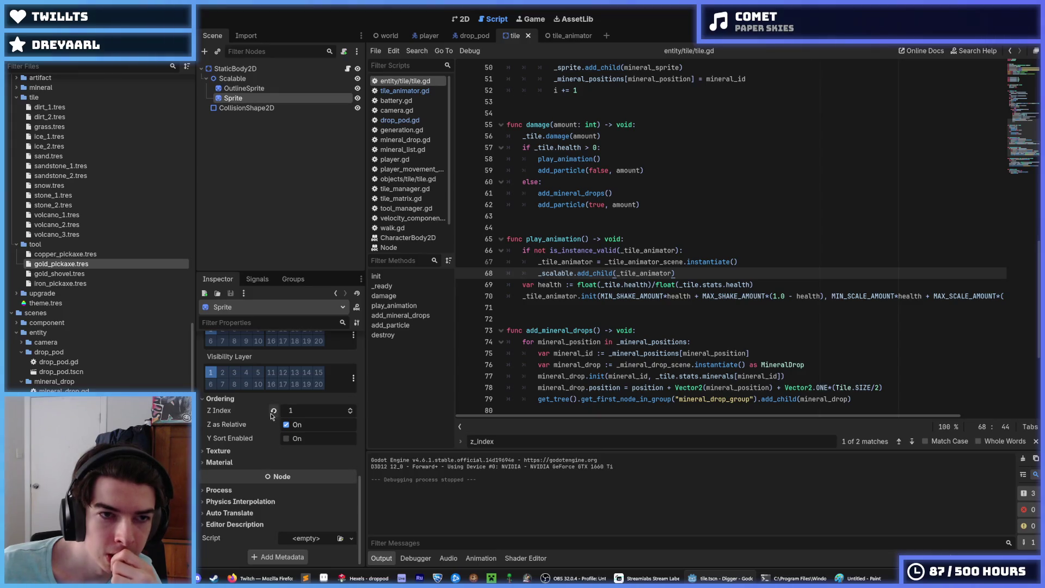
scroll(599, 294, "down", 5)
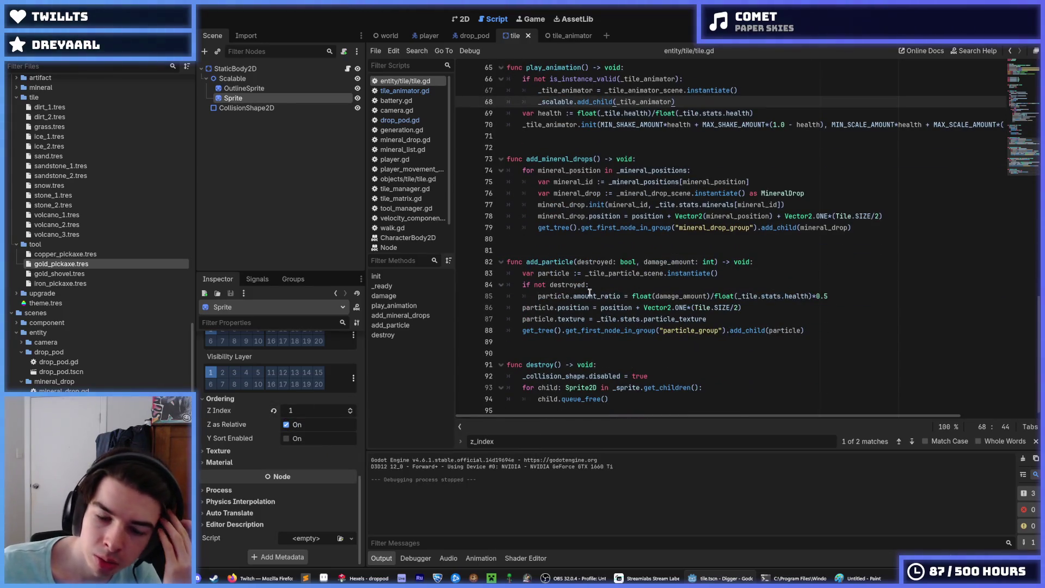
left_click(273, 411)
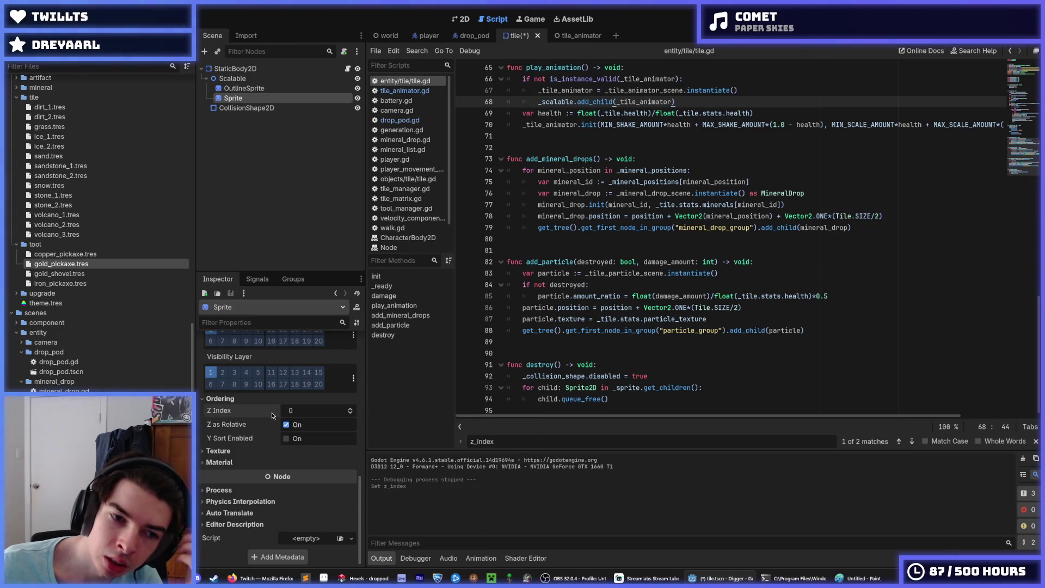
Check the OutlineSprite, Scalable and Sprite nodes, then launch the game to test.
left_click(599, 262)
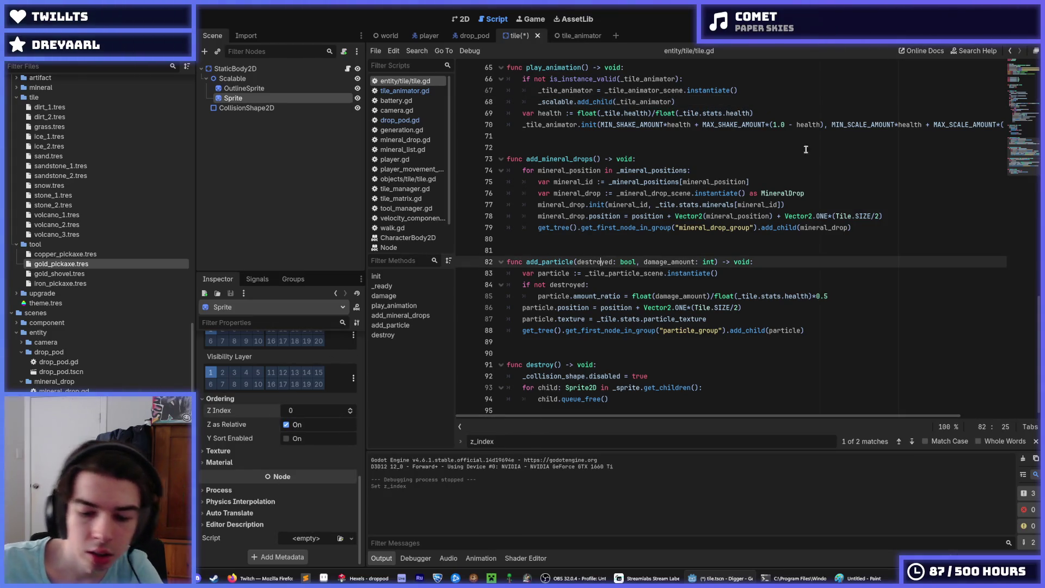
left_click(244, 88)
left_click(233, 78)
scroll(270, 407, "down", 2)
scroll(267, 407, "down", 1)
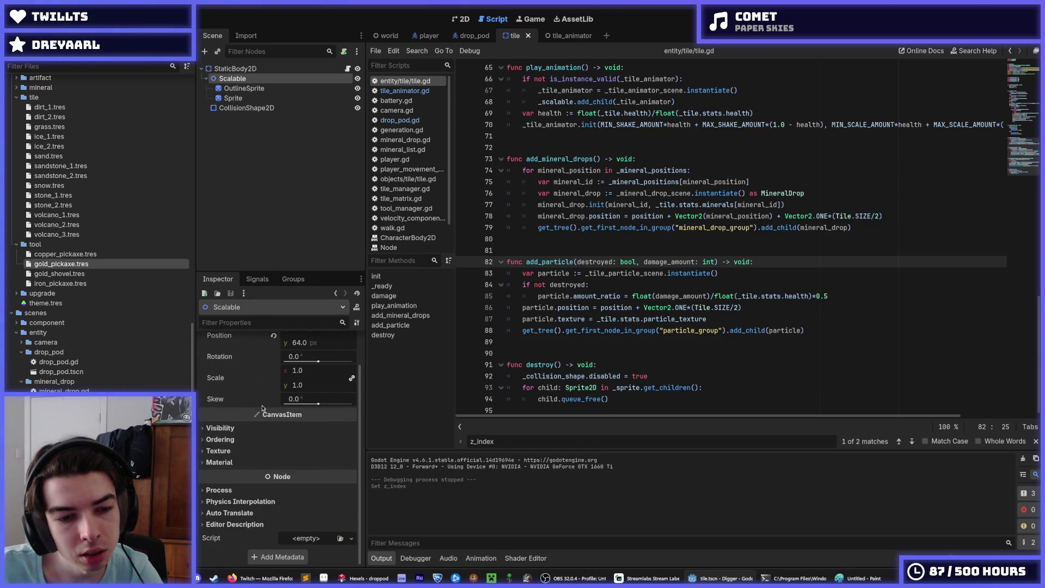
left_click(254, 97)
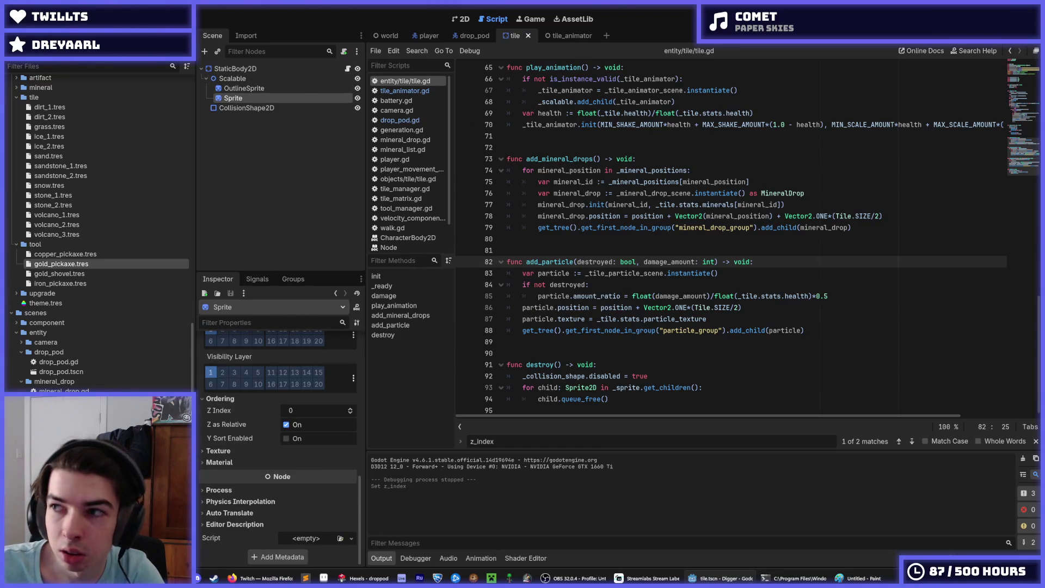
key("F5")
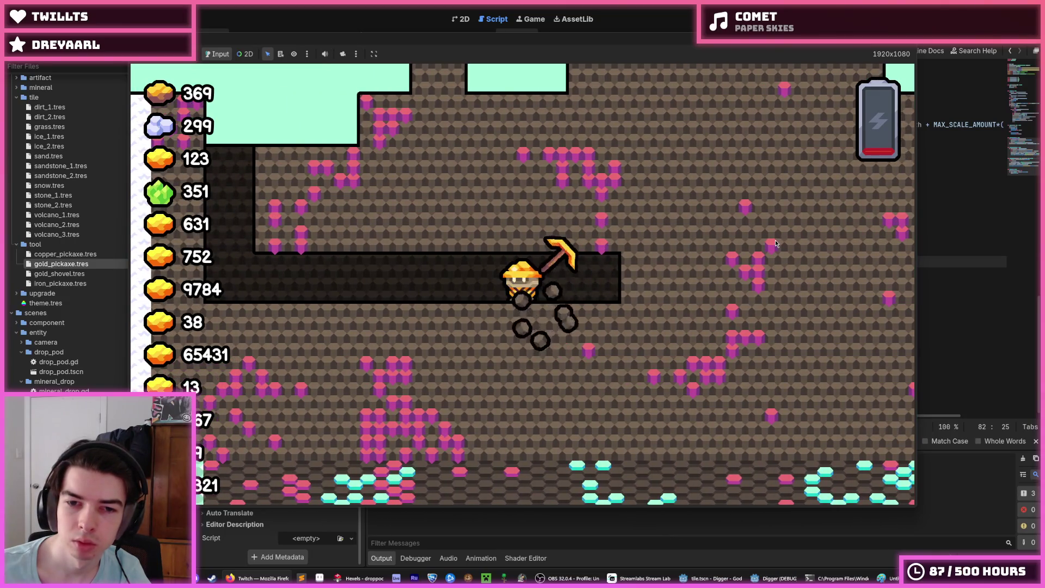
Dig a shaft downward and a tunnel to the right, then stop the game.
key("s")
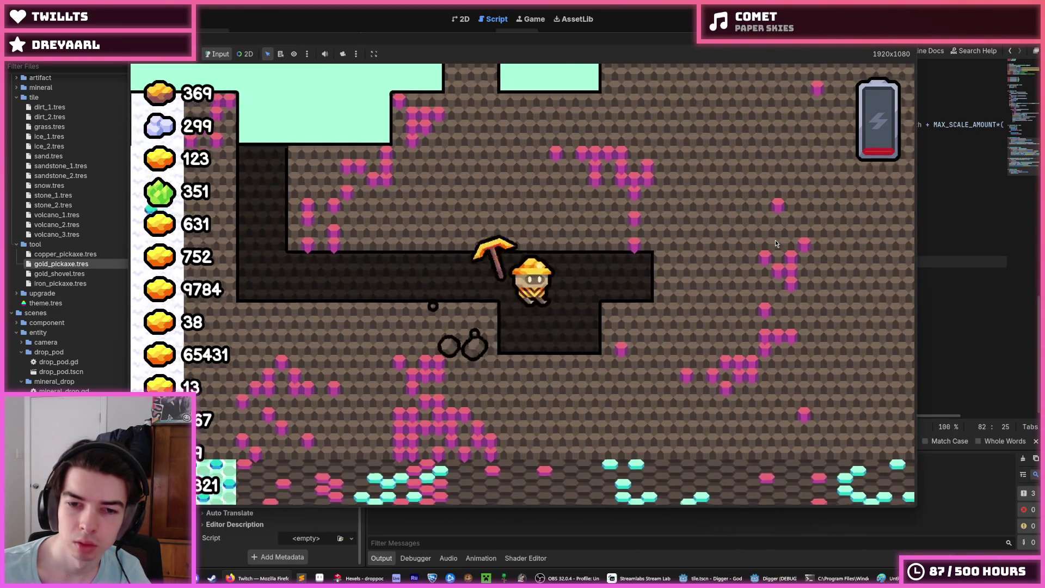
key("s")
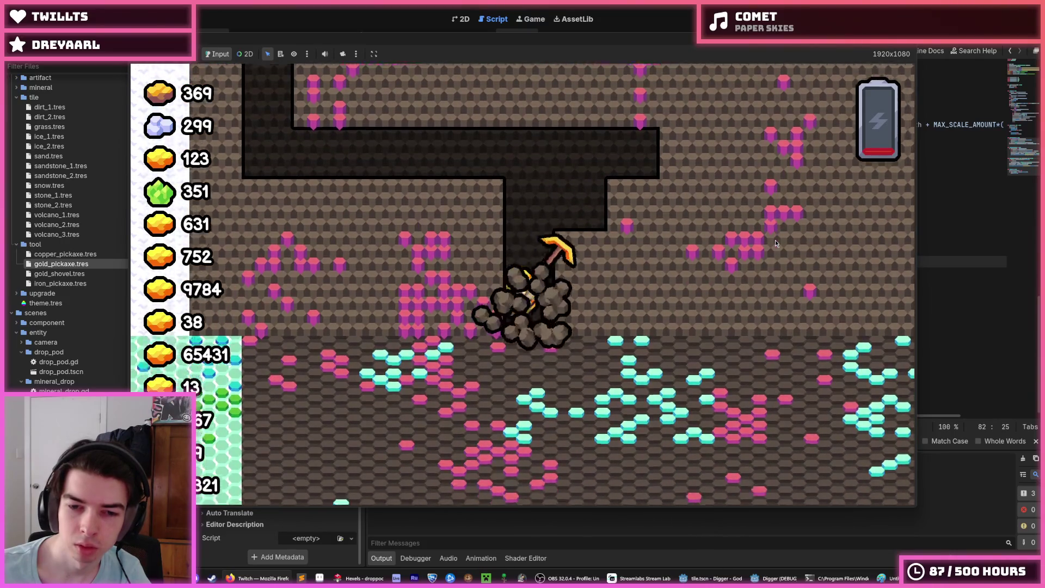
key("s")
key("d")
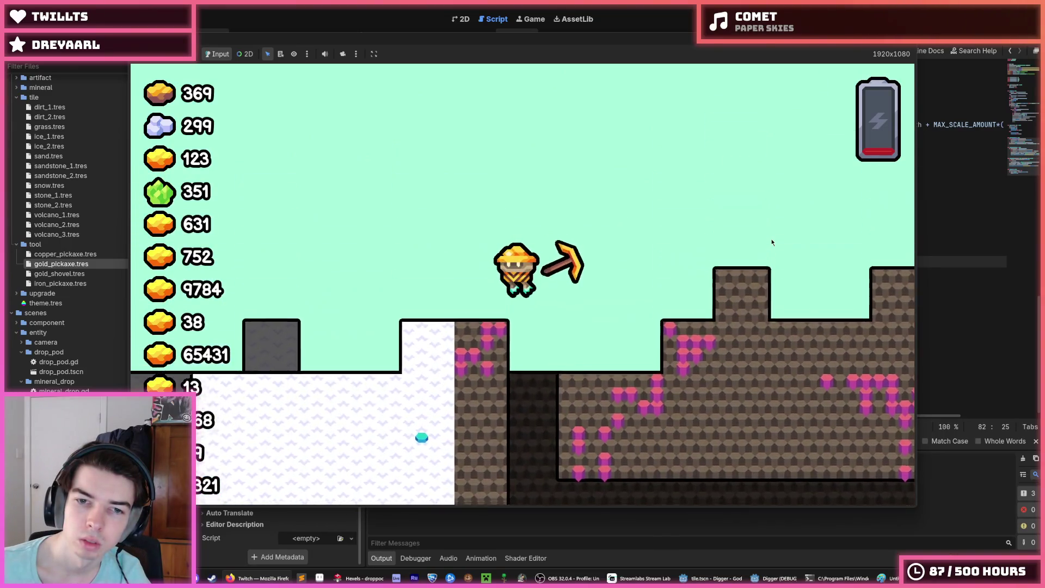
key("s")
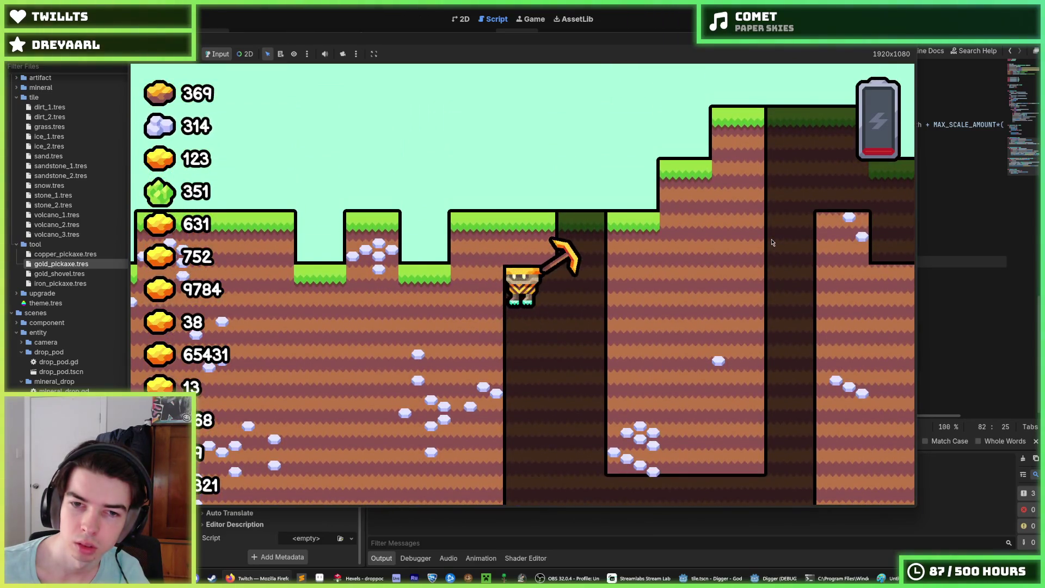
key("F8")
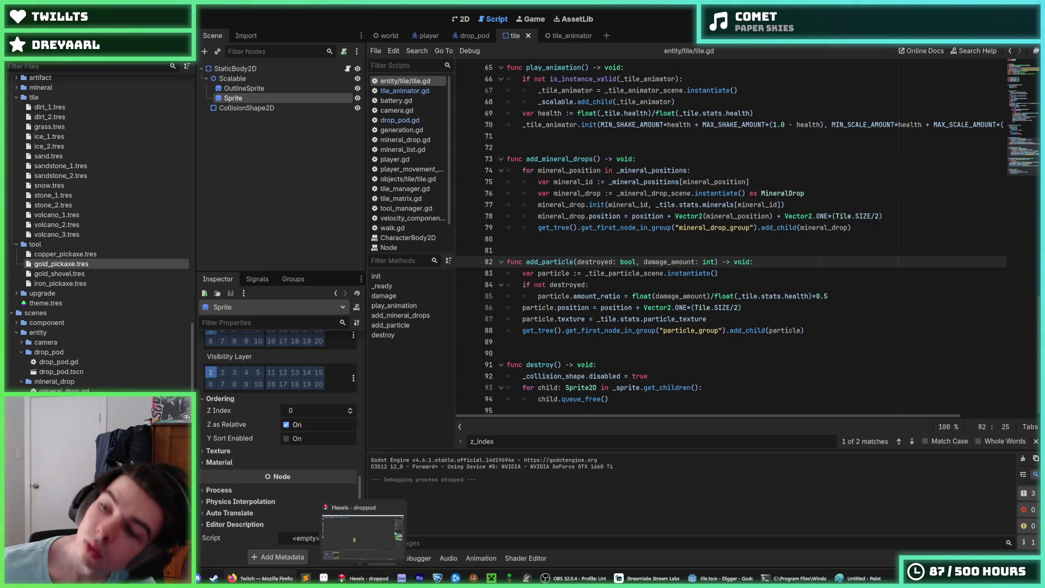
Bind Space as an extra move_up input in the Input Map, then play-test and stop the game.
left_click(49, 19)
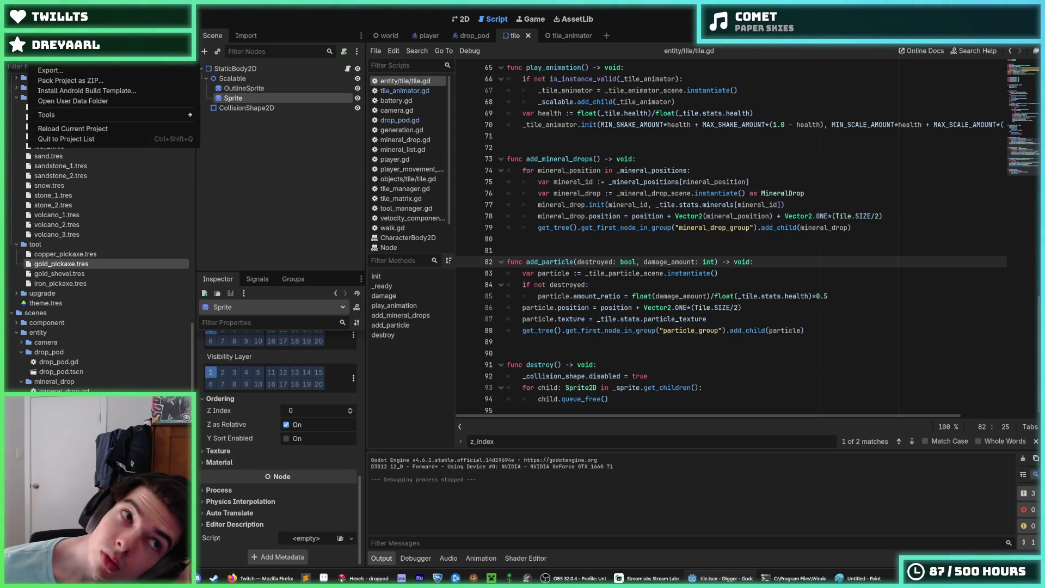
left_click(60, 68)
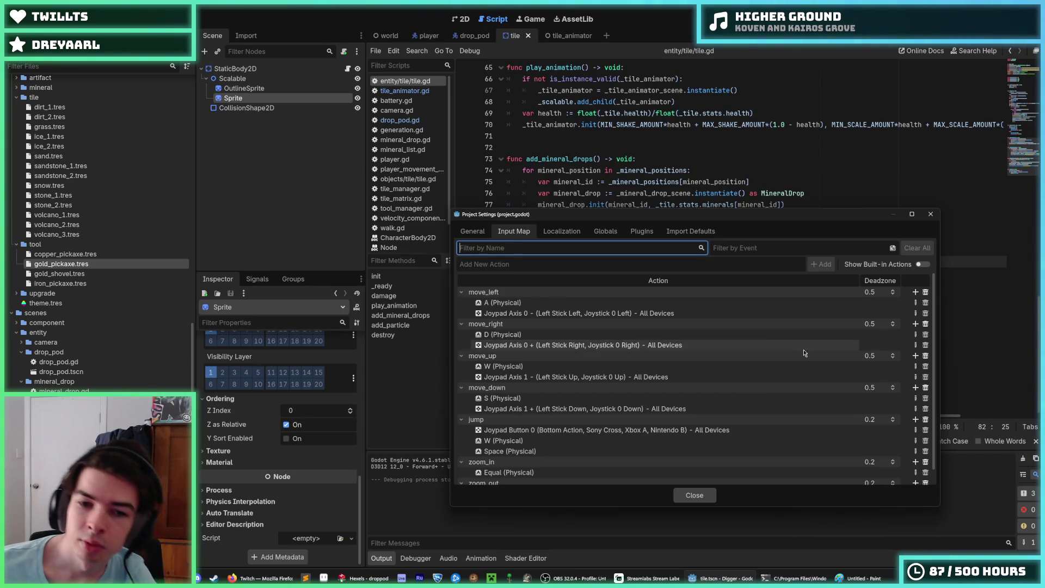
scroll(831, 373, "down", 1)
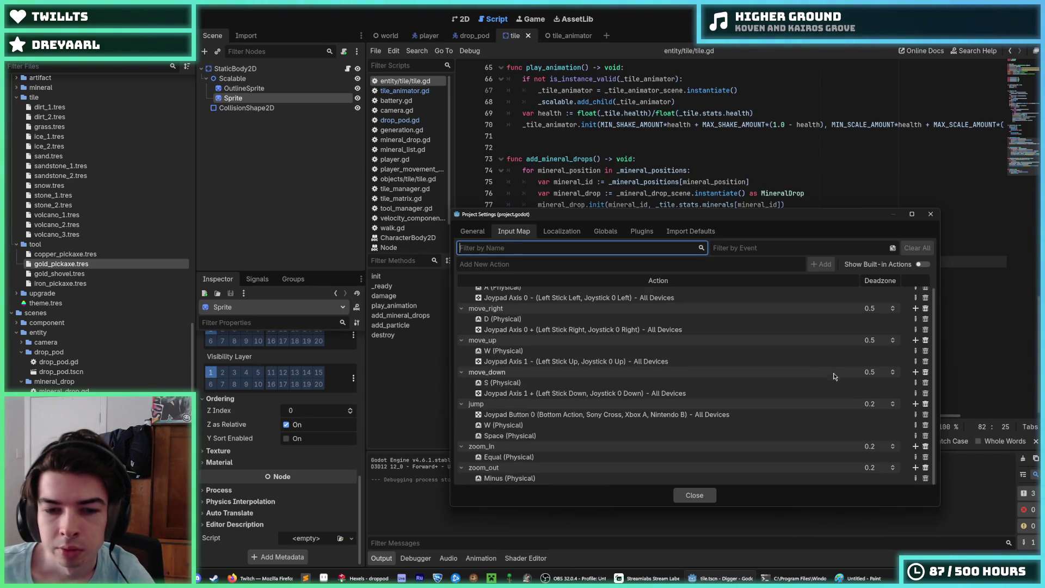
left_click(915, 341)
key("space")
left_click(466, 364)
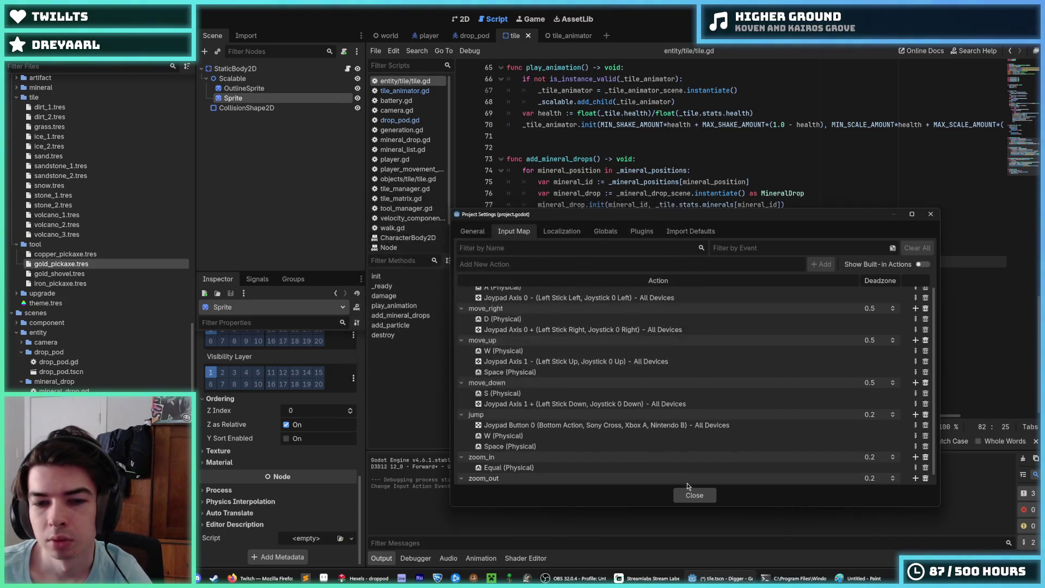
left_click(694, 495)
key("F5")
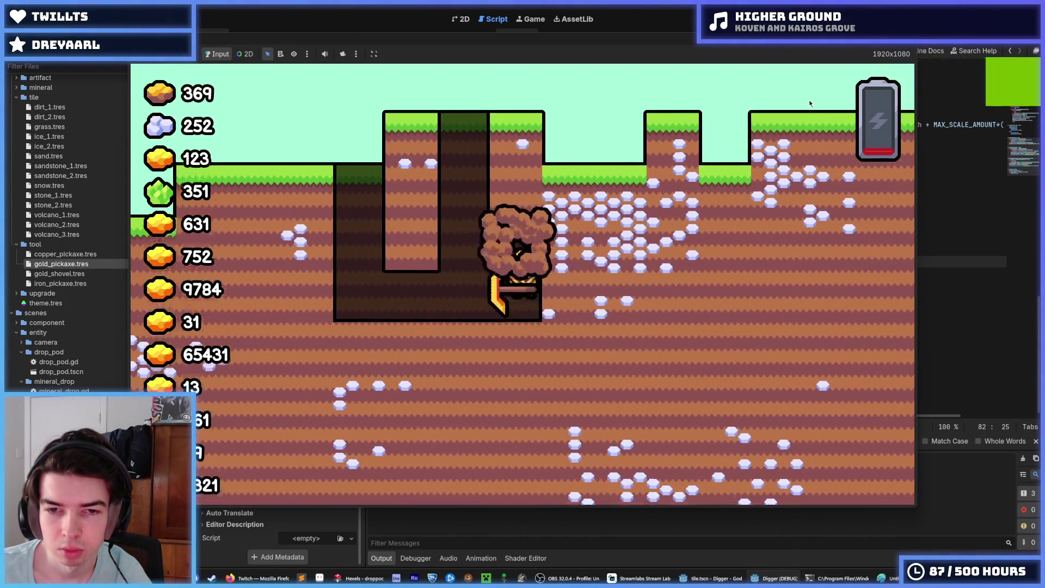
key("F8")
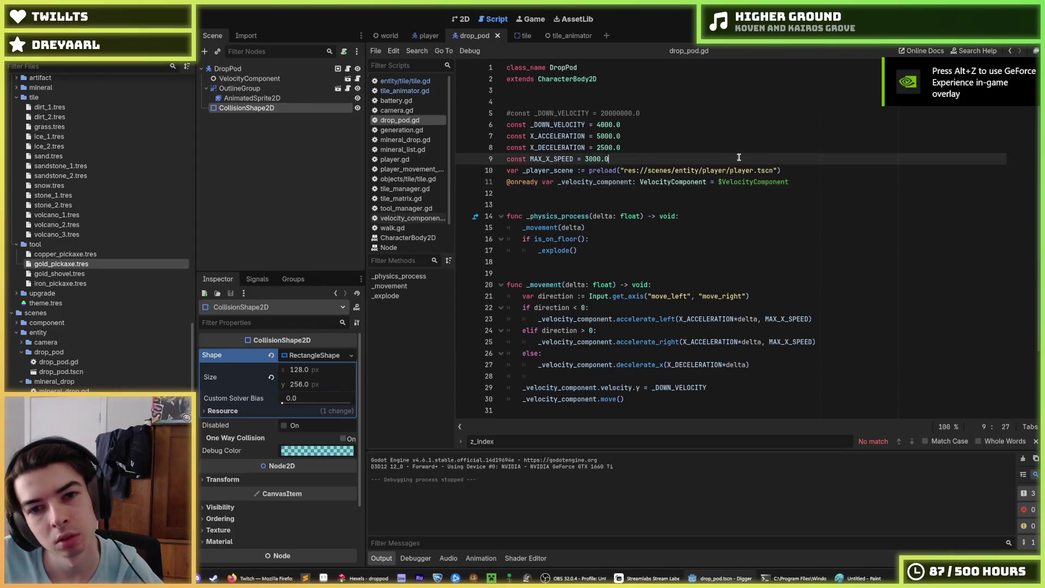
left_click(312, 72)
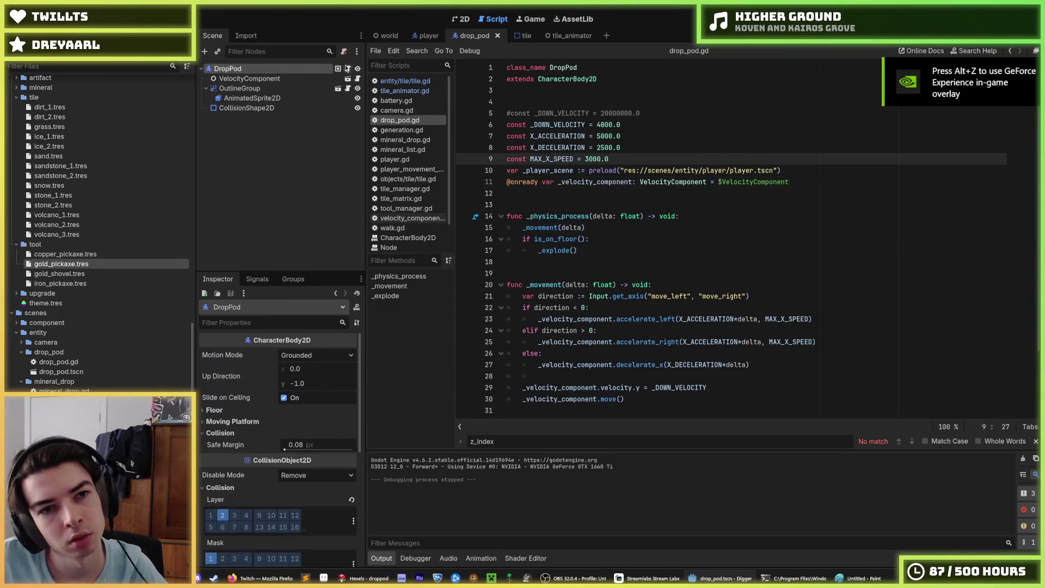
left_click(459, 22)
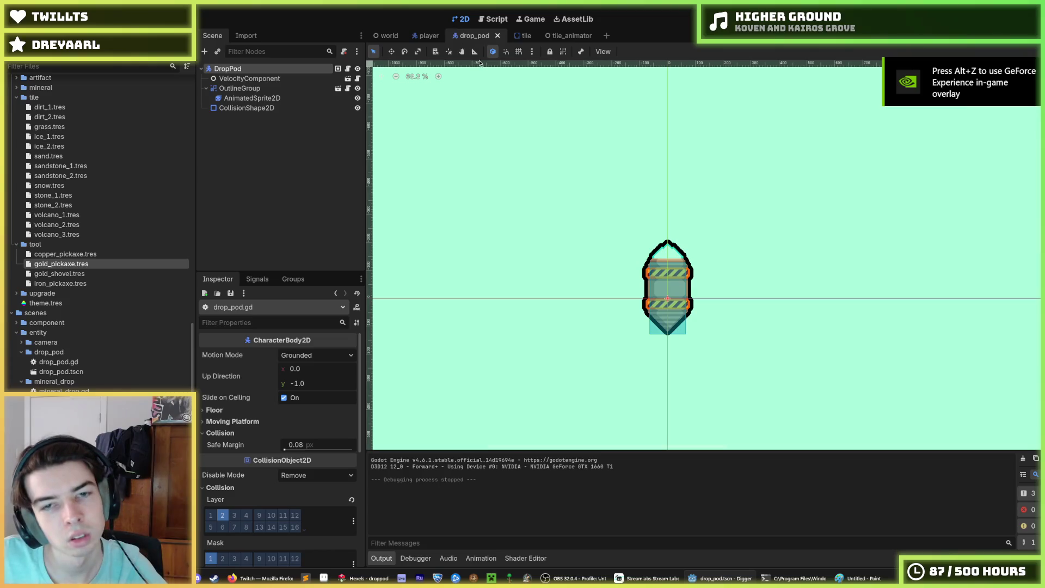
left_click(347, 69)
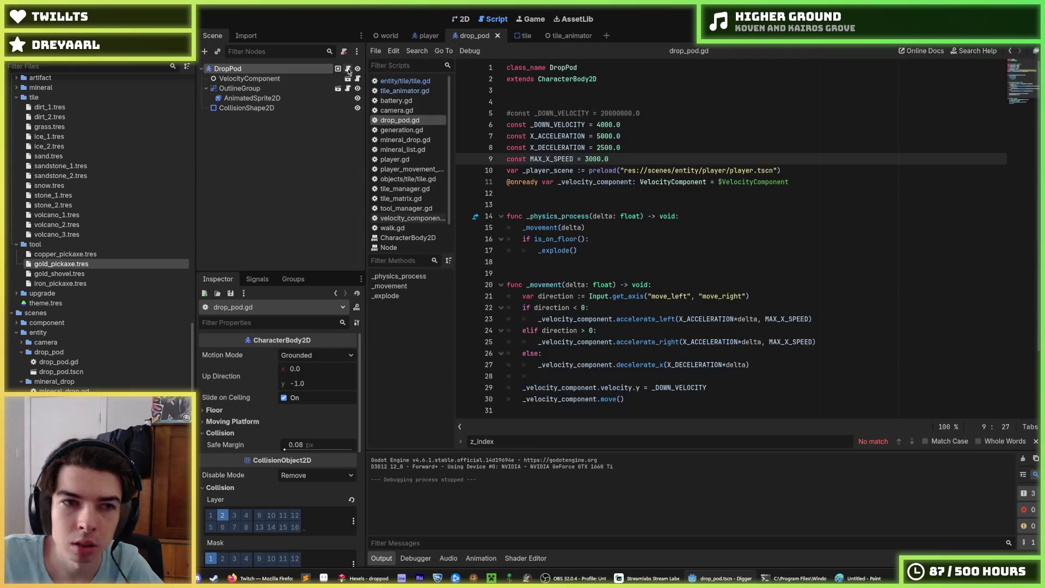
left_click(397, 110)
scroll(662, 256, "down", 8)
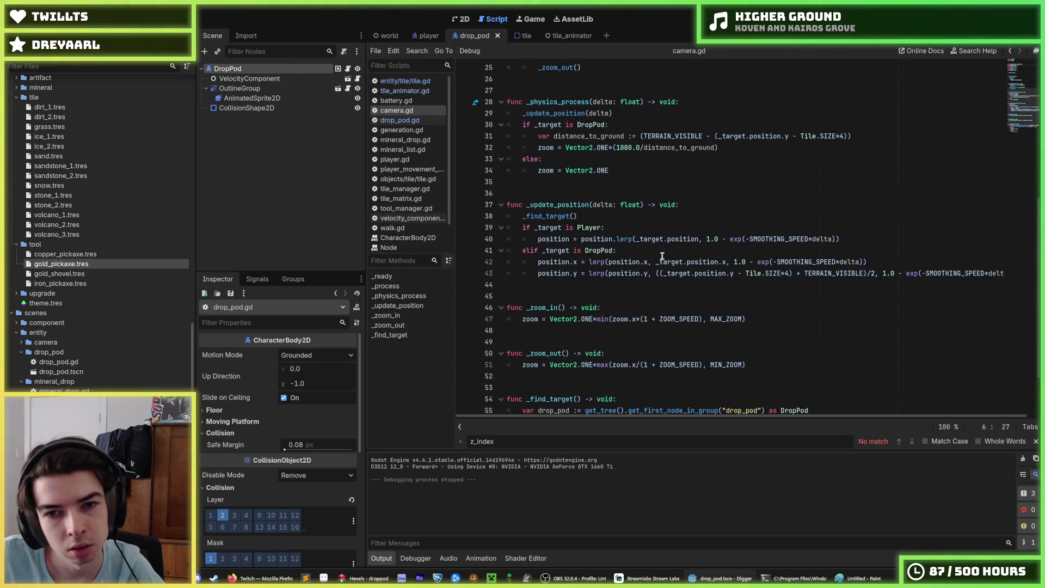
left_click(615, 160)
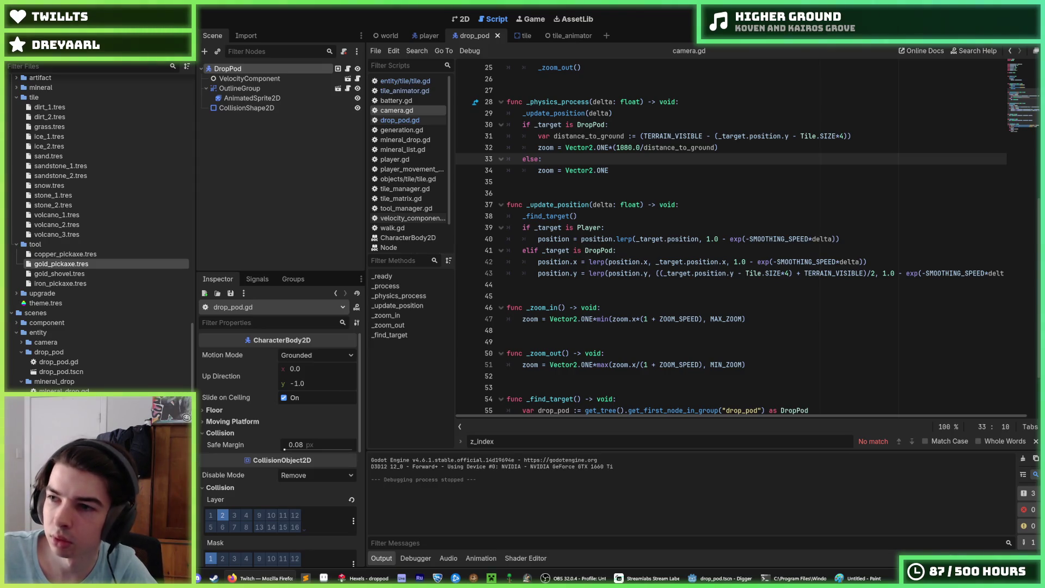
left_click(693, 211)
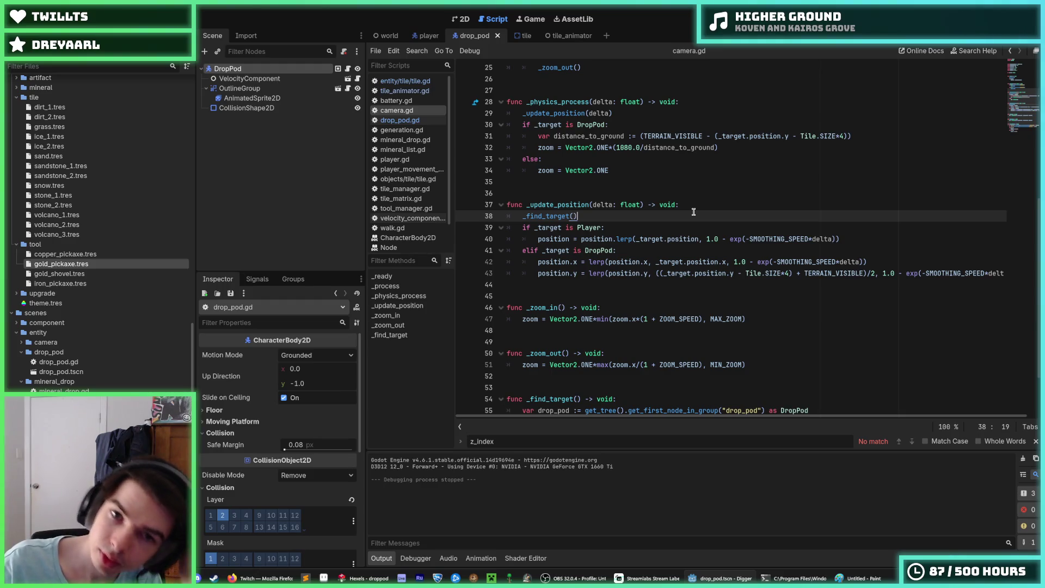
left_click(631, 112)
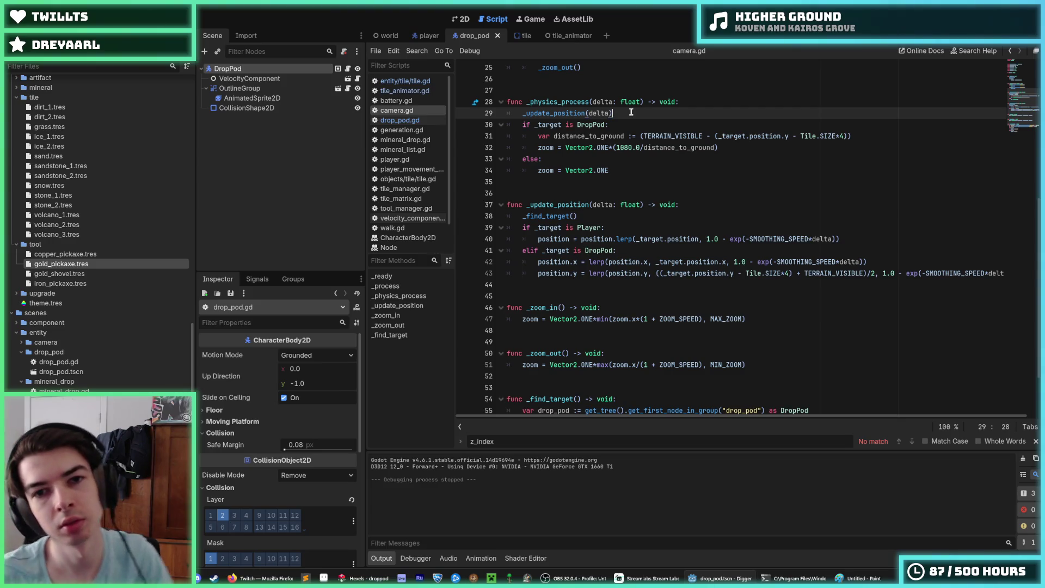
Call _update_zoom() in _physics_process and declare func _update_zoom() -> void: below it.
key("Return")
type("_update_zoom")
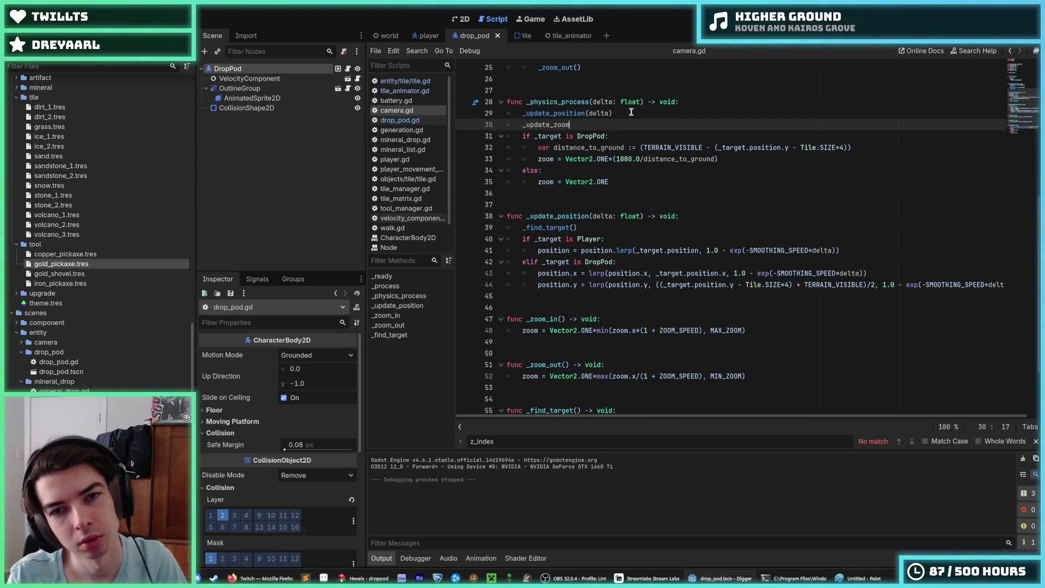
type("(delta")
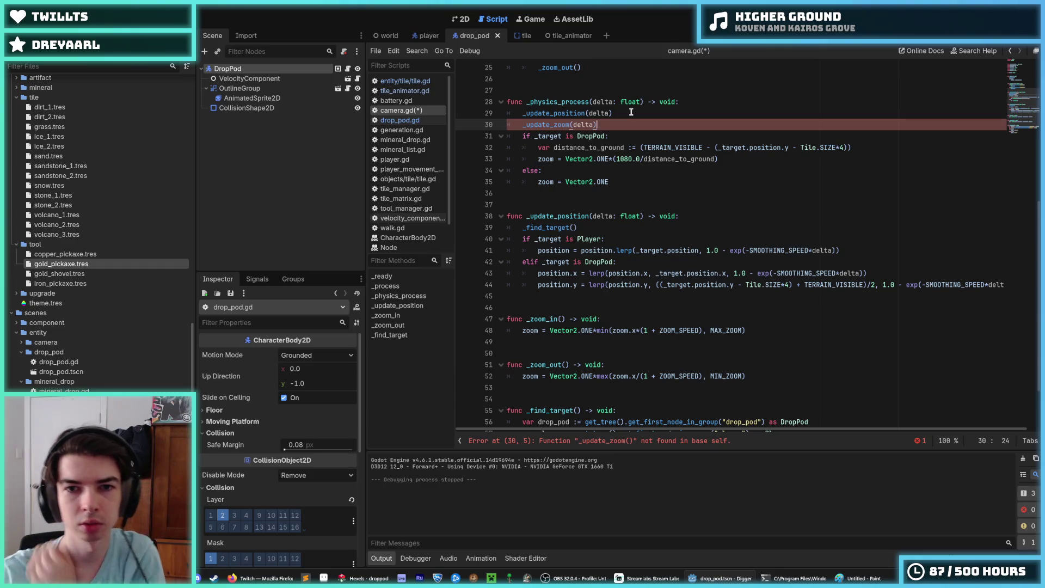
key("BackSpace")
key("BackSpace")
key("BackSpace")
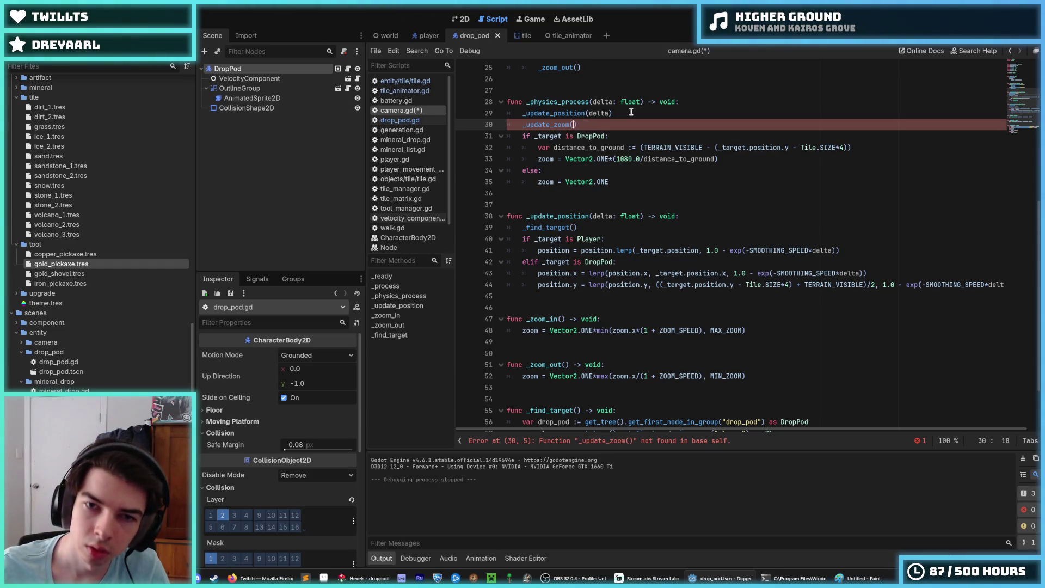
key("Down")
key("Down")
key("Down")
key("Down")
key("Down")
key("Down")
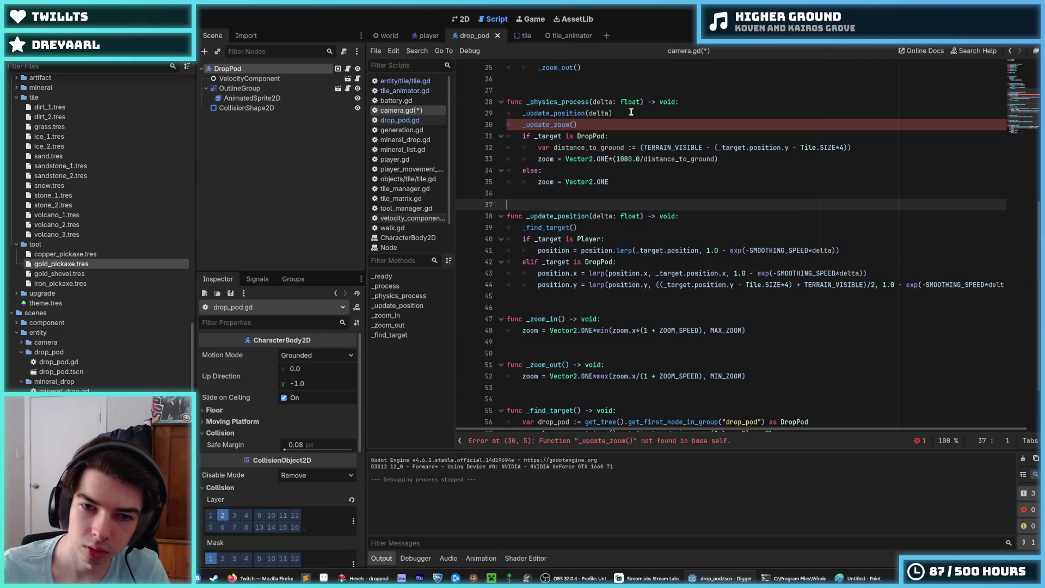
key("Return")
key("Return")
key("Up")
key("Return")
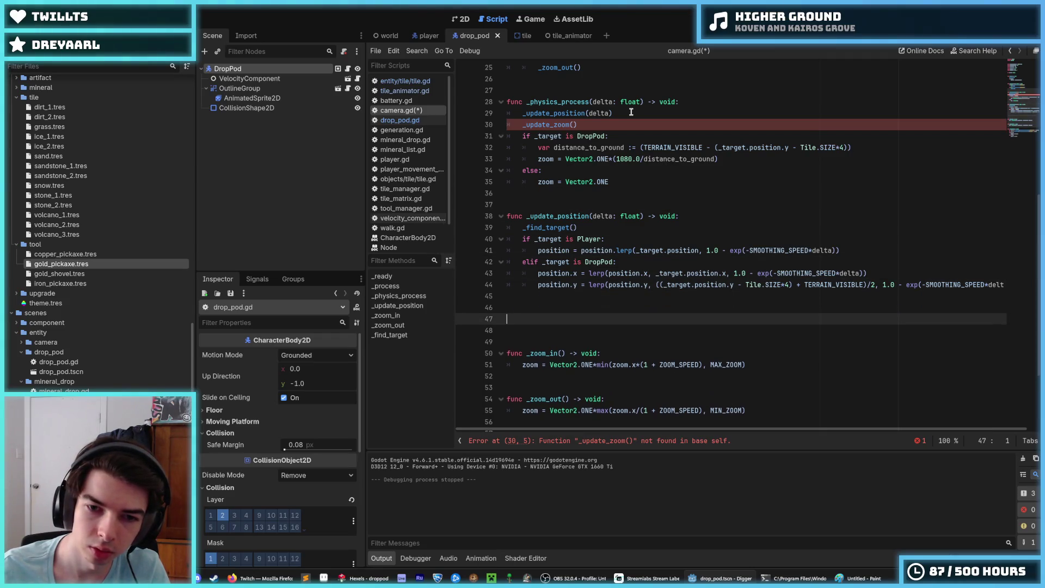
type("func _update_zoo")
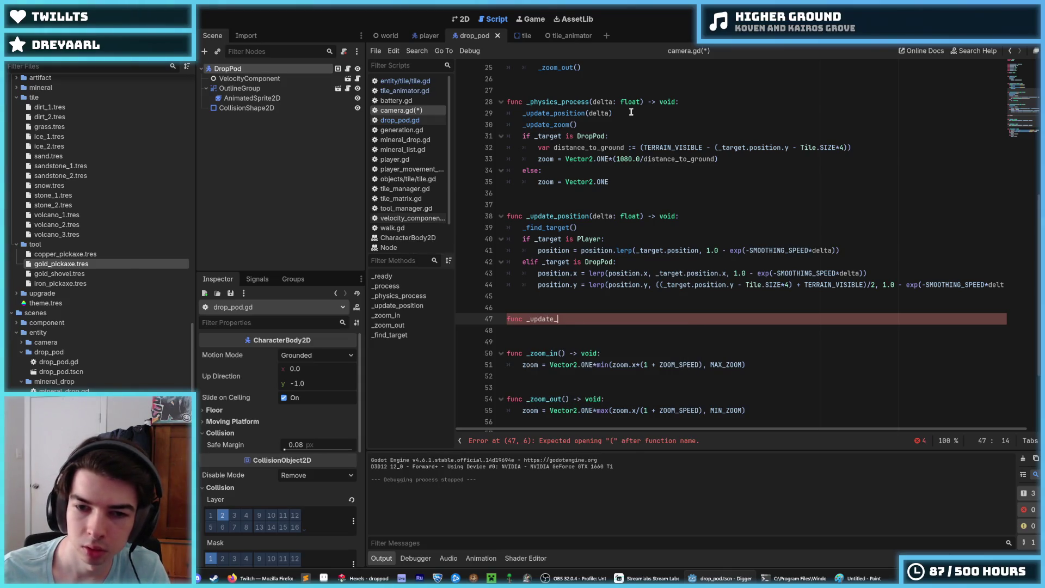
type("m()")
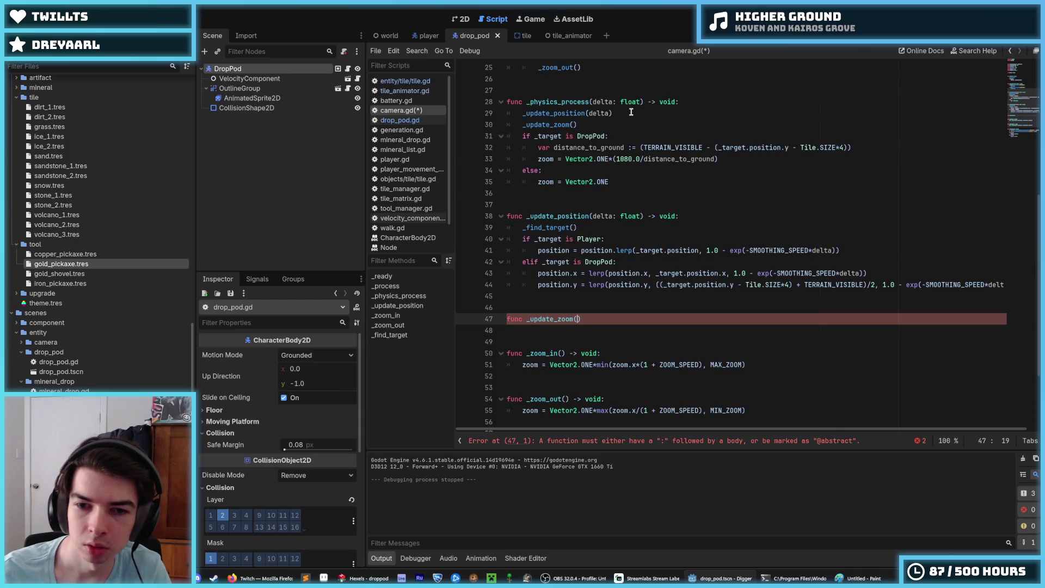
type(" -> void:")
key("Return")
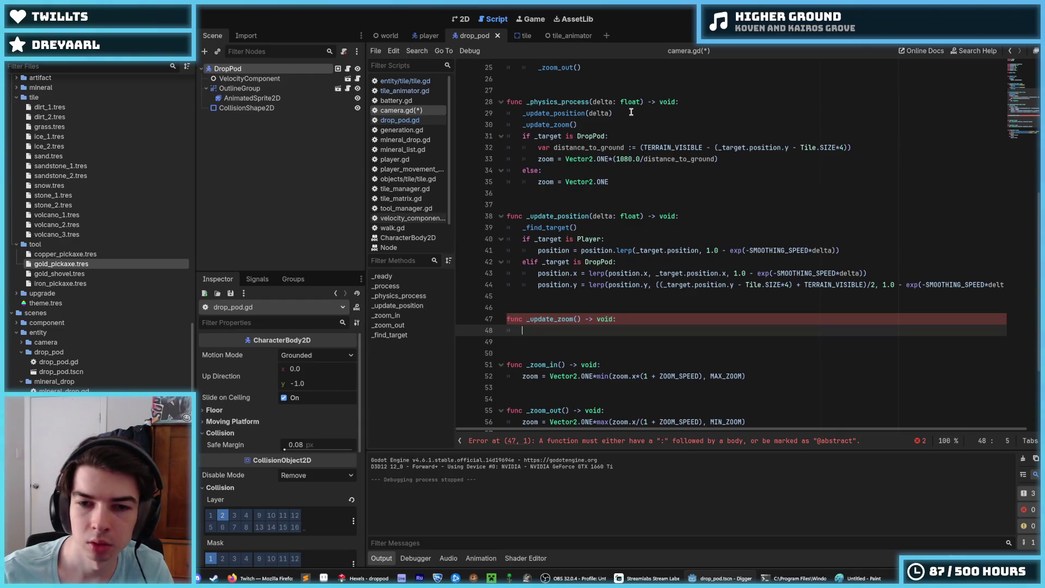
Move the DropPod zoom if/else block into _update_zoom and remove the leftover empty line.
left_click_drag(617, 177, 578, 138)
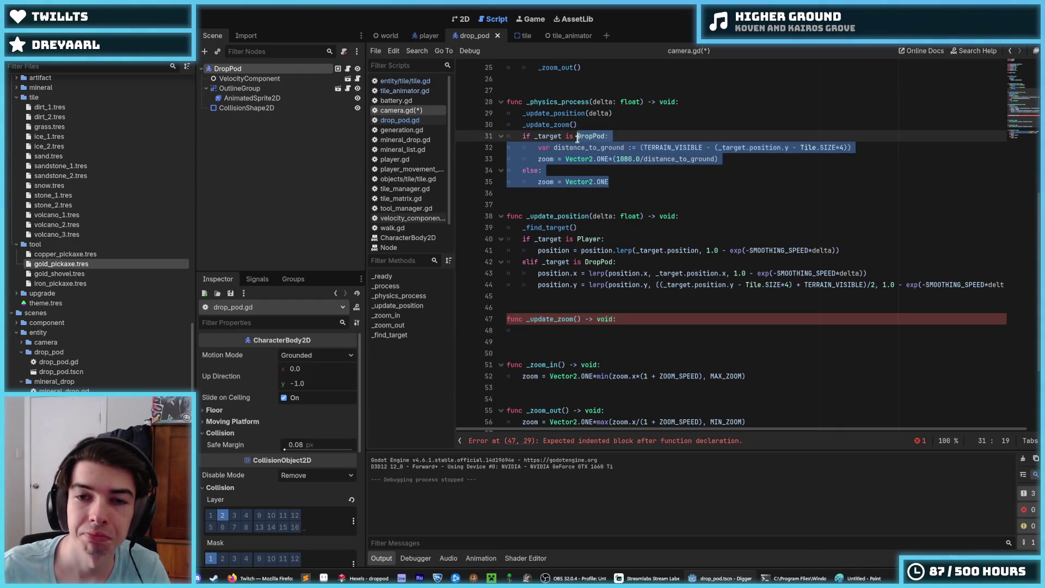
key("alt+Down")
key("alt+Down")
key("alt+Down")
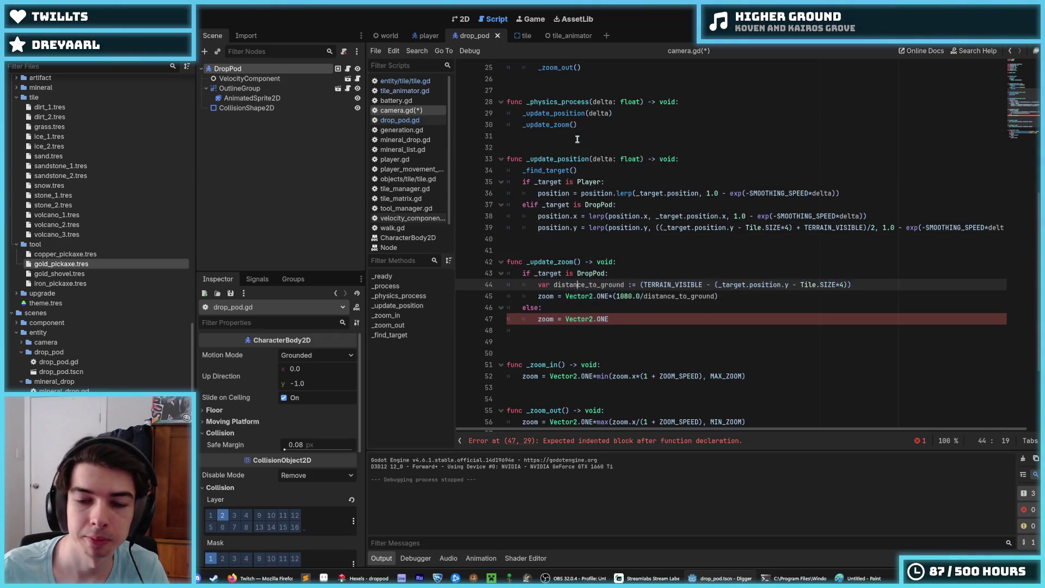
key("Down")
key("Down")
key("Down")
key("BackSpace")
key("BackSpace")
key("Up")
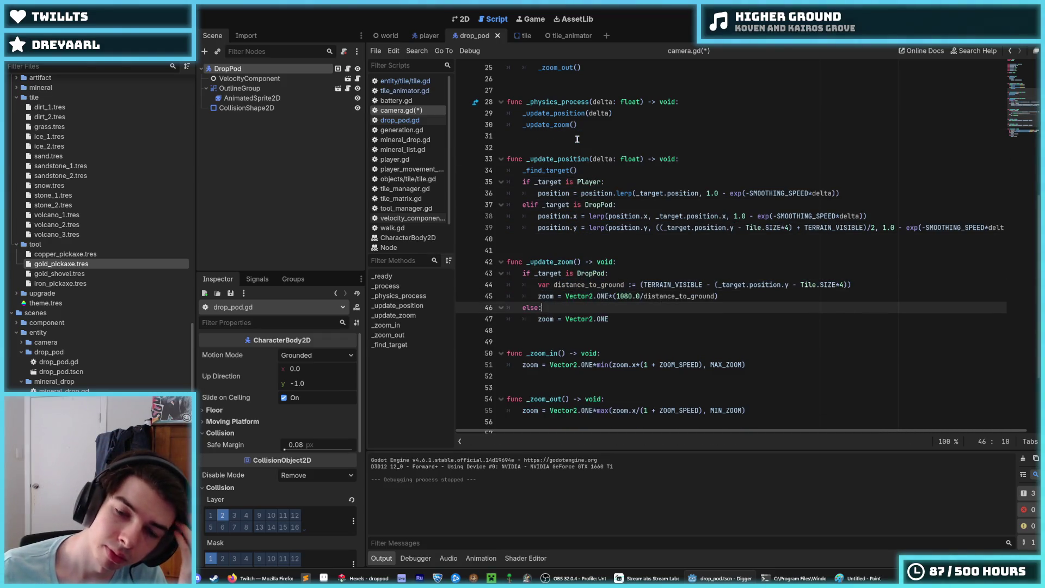
key("Up")
key("Up")
key("Up")
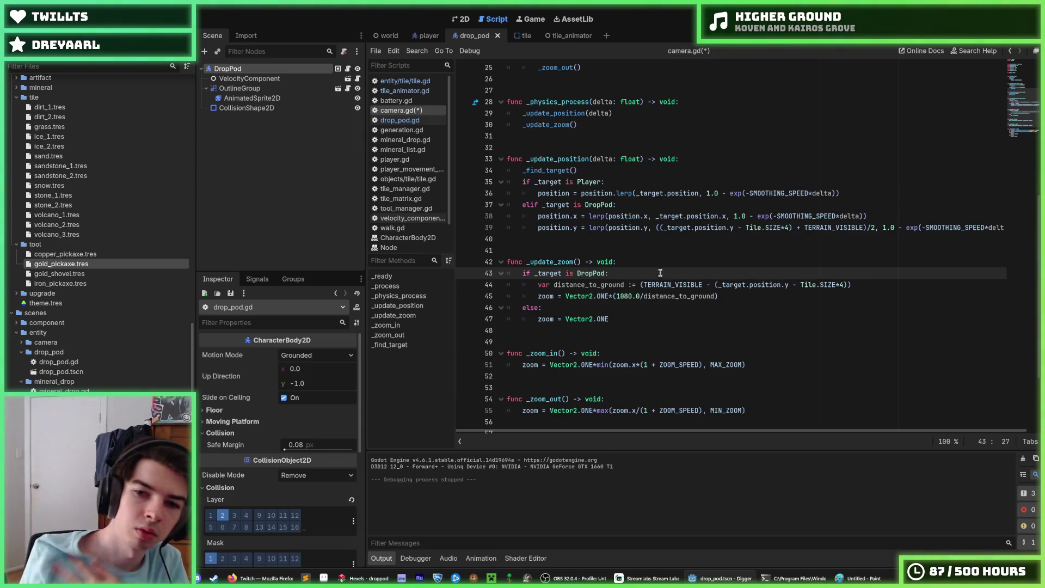
Review the lines of the new _update_zoom function.
left_click(627, 262)
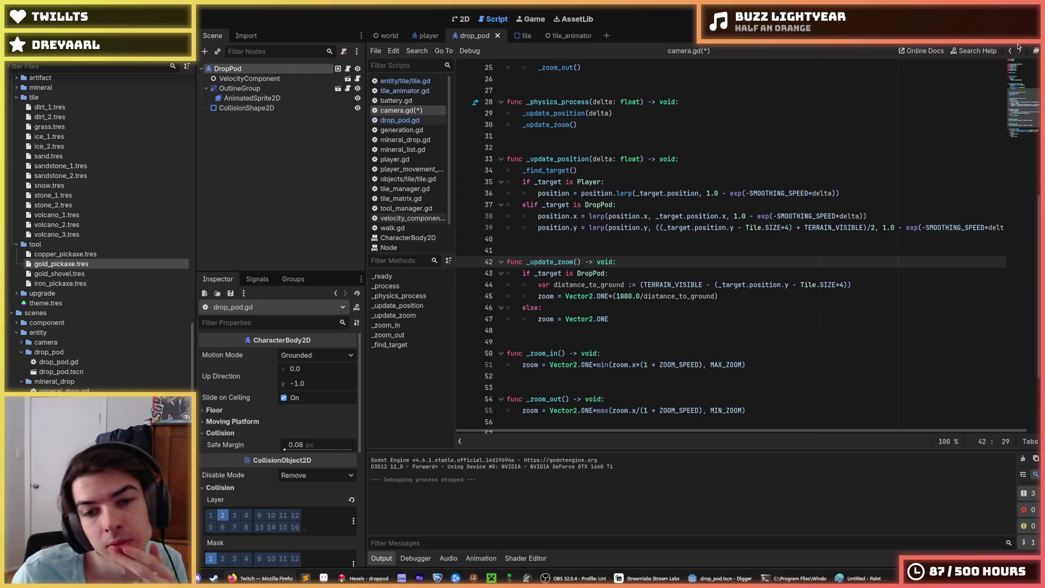
left_click(731, 300)
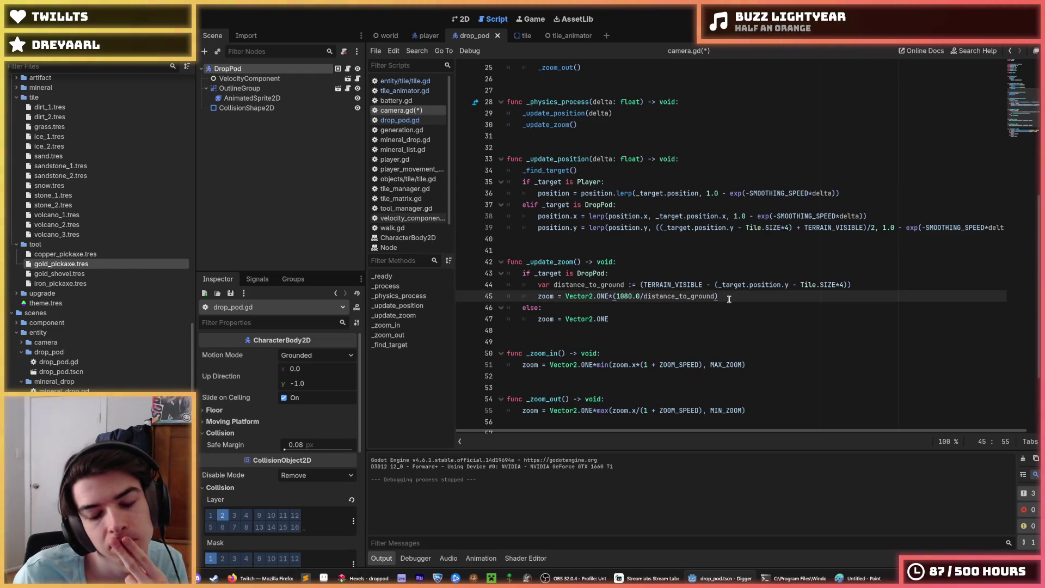
left_click(657, 275)
left_click(654, 264)
left_click(655, 273)
left_click(653, 264)
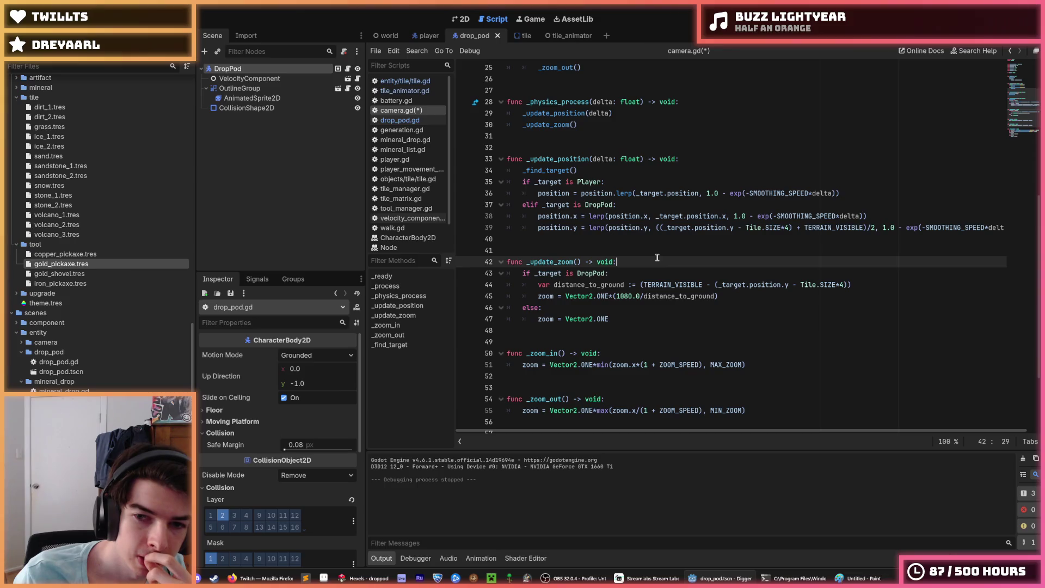
left_click(653, 273)
left_click(648, 264)
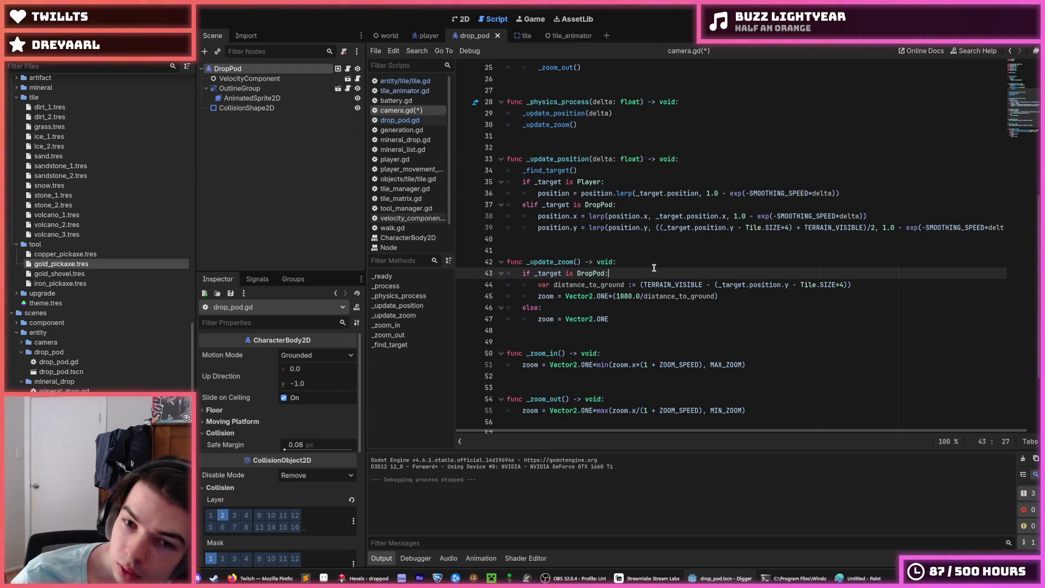
Add a new constant named DROP_POD_RESET_SPEED below TERRAIN_VISIBLE.
scroll(634, 266, "up", 2)
scroll(640, 288, "up", 6)
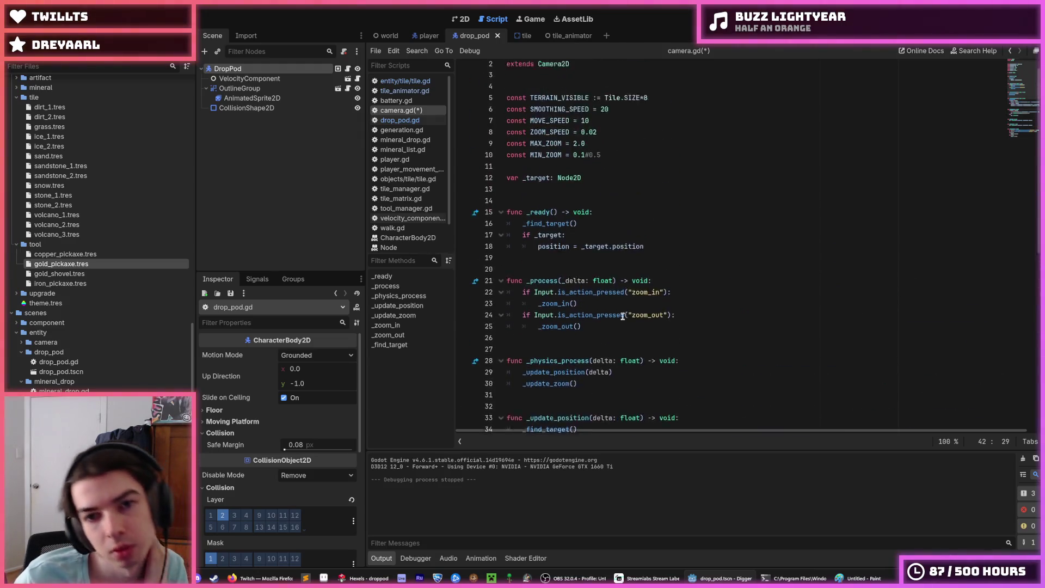
left_click(668, 115)
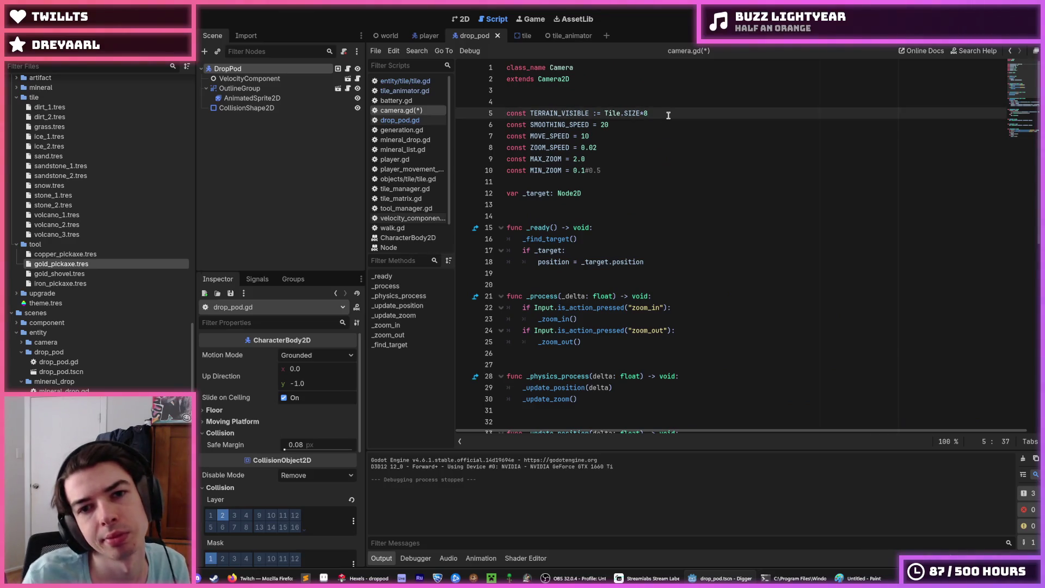
key("Return")
type("const M")
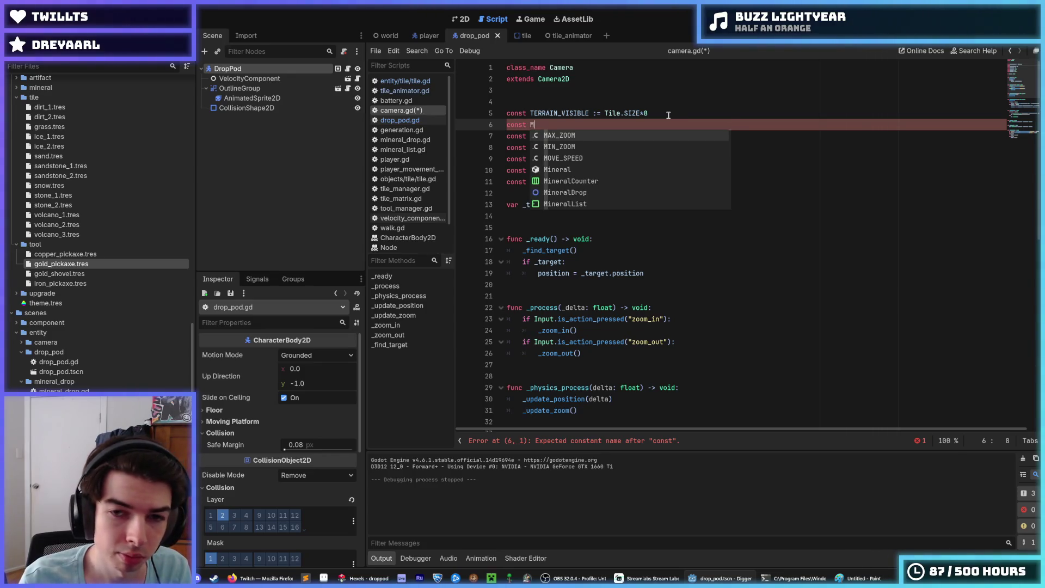
key("Escape")
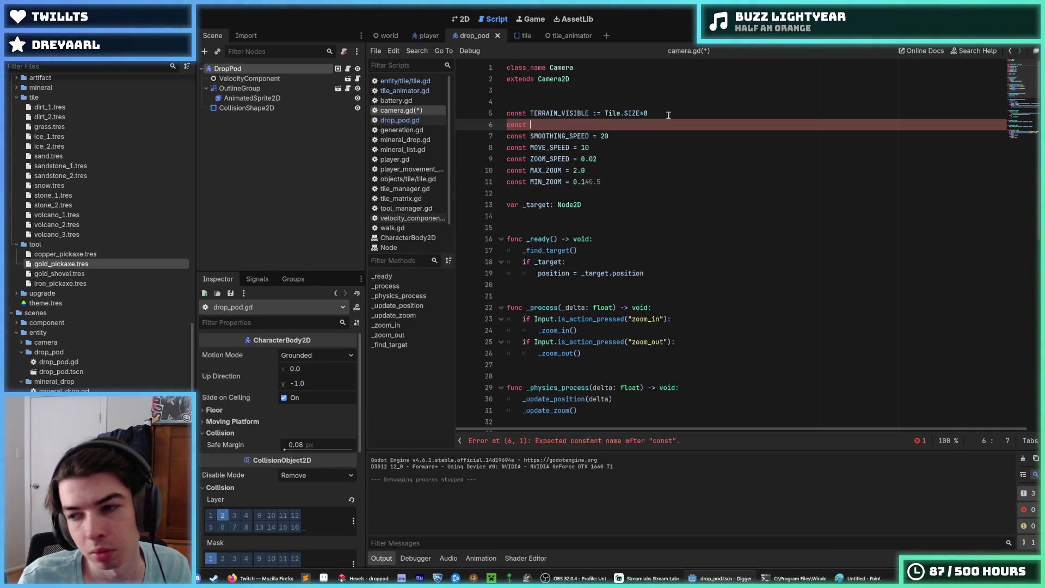
type("ZOOM_REST")
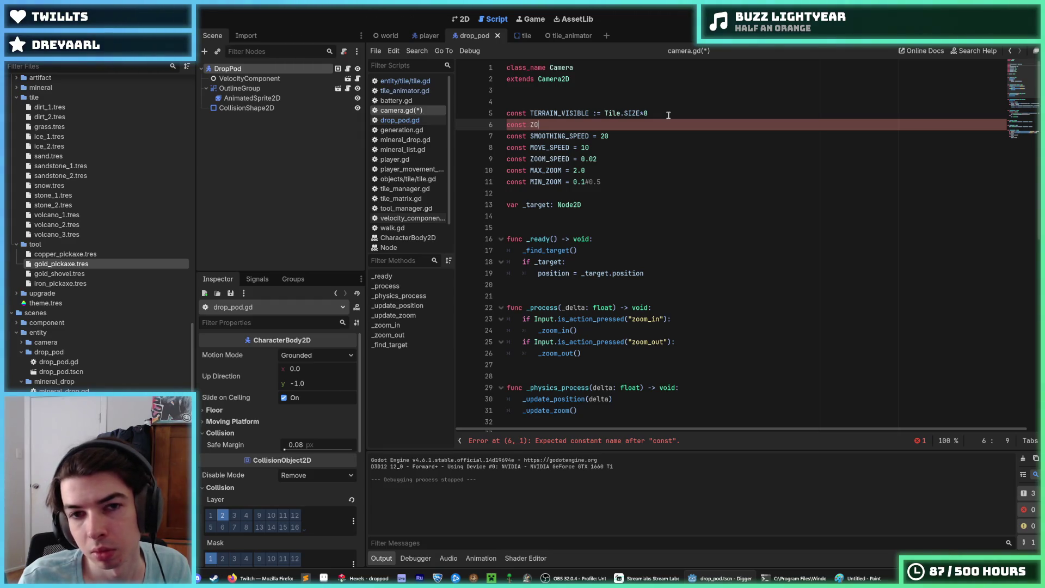
key("BackSpace")
type("ET_SPEED")
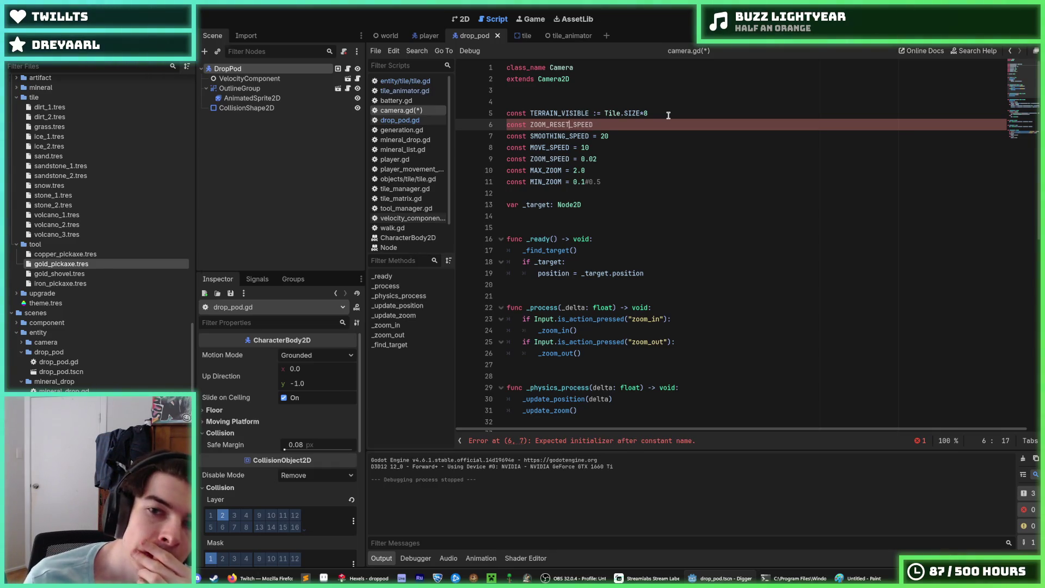
key("BackSpace")
key("BackSpace")
key("BackSpace")
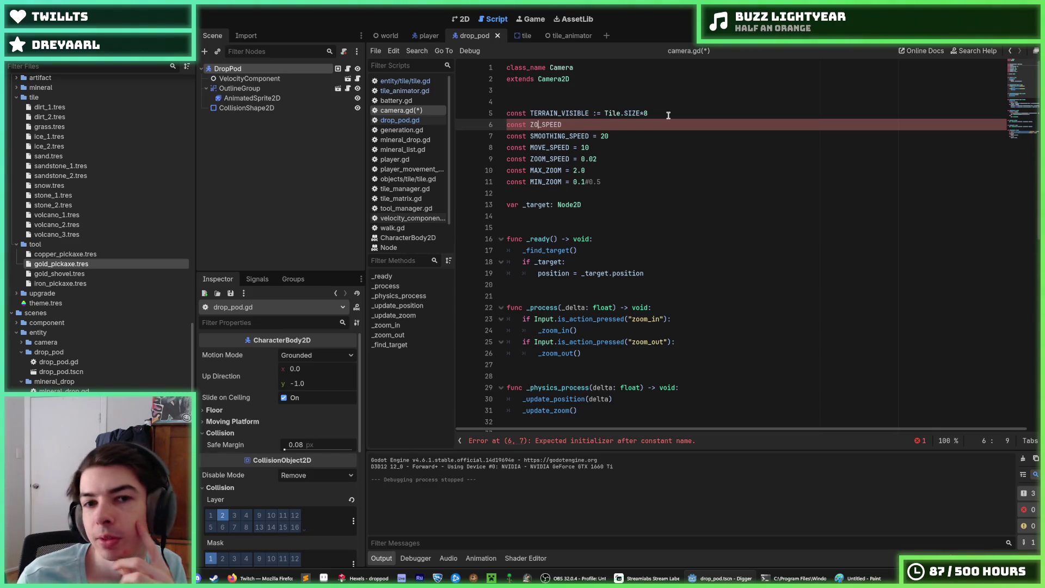
key("BackSpace")
key("BackSpace")
type("DROP")
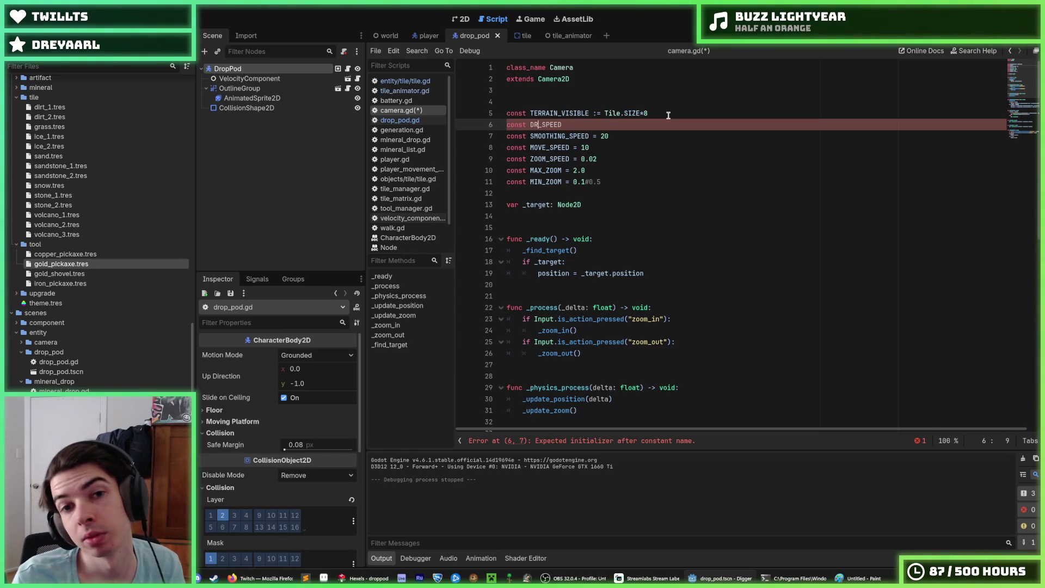
type("_POD")
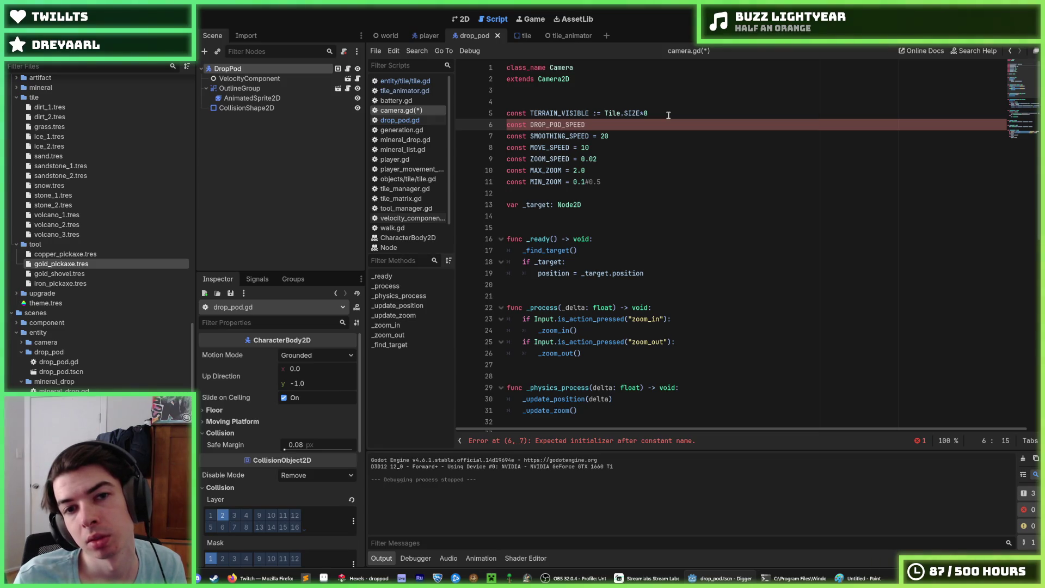
type("_RESET")
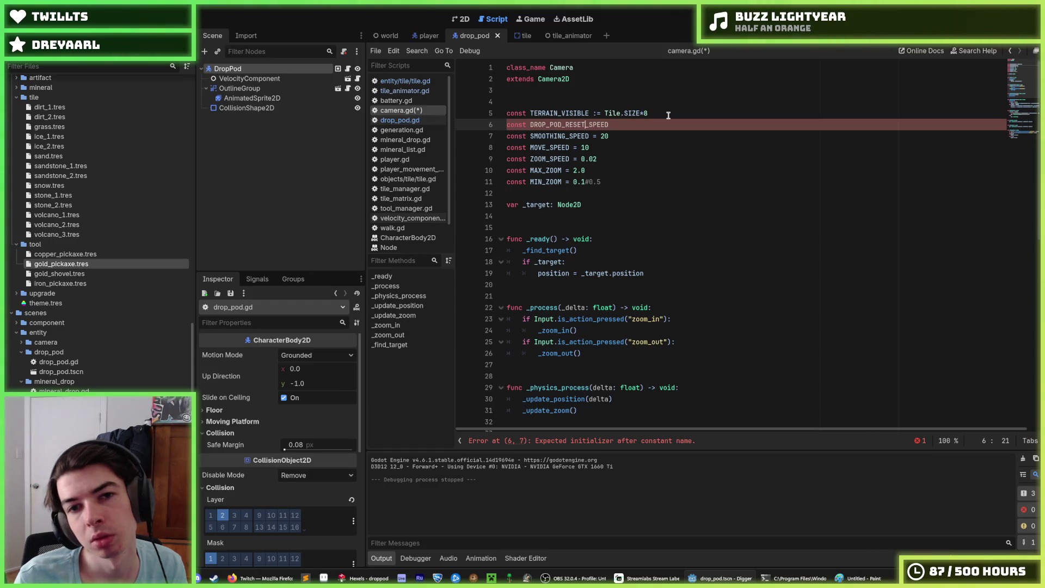
Set DROP_POD_RESET_SPEED to 20.0, make SMOOTHING_SPEED 20.0 and MOVE_SPEED 10.0, and save.
left_click(638, 126)
type("=")
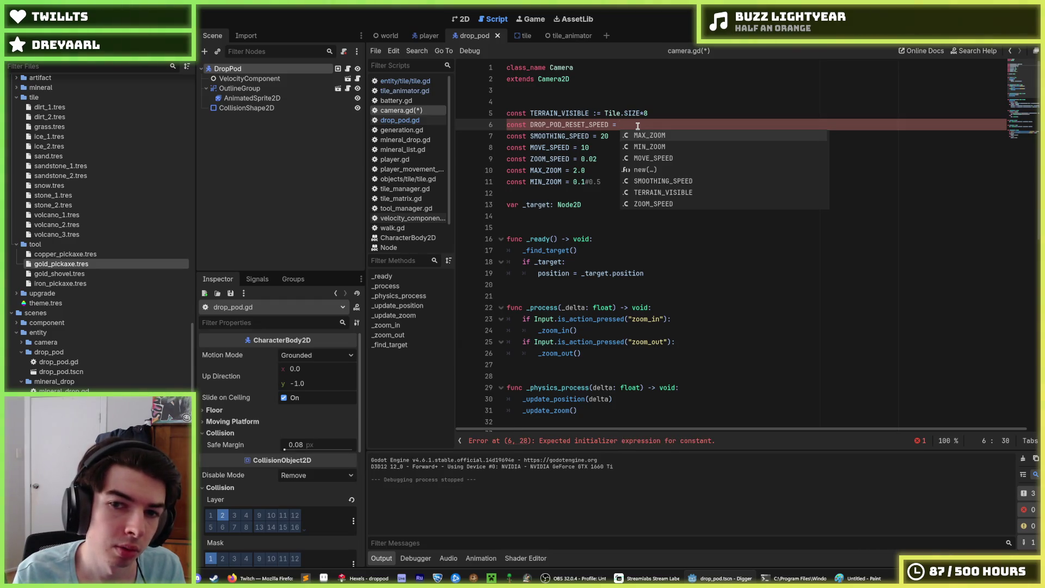
type("20.0")
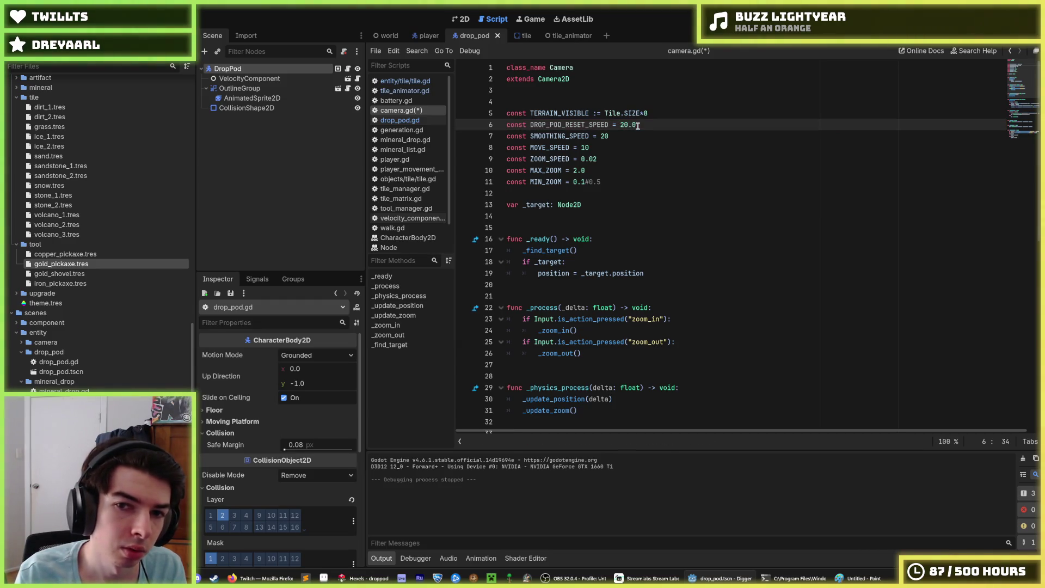
key("Down")
type("0")
key("Down")
type(".0")
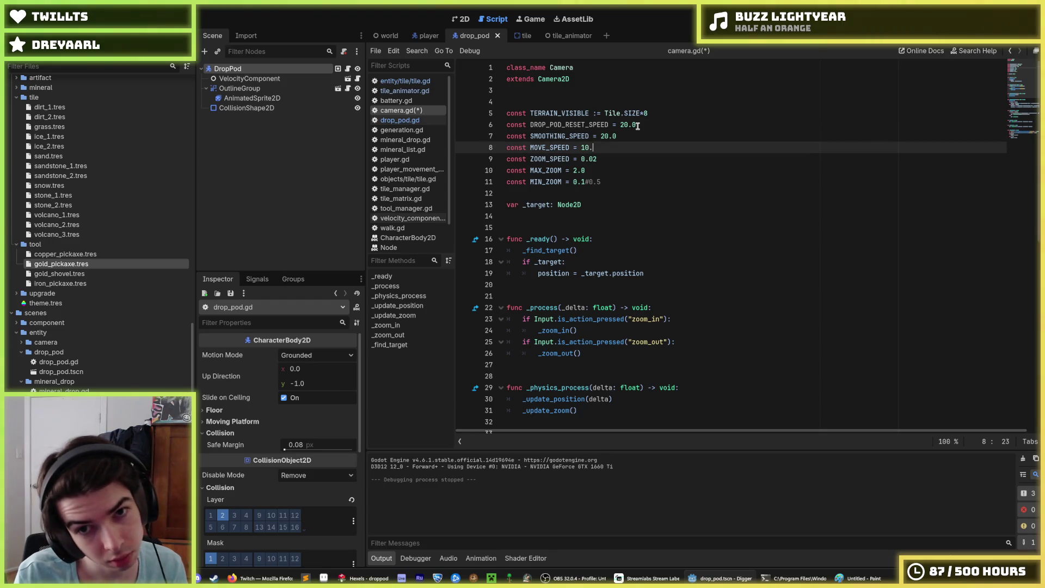
left_click(638, 125)
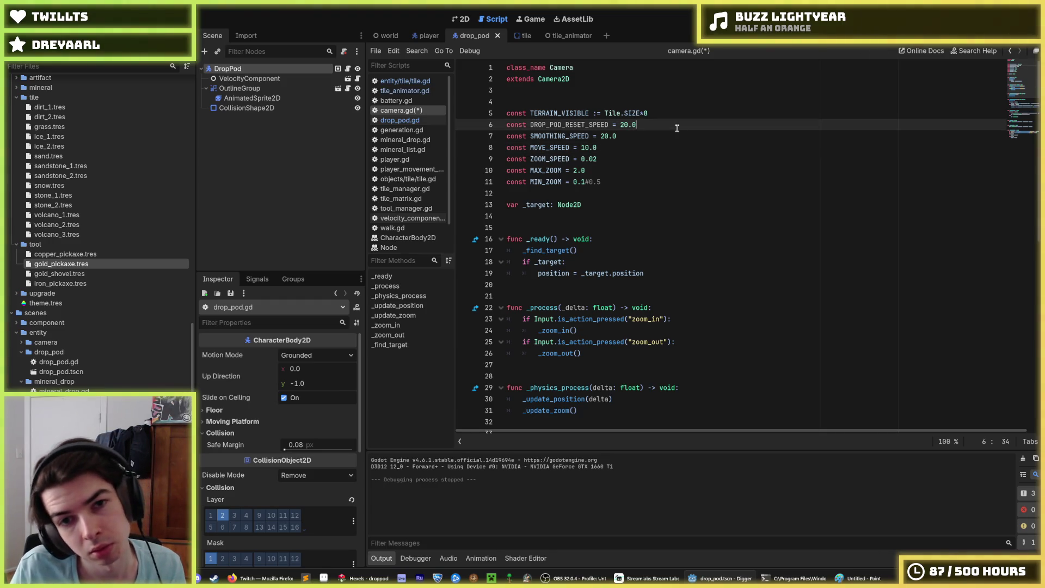
double_click(569, 124)
key("ctrl+c")
scroll(645, 217, "down", 7)
key("ctrl+s")
Insert a blank line directly after the func _update_zoom() -> void: header.
scroll(645, 255, "down", 5)
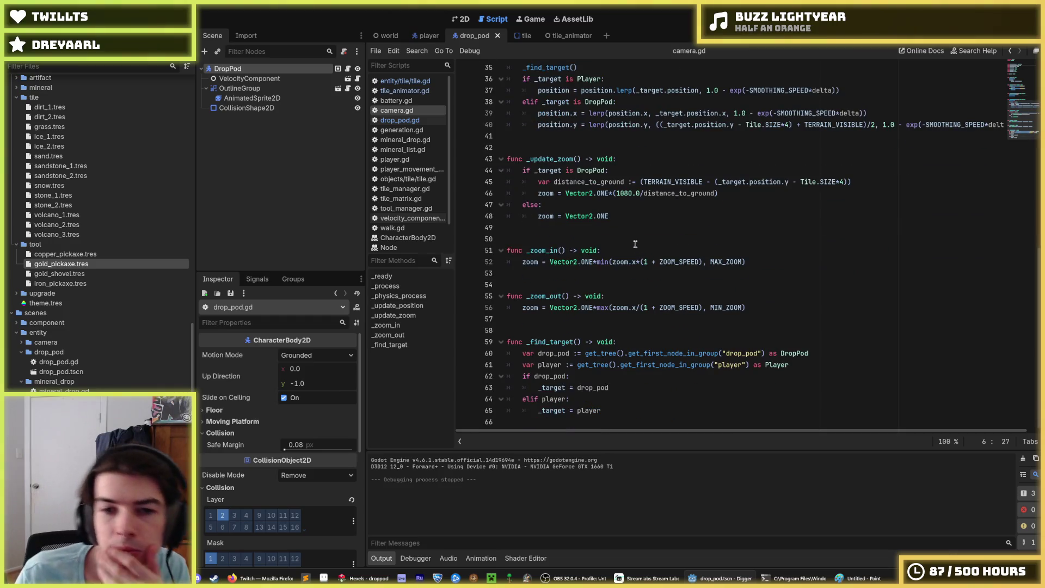
left_click(621, 225)
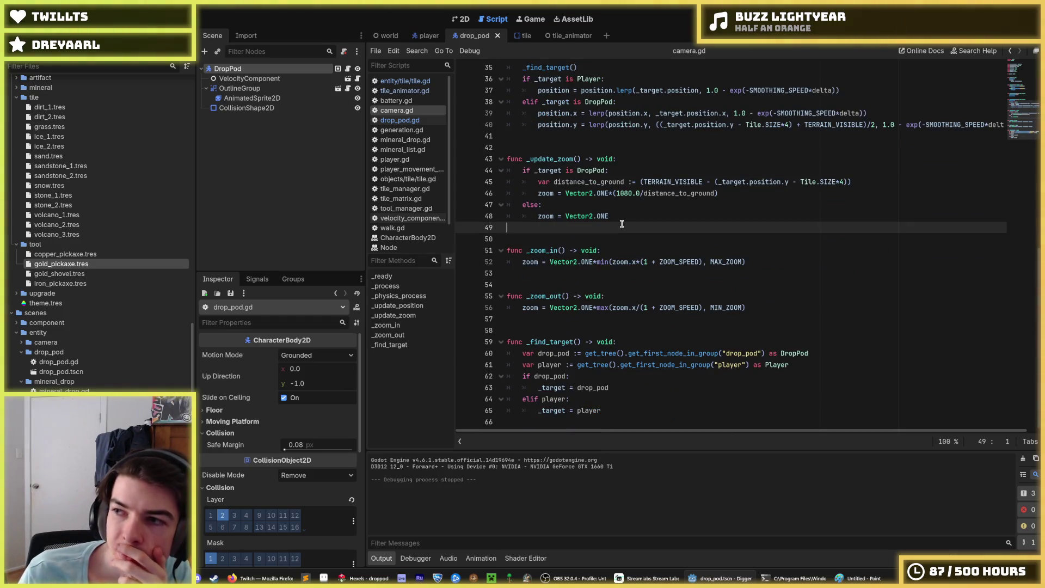
scroll(639, 218, "up", 2)
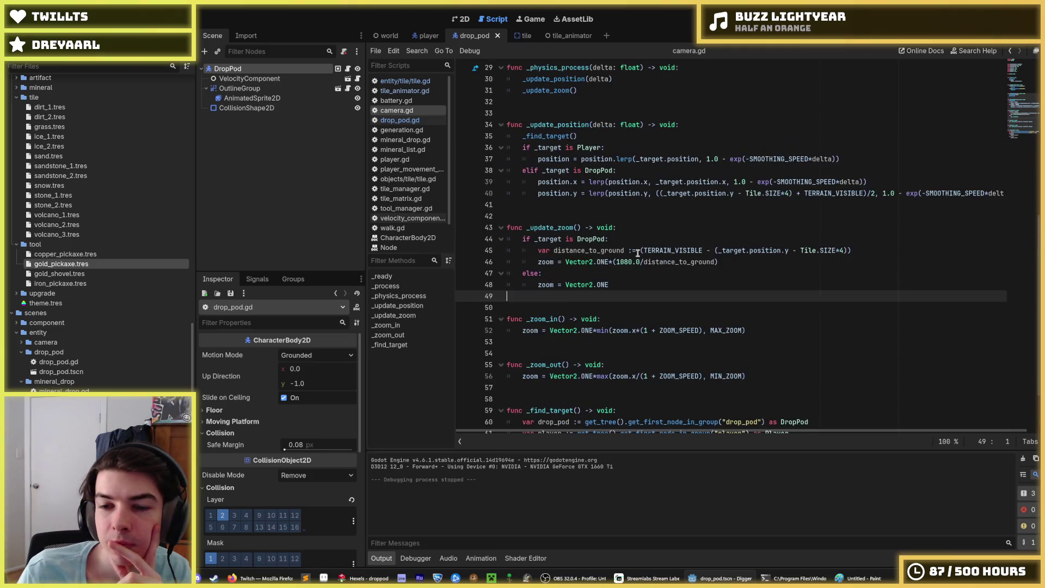
left_click(629, 243)
left_click(754, 260)
left_click(876, 246)
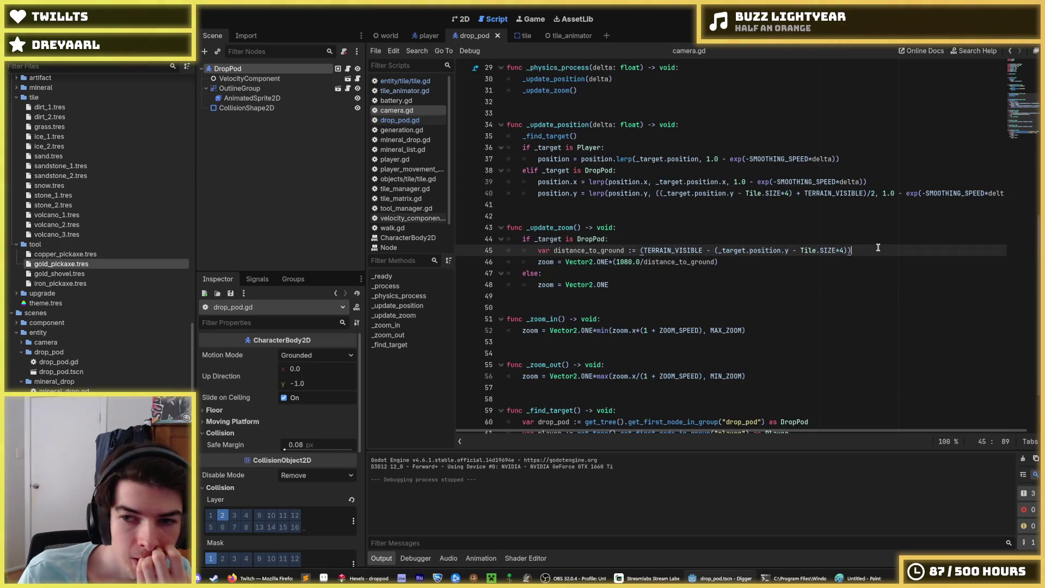
left_click(857, 239)
left_click(858, 248)
left_click(854, 260)
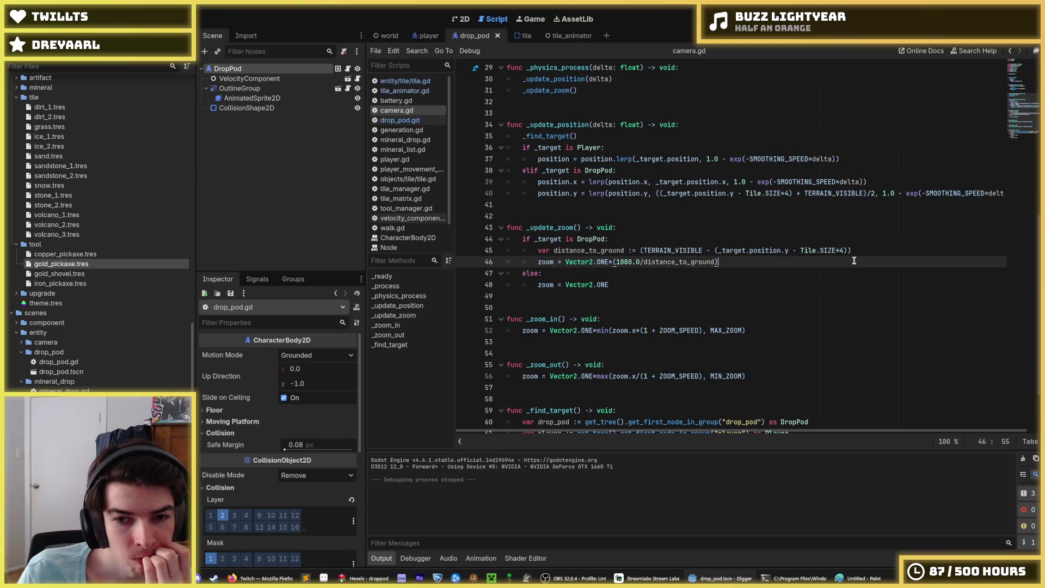
left_click(639, 231)
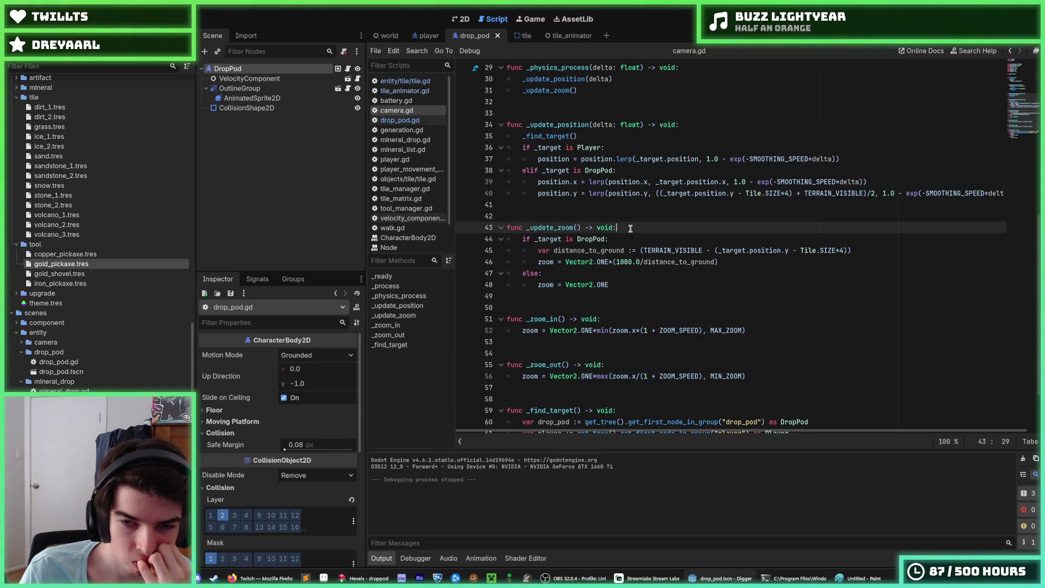
key("Return")
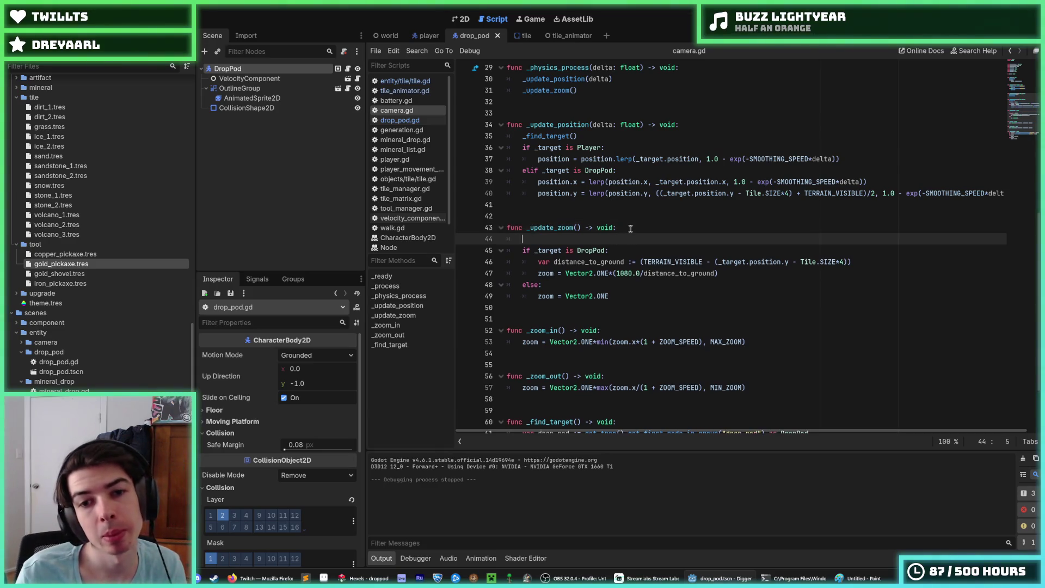
Paste DROP_POD_RESET_SPEED into _update_zoom and move the distance_to_ground declaration above it.
key("ctrl+v")
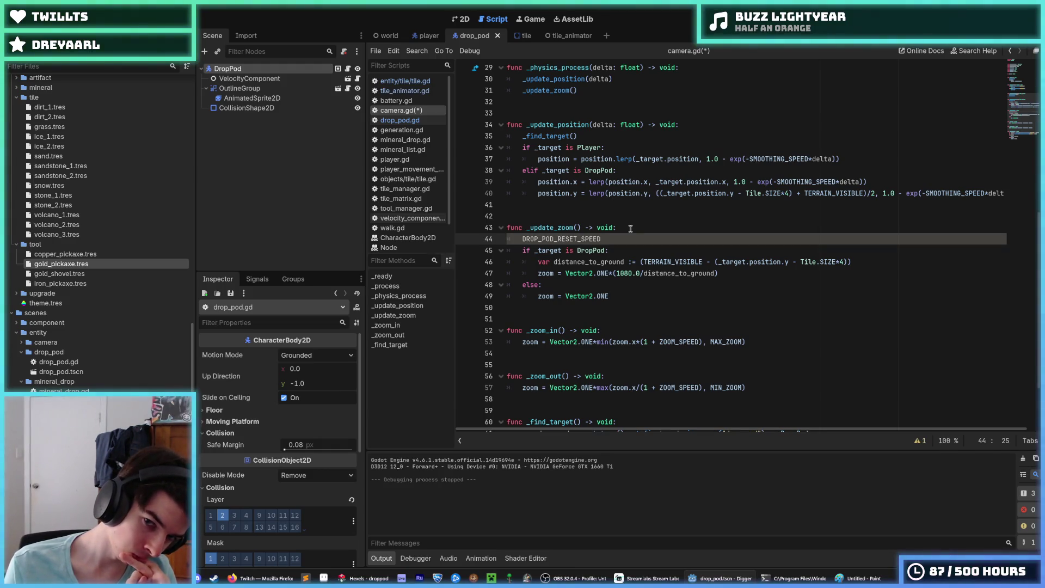
key("Down")
key("Down")
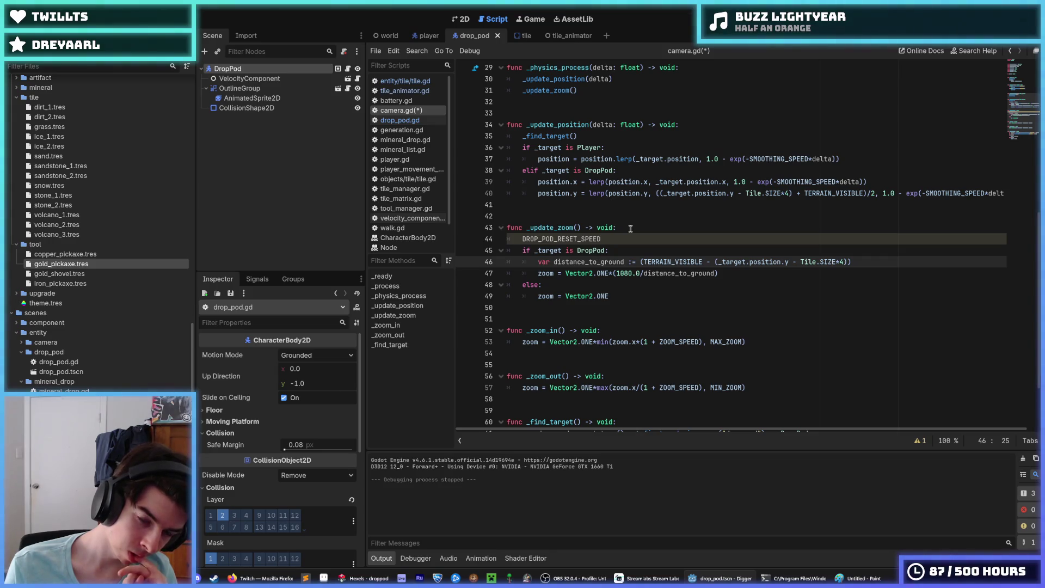
key("alt+Up")
key("alt+Up")
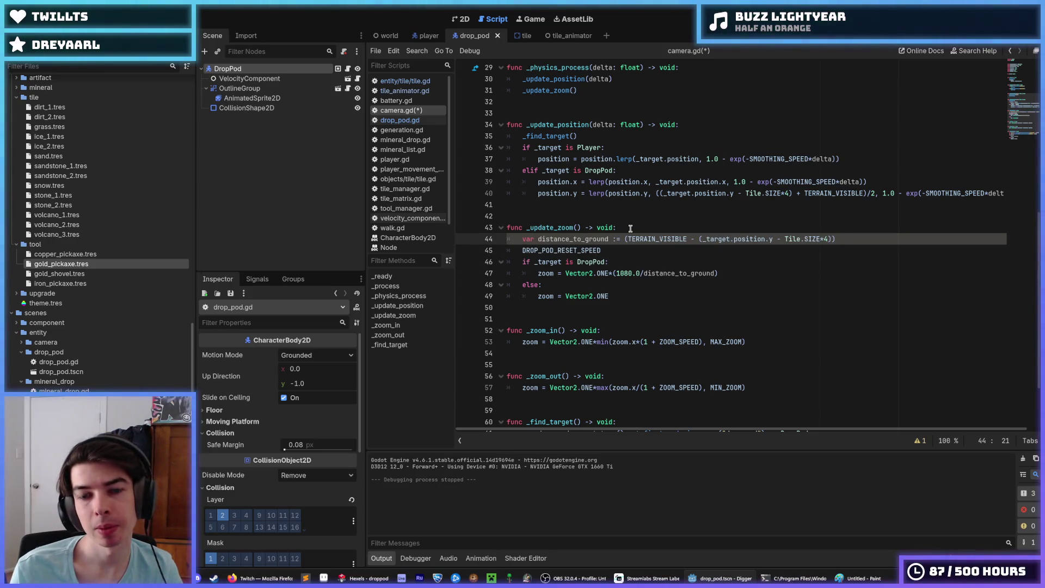
key("End")
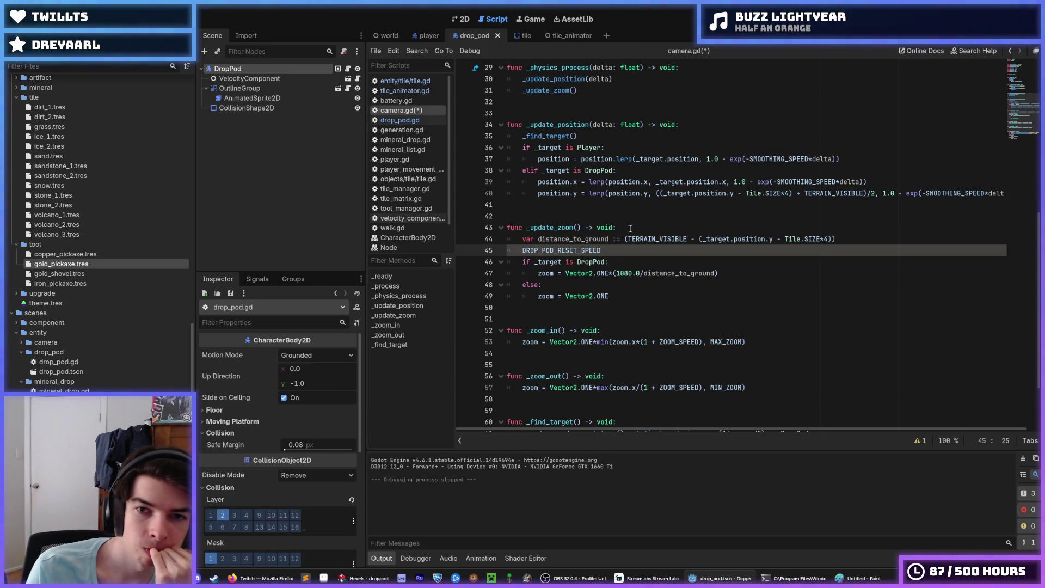
scroll(621, 181, "up", 3)
left_click(632, 180)
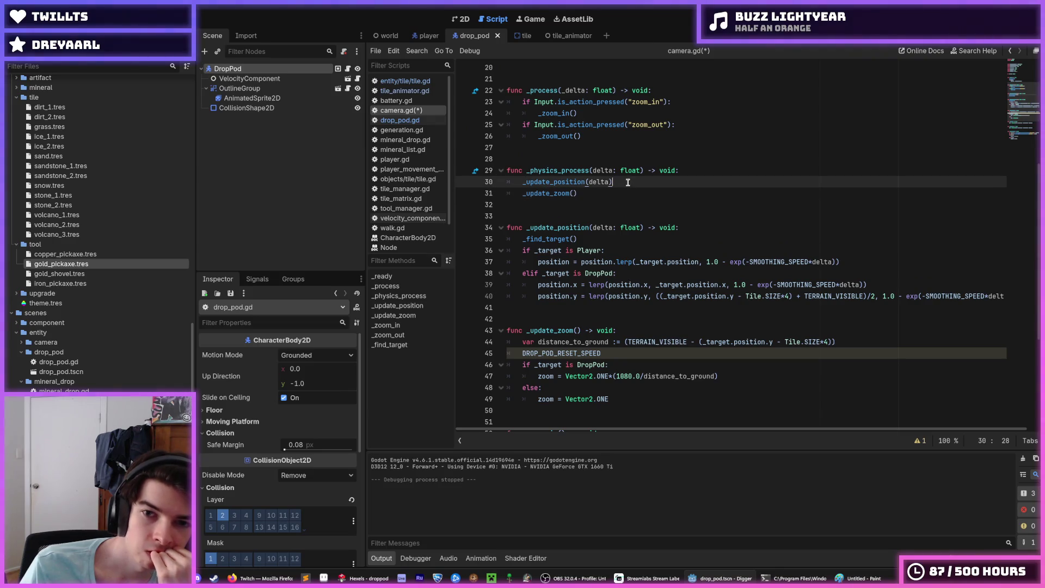
Move the _find_target() call above _update_position(delta) in _physics_process and save camera.gd.
left_click(625, 195)
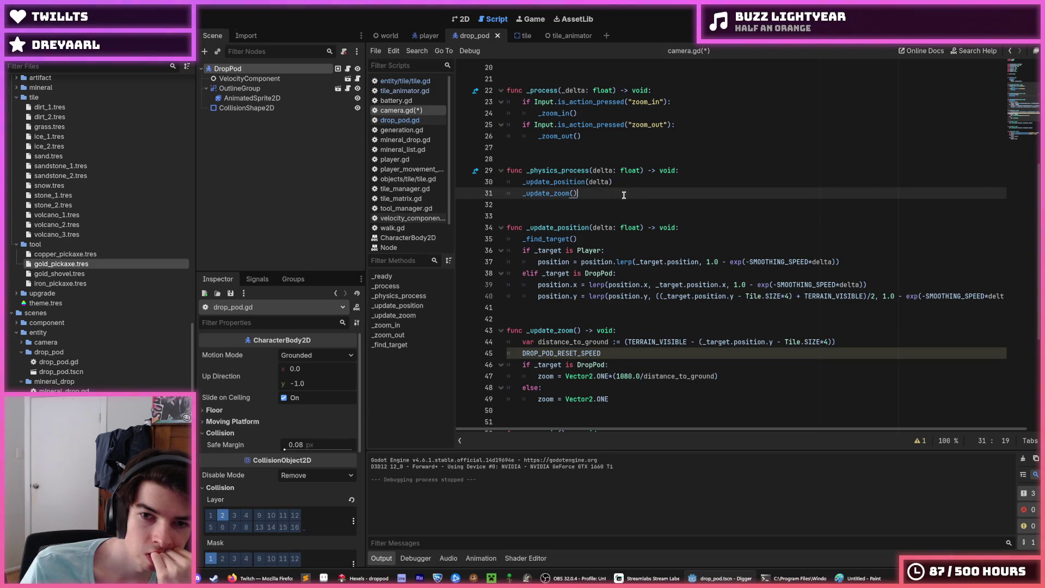
left_click(600, 238)
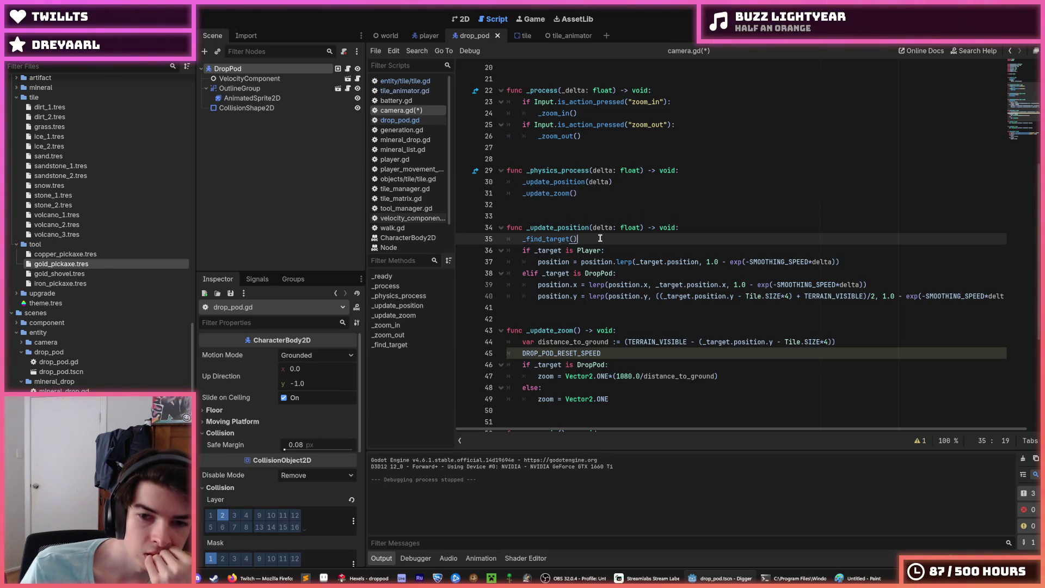
key("alt+Up")
key("alt+Up")
key("alt+Up")
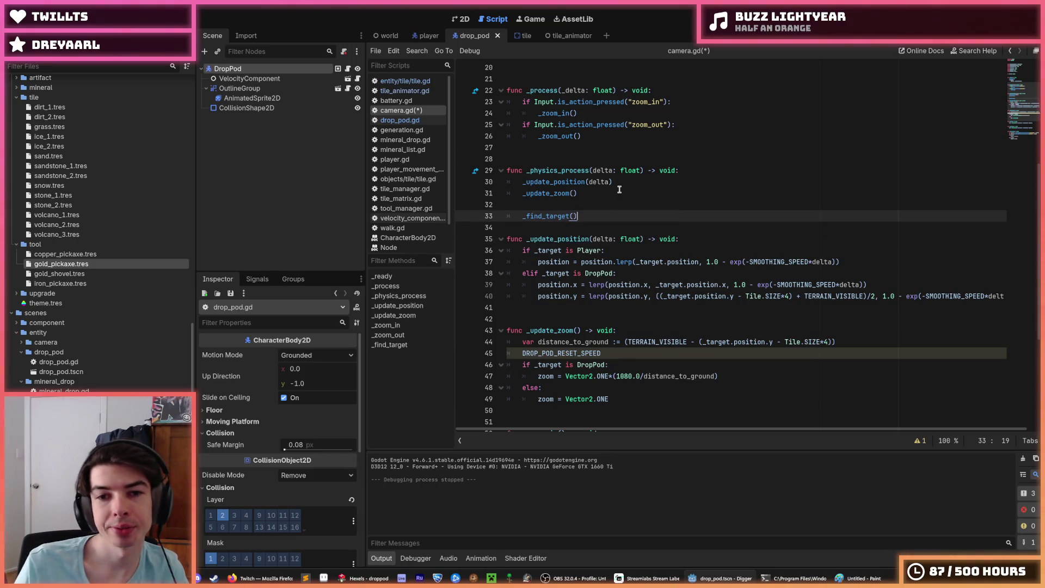
key("ctrl+s")
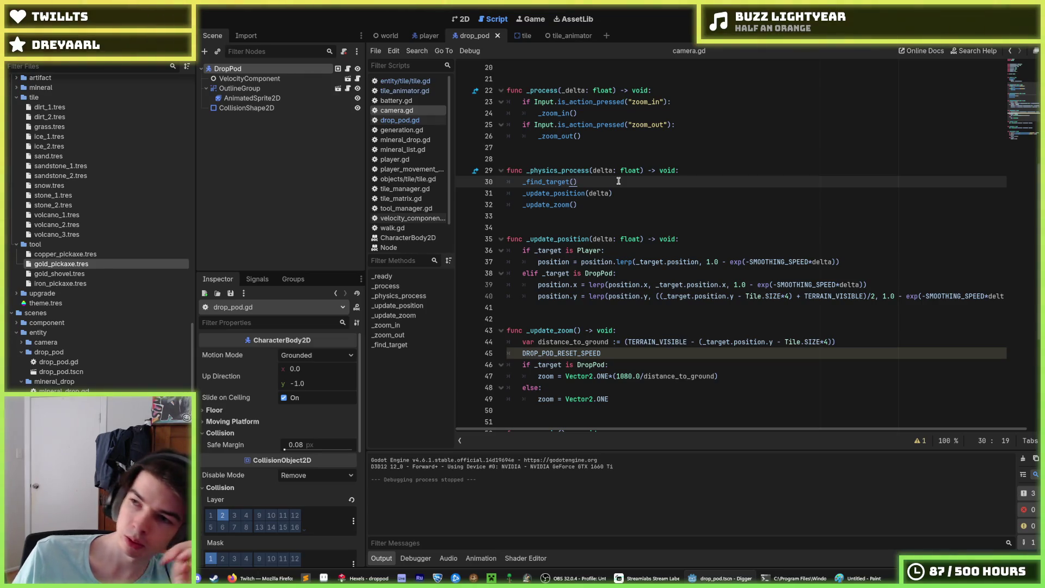
Review the _find_target(), _update_position(delta) and _update_zoom() calls and the distance_to_ground declaration.
left_click(632, 190)
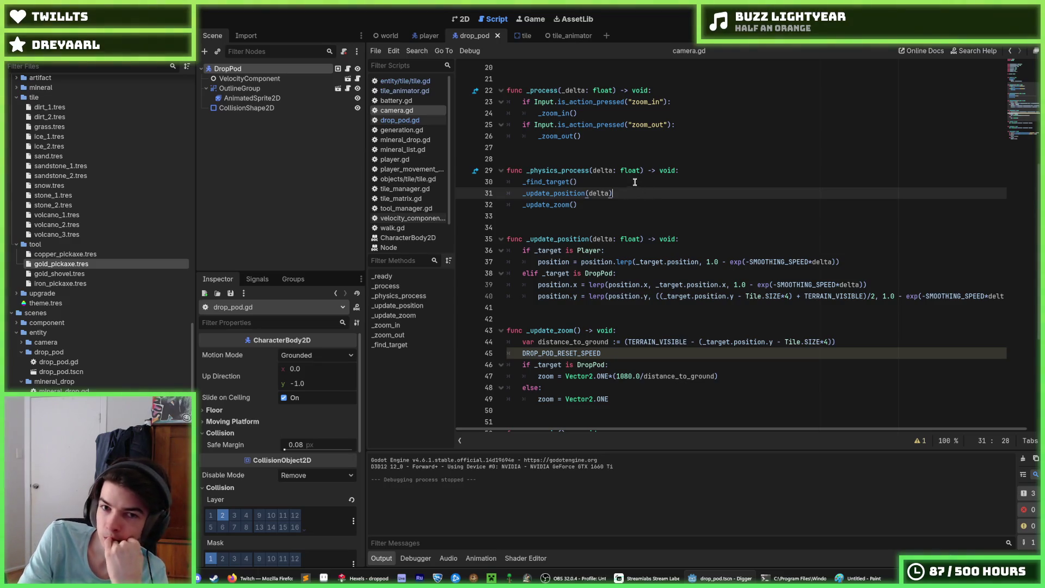
left_click(623, 200)
left_click(616, 195)
left_click(610, 183)
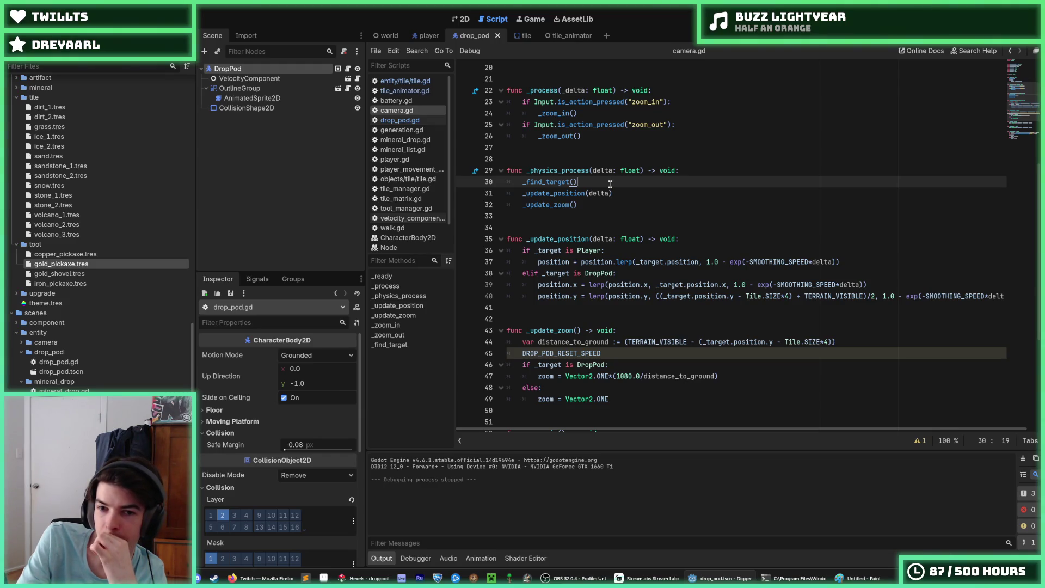
mouse_move(610, 187)
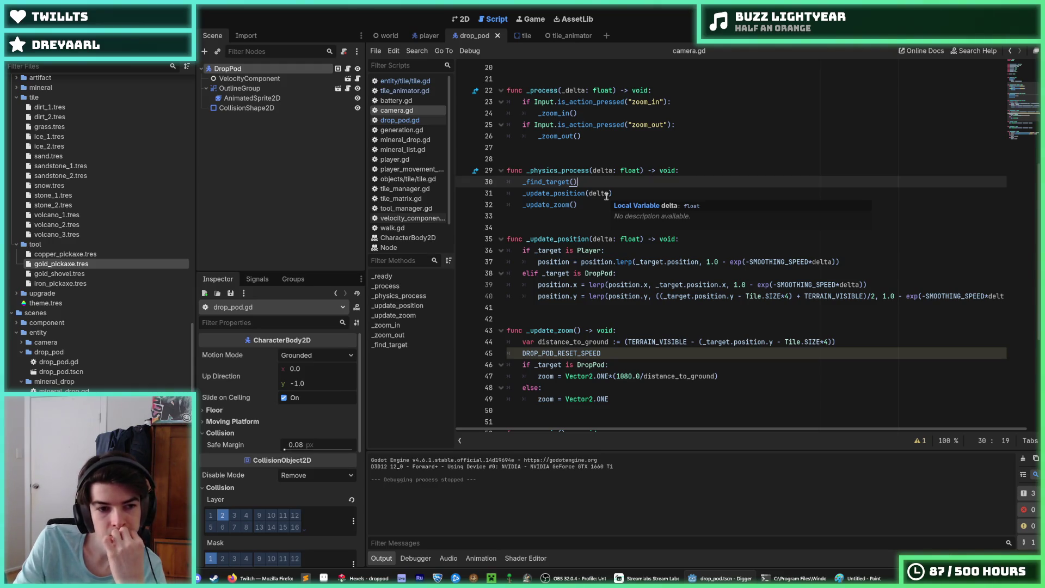
left_click(614, 193)
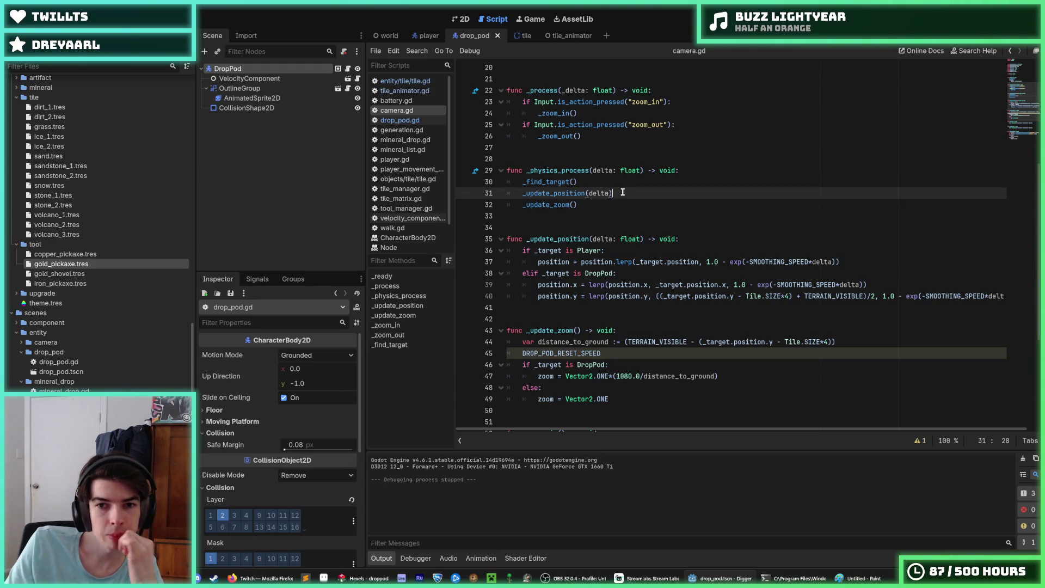
left_click(614, 183)
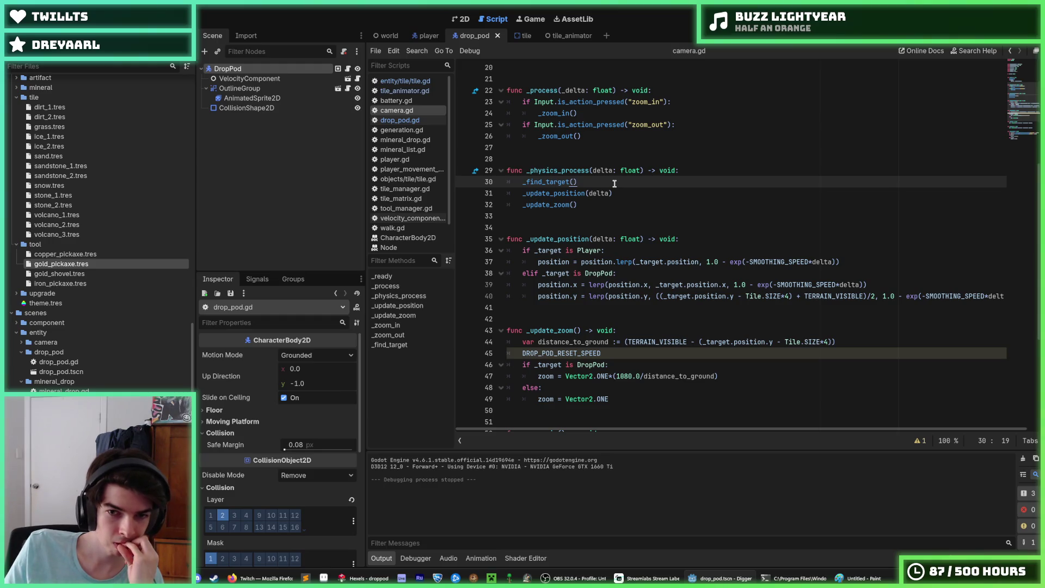
left_click(621, 193)
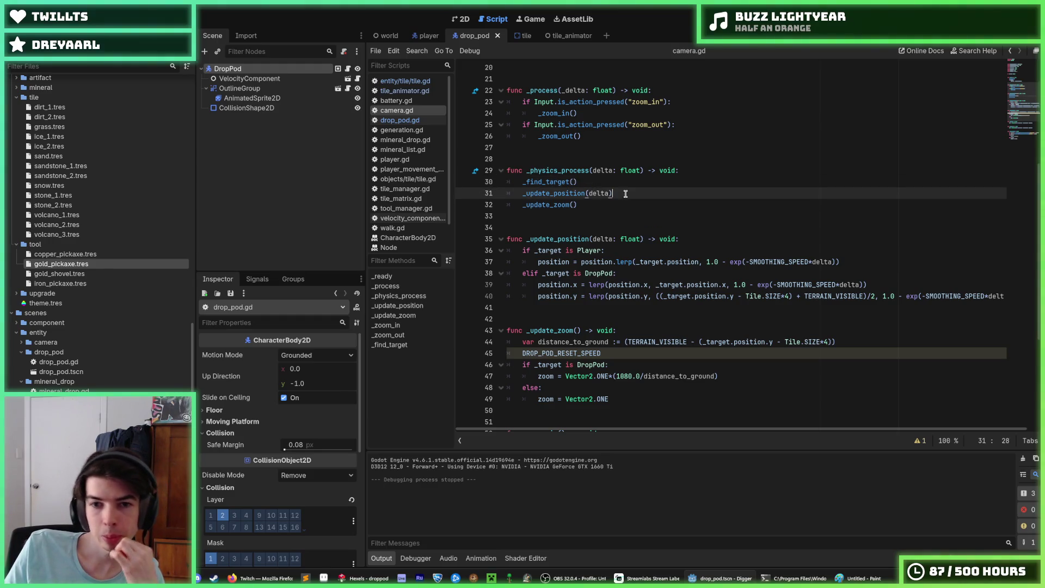
left_click(620, 182)
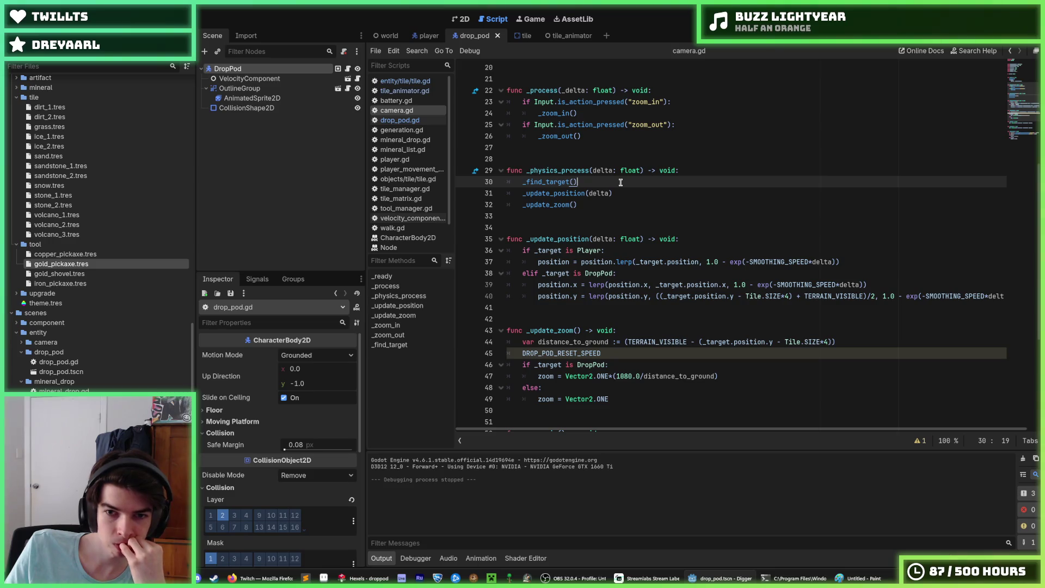
left_click(626, 192)
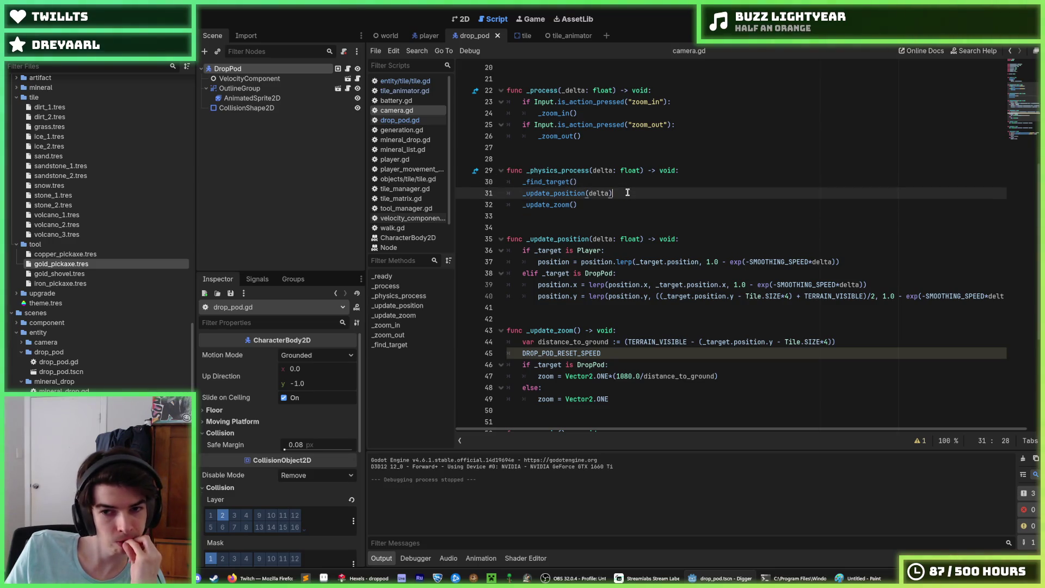
left_click(621, 183)
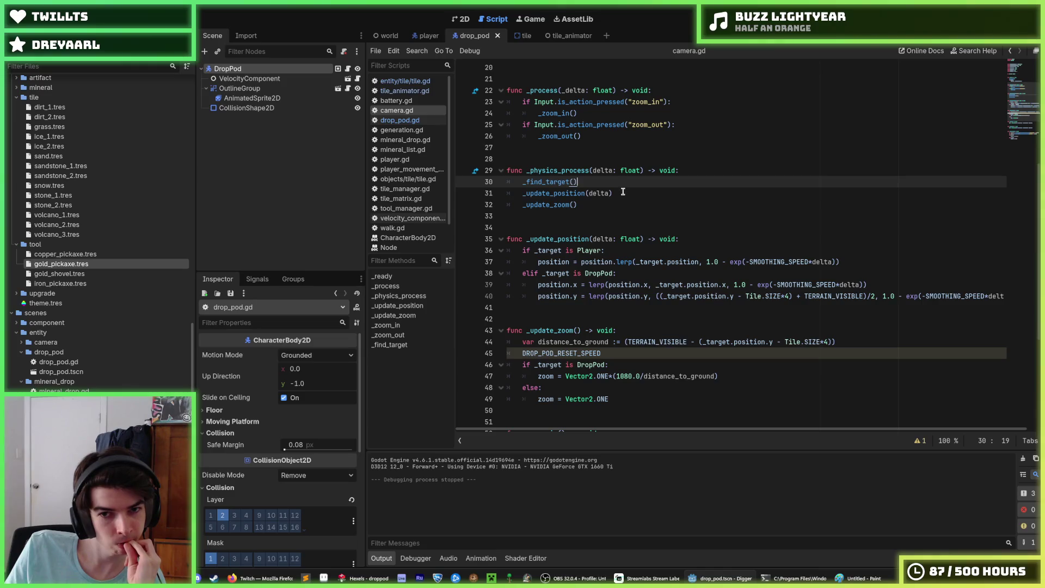
left_click(623, 193)
left_click(620, 183)
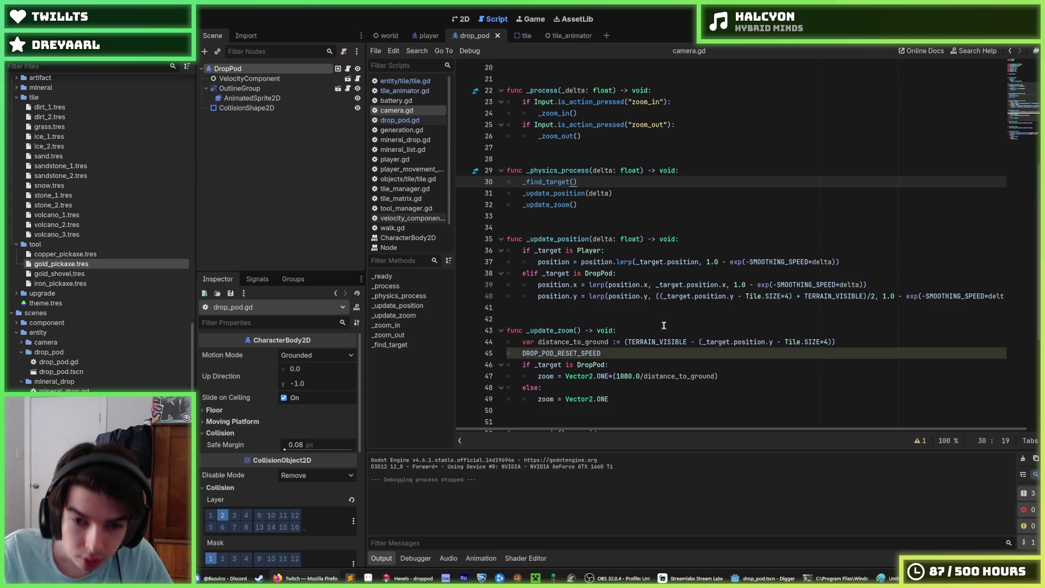
left_click(650, 344)
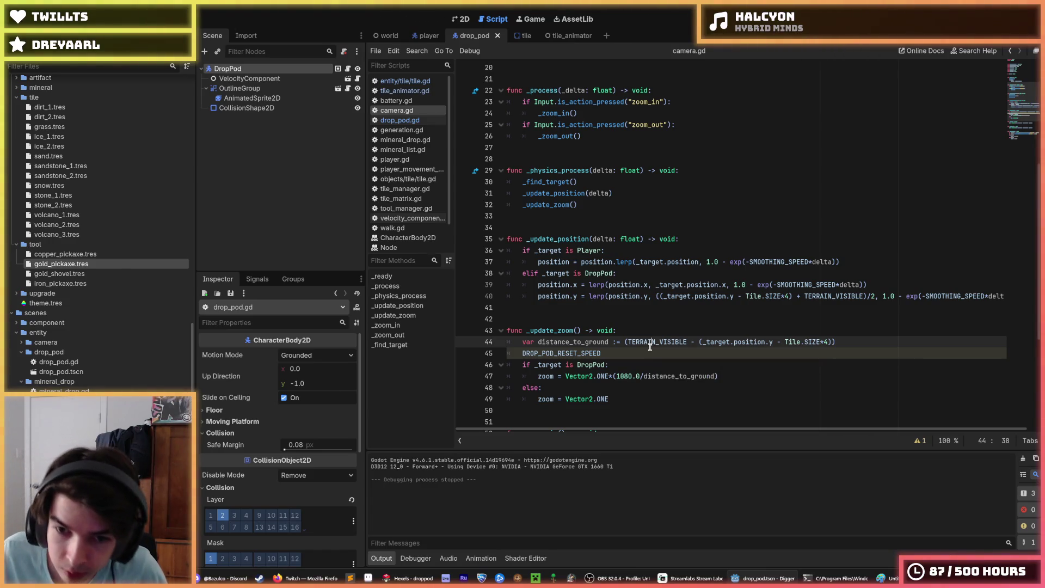
Delete the stray DROP_POD_RESET_SPEED line from _update_zoom.
left_click_drag(602, 353, 495, 354)
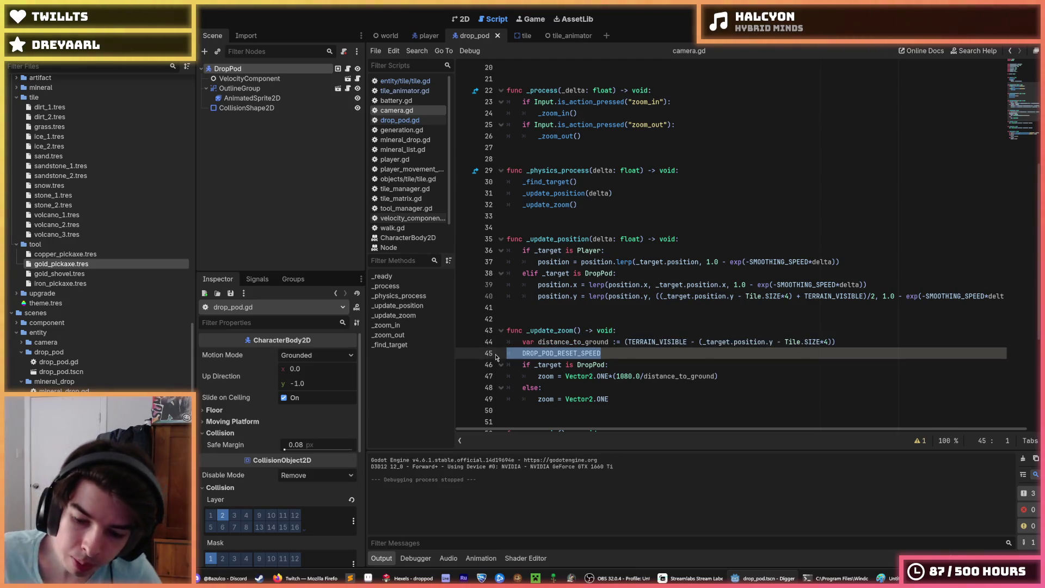
key("BackSpace")
key("BackSpace")
scroll(634, 331, "up", 4)
scroll(634, 331, "up", 3)
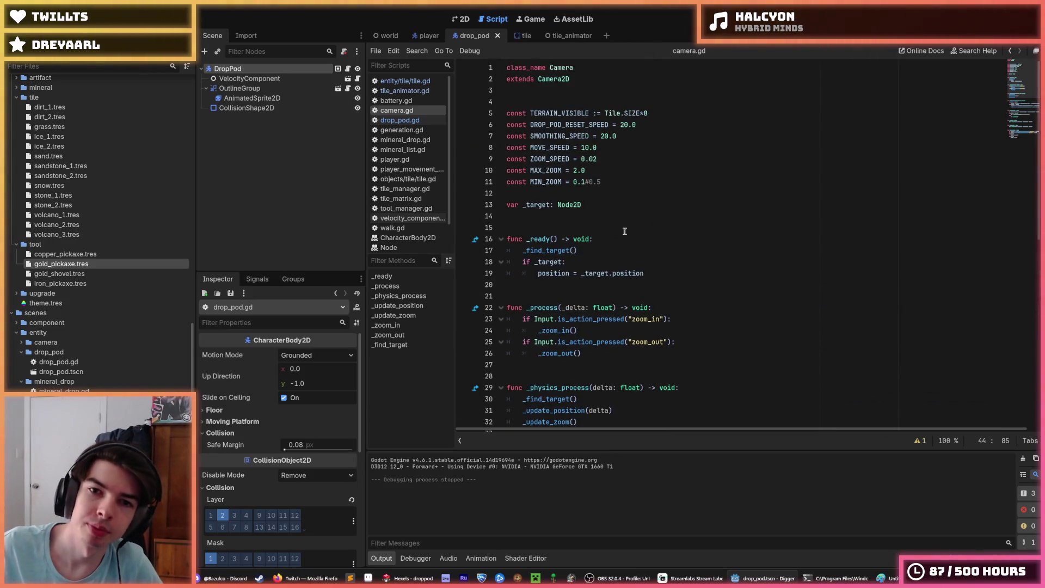
left_click_drag(656, 125, 661, 114)
Delete the DROP_POD_RESET_SPEED constant declaration, then undo to restore it.
left_click(660, 114)
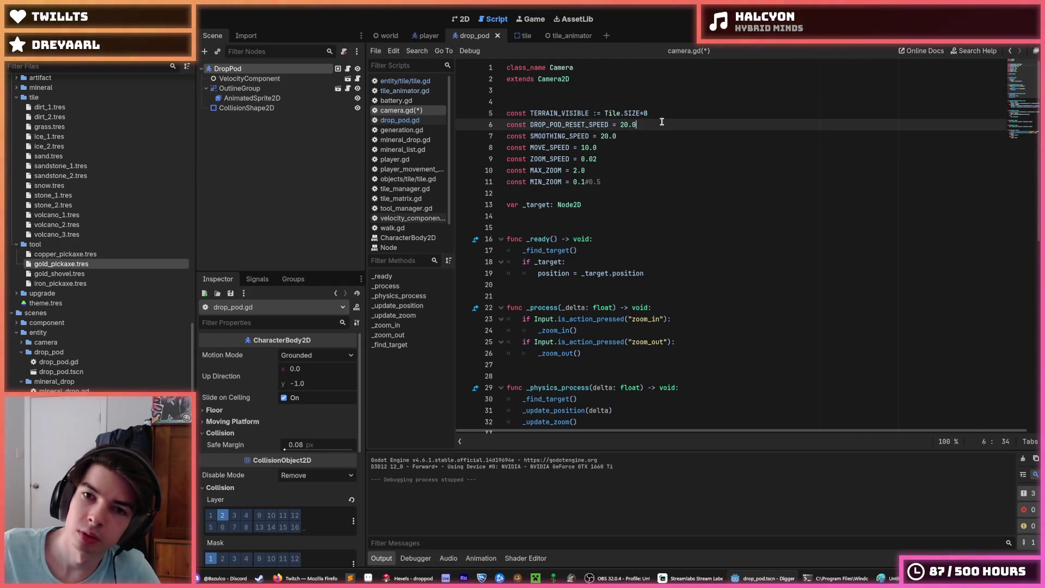
left_click(659, 121)
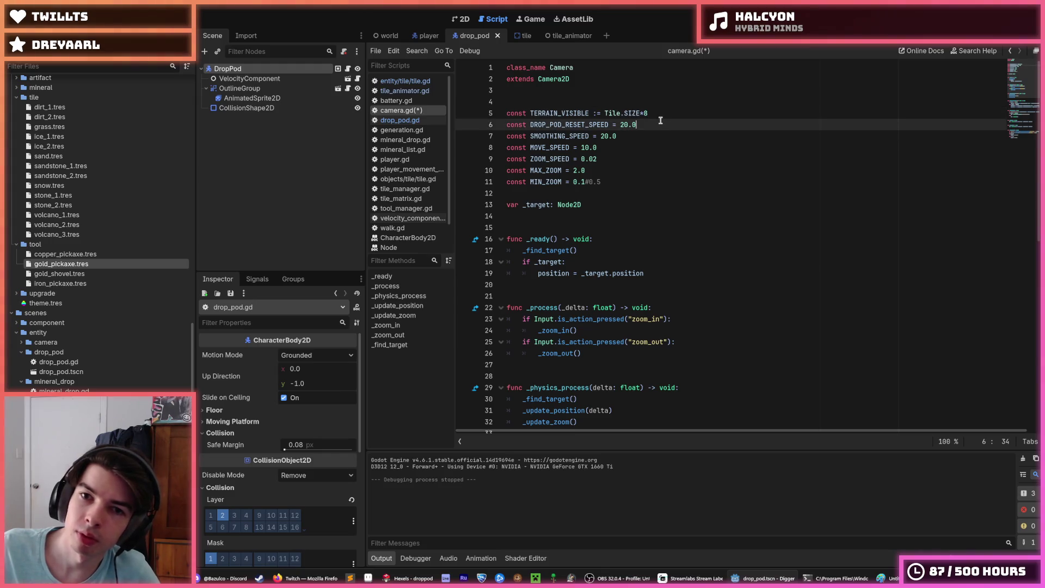
left_click_drag(659, 121, 466, 121)
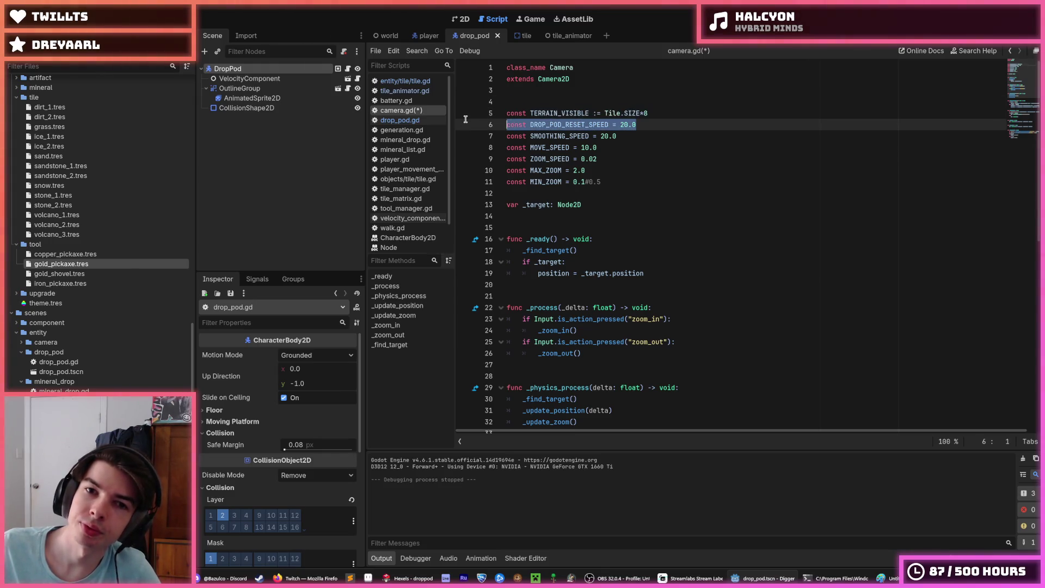
key("BackSpace")
key("BackSpace")
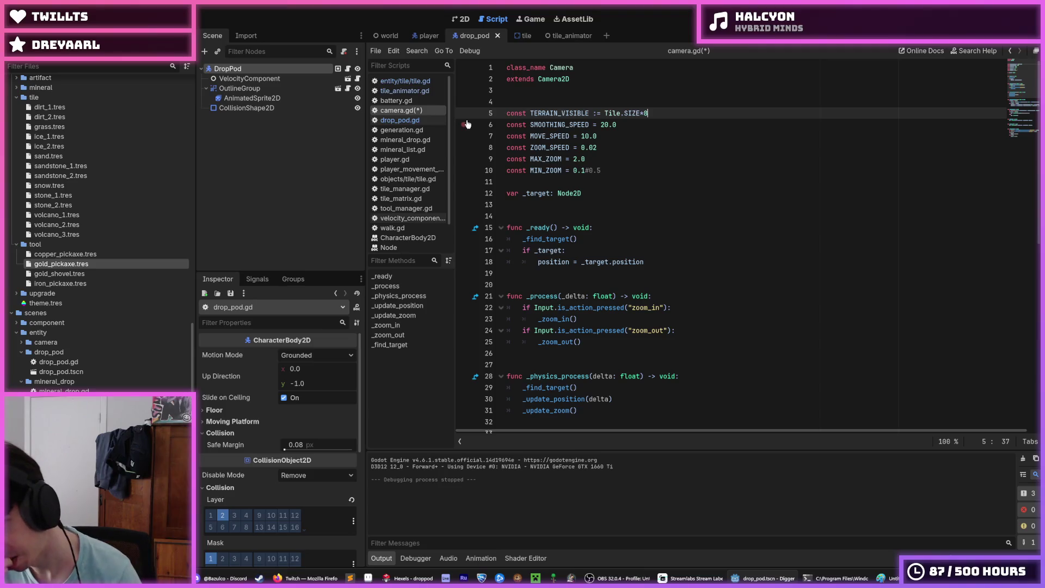
key("ctrl+z")
key("ctrl+z")
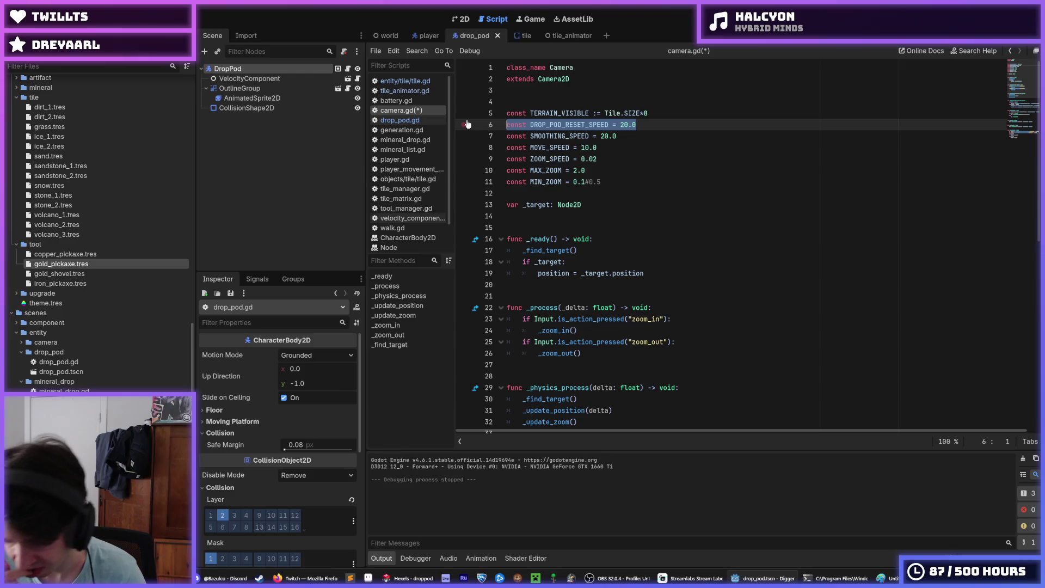
scroll(626, 158, "down", 10)
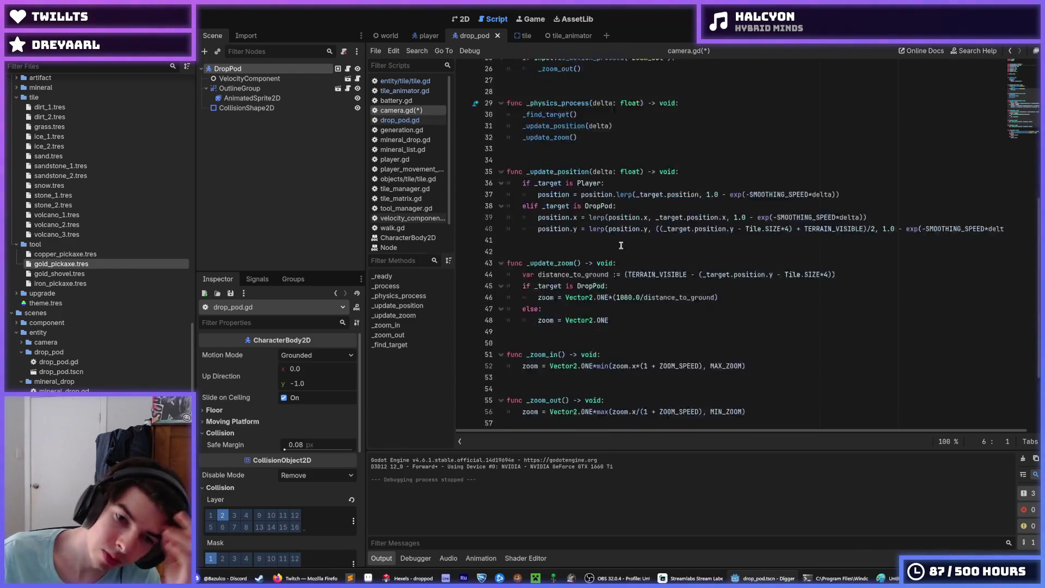
left_click(632, 251)
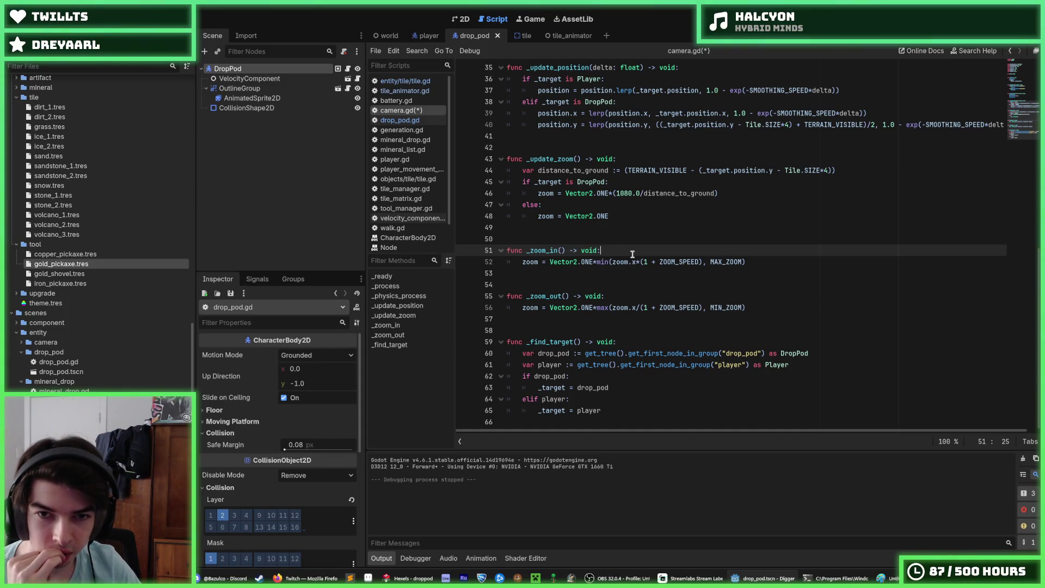
scroll(631, 252, "up", 5)
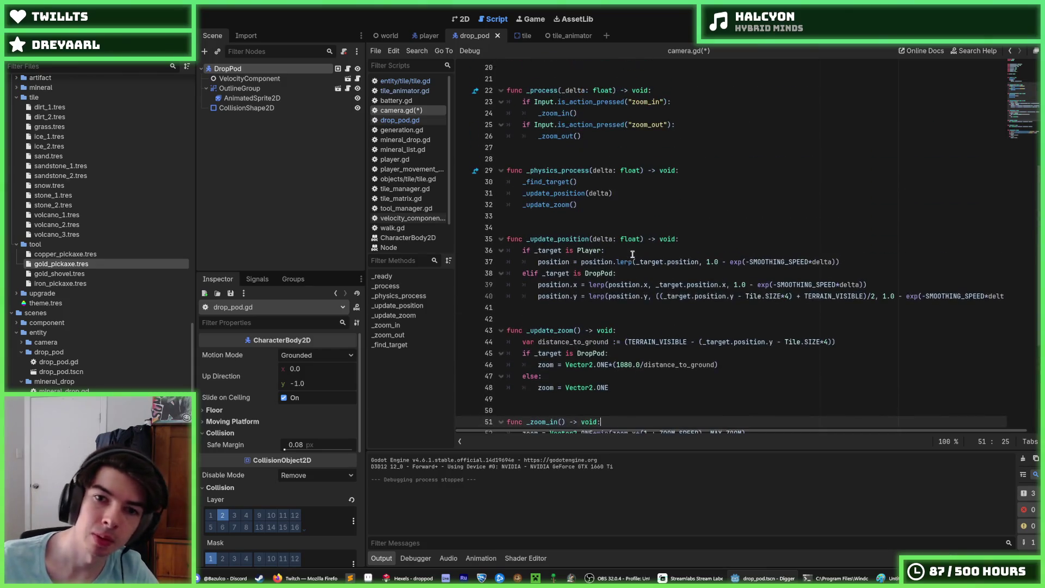
left_click(624, 182)
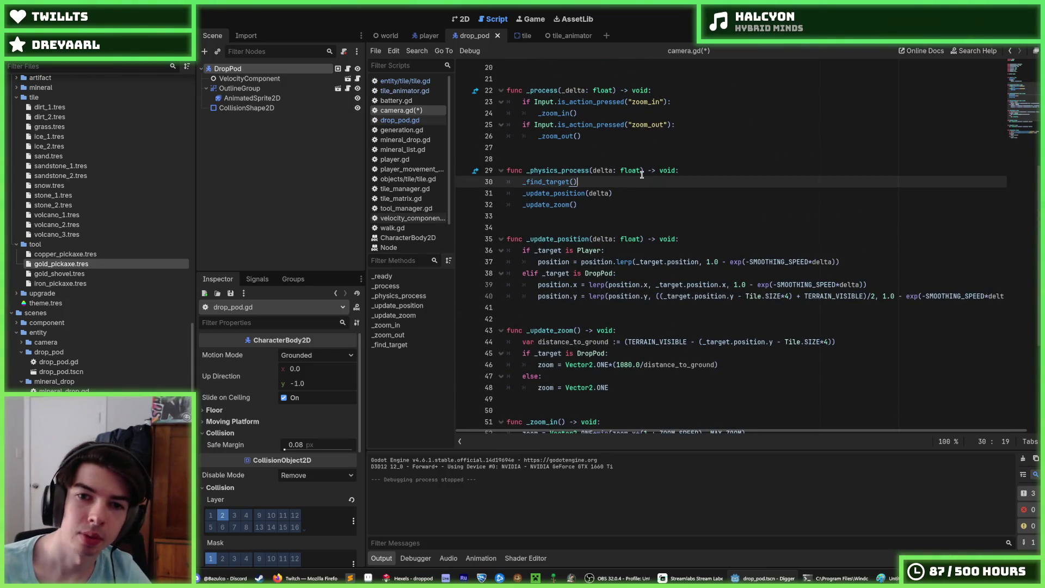
Add an 'if _target is Player:' line above the _update_position(delta) call in _physics_process.
key("Return")
type("if _target is")
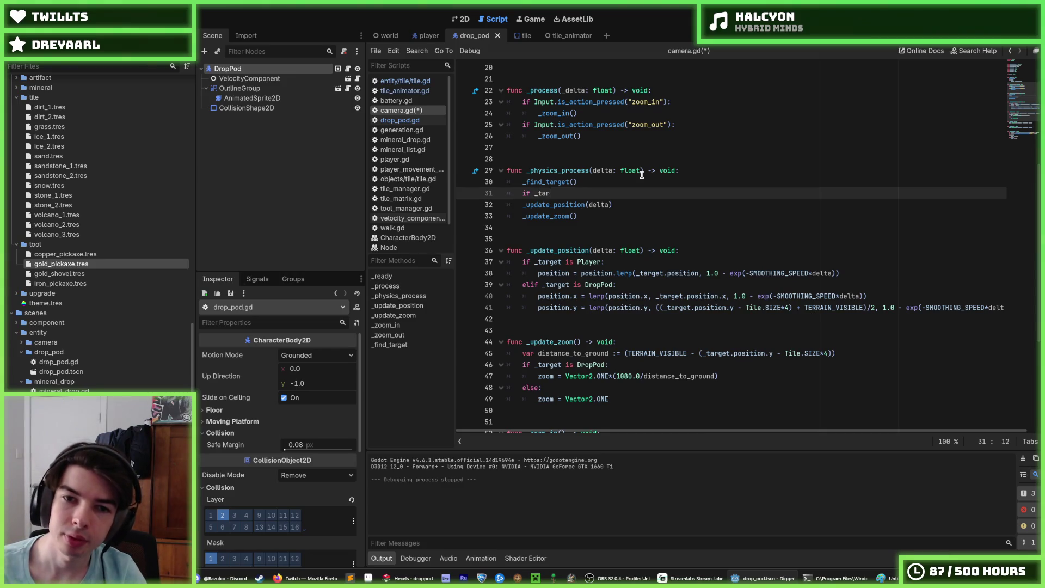
type(" Player:")
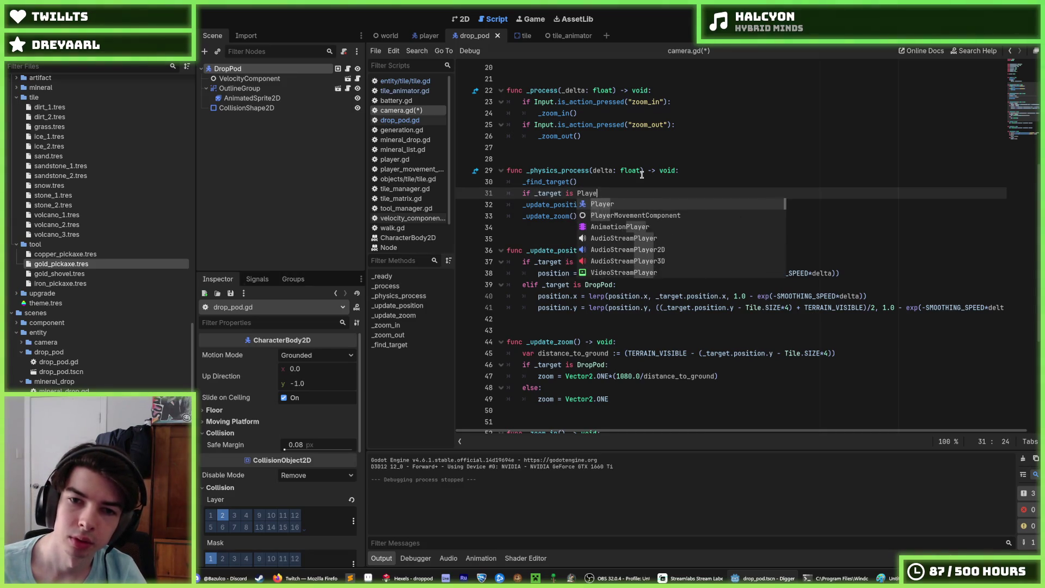
key("Down")
key("Home")
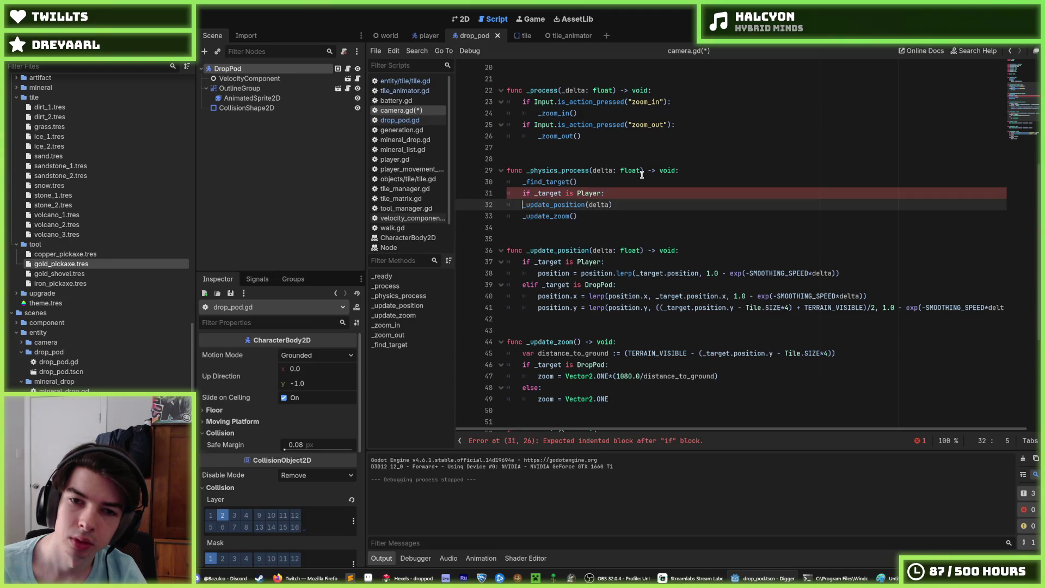
key("Right")
key("Right")
key("Right")
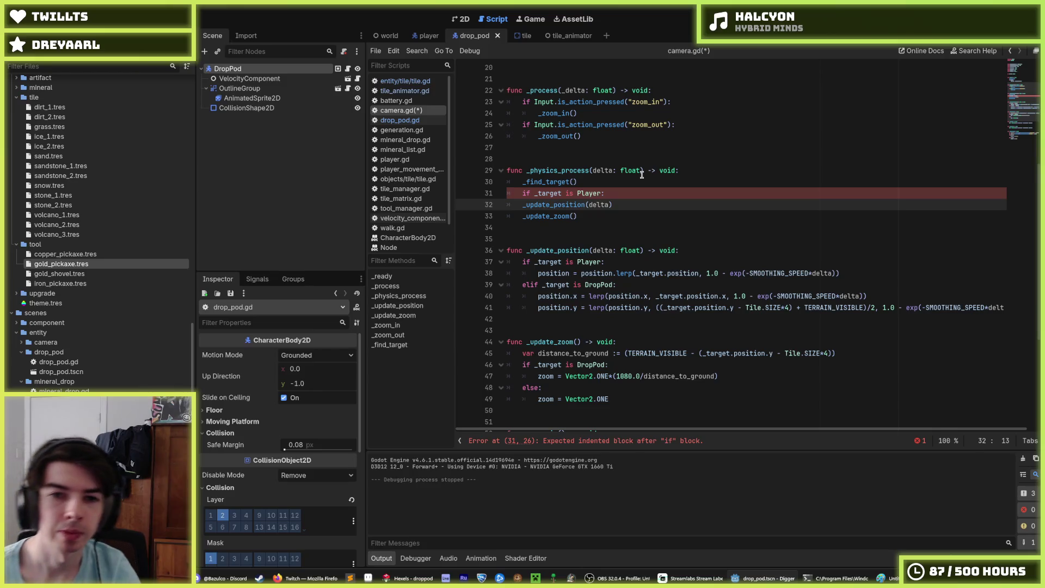
key("ctrl+Return")
type("e")
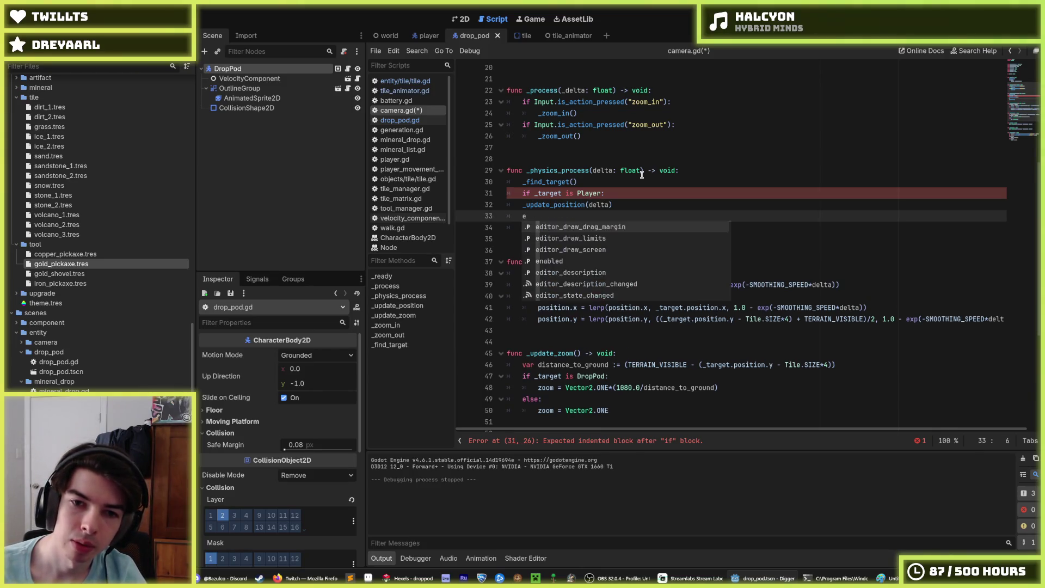
Write an 'elif target is DropPod:' condition below the Player branch.
key("Escape")
type("lif target")
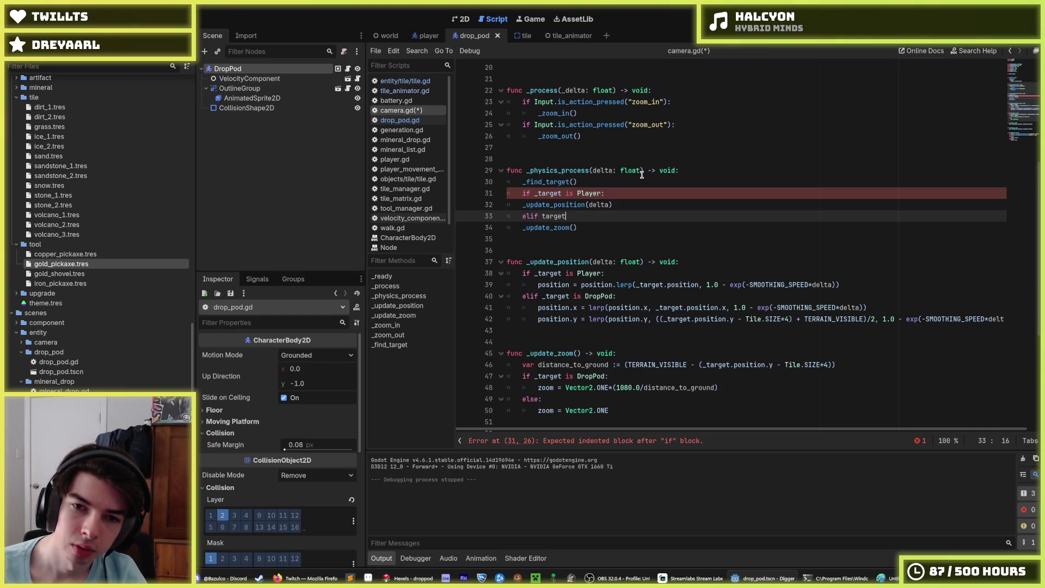
type(" is DropPod:")
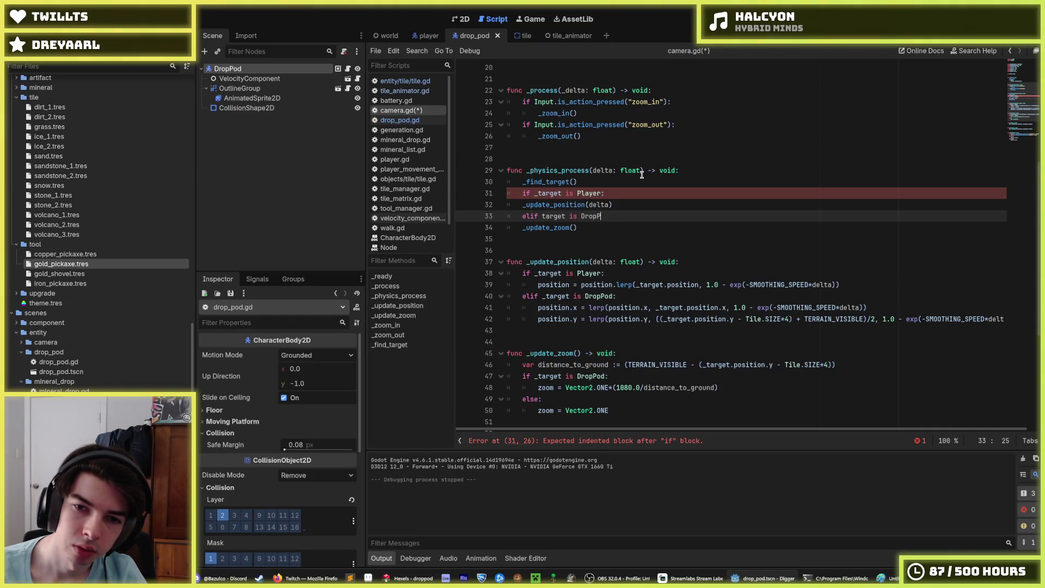
Duplicate the update calls under the elif and indent both branch bodies.
key("Up")
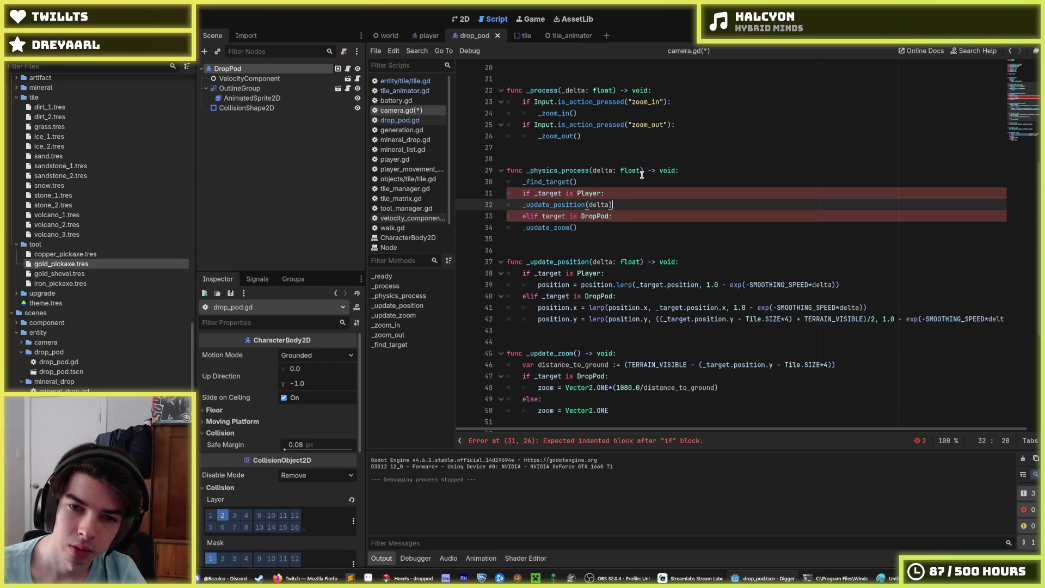
key("ctrl+alt+Down")
key("alt+Down")
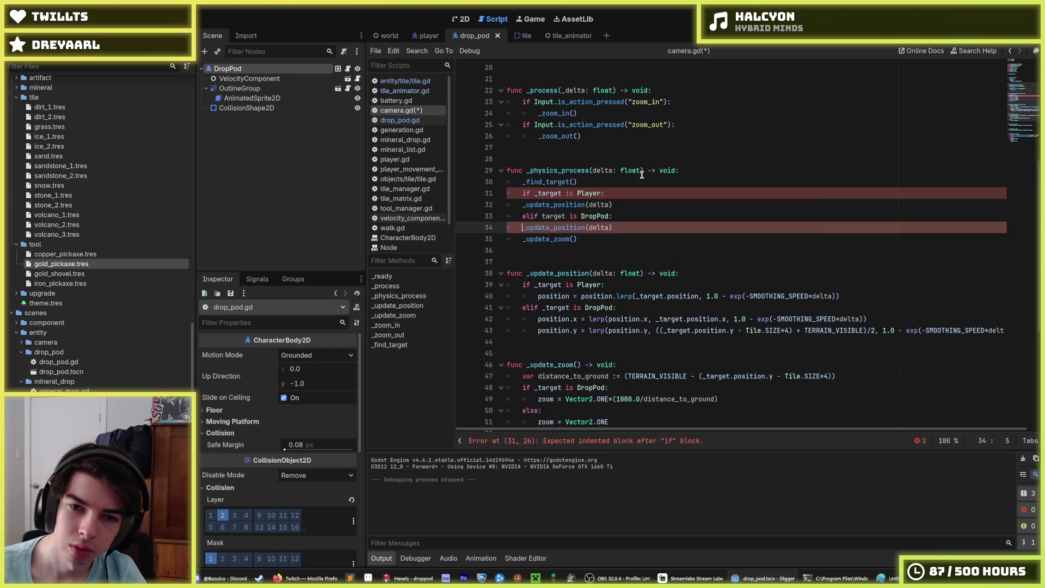
key("Home")
key("Tab")
key("Down")
key("Tab")
key("Up")
key("Up")
key("Up")
key("Home")
key("Tab")
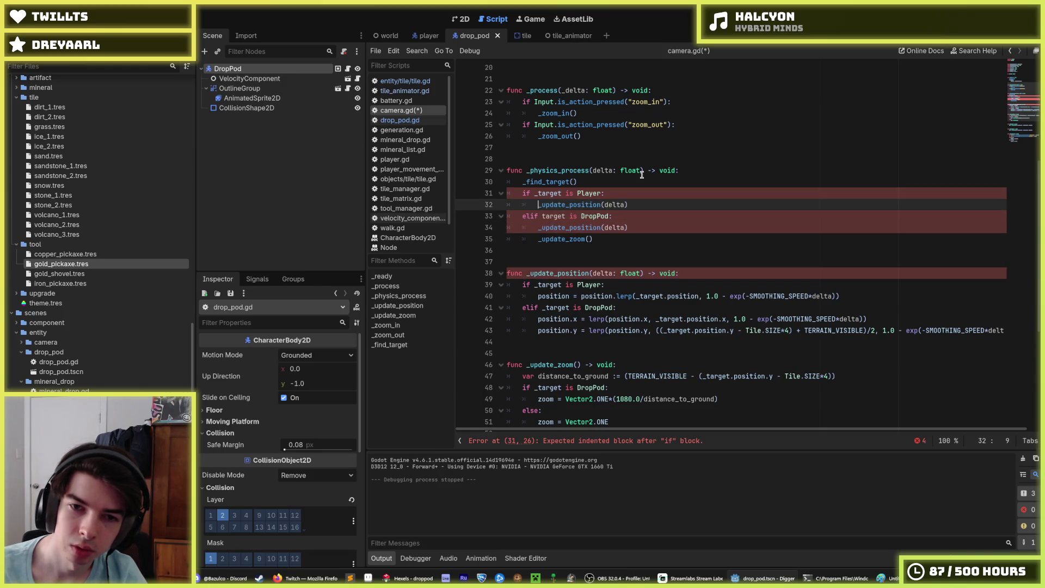
key("Down")
key("Down")
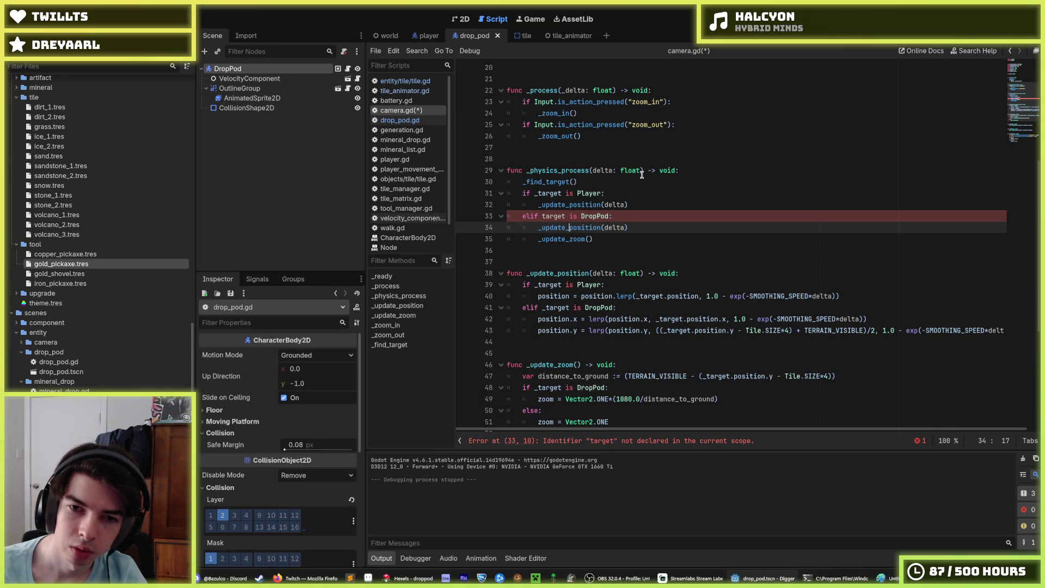
Rename the elif calls to _update_drop_pod_position(delta) and _update_drop_pod_zoom().
type("drop_pod_")
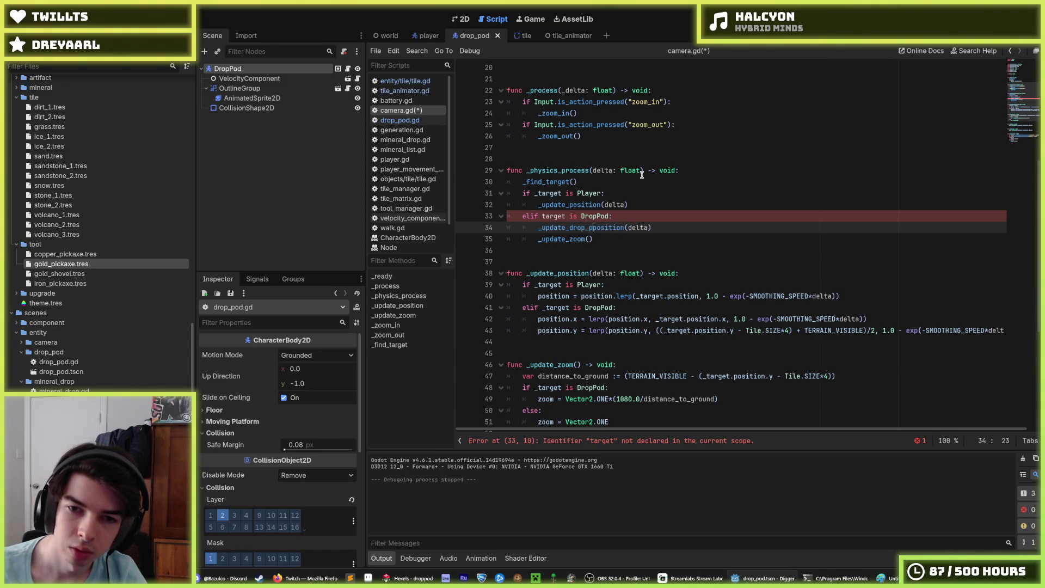
key("Down")
key("Left")
key("Left")
key("Left")
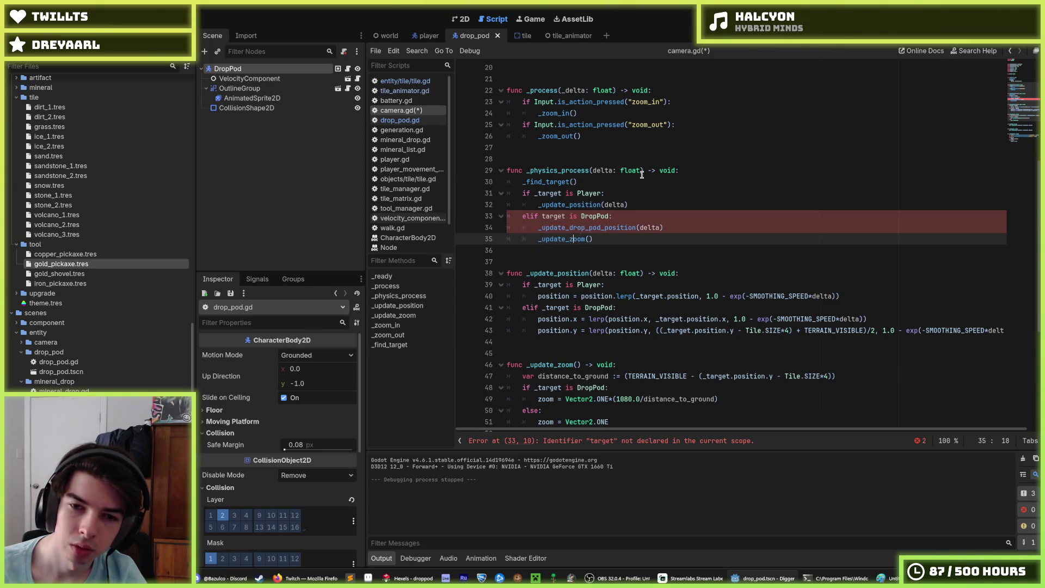
type("drop_pod_")
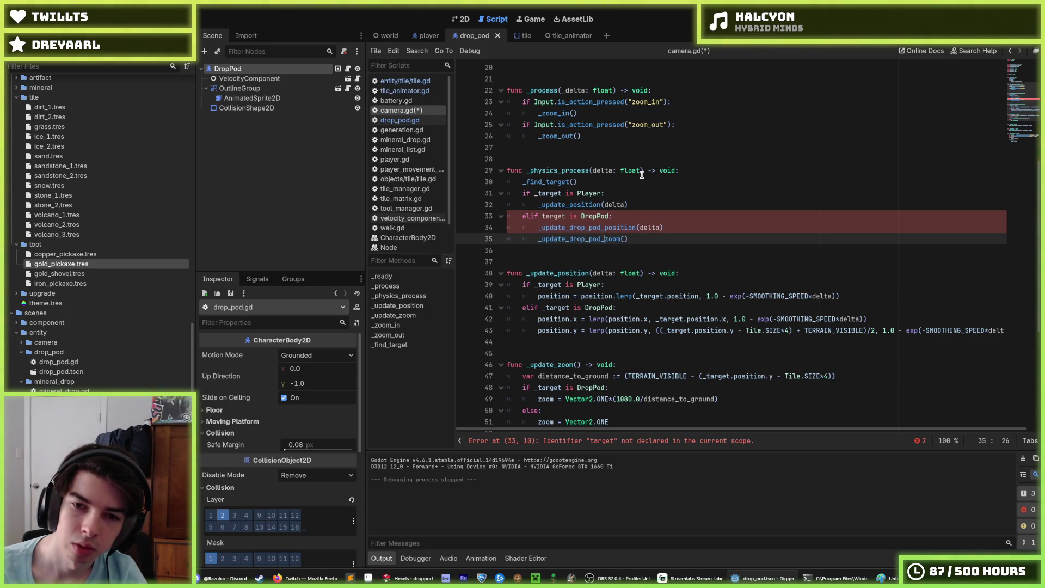
key("Up")
key("Up")
key("Up")
Rename the Player call and the position function to _update_player_position.
type("layer_p")
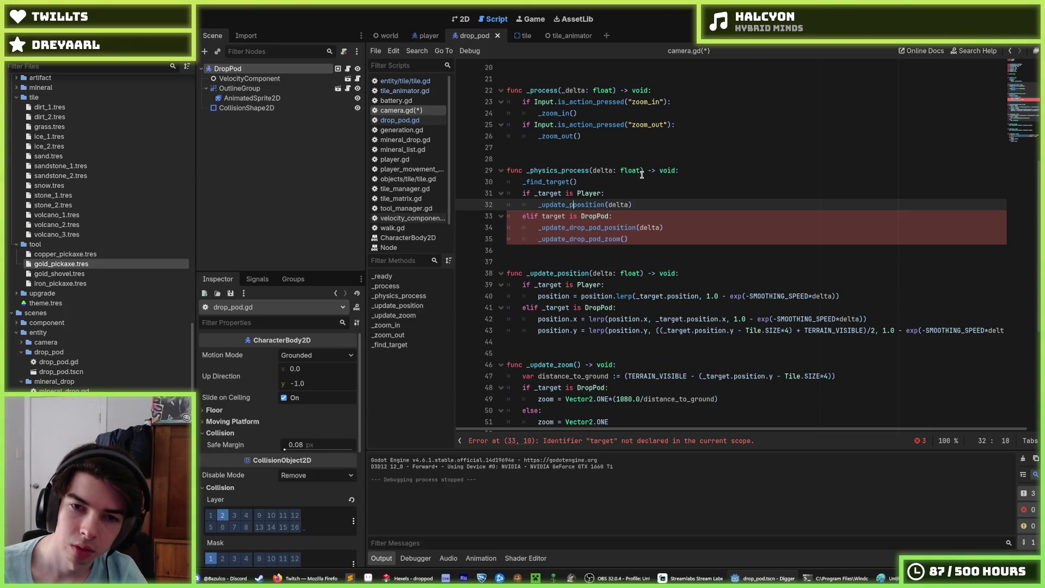
key("Down")
key("Down")
key("Down")
key("Down")
key("Down")
key("Down")
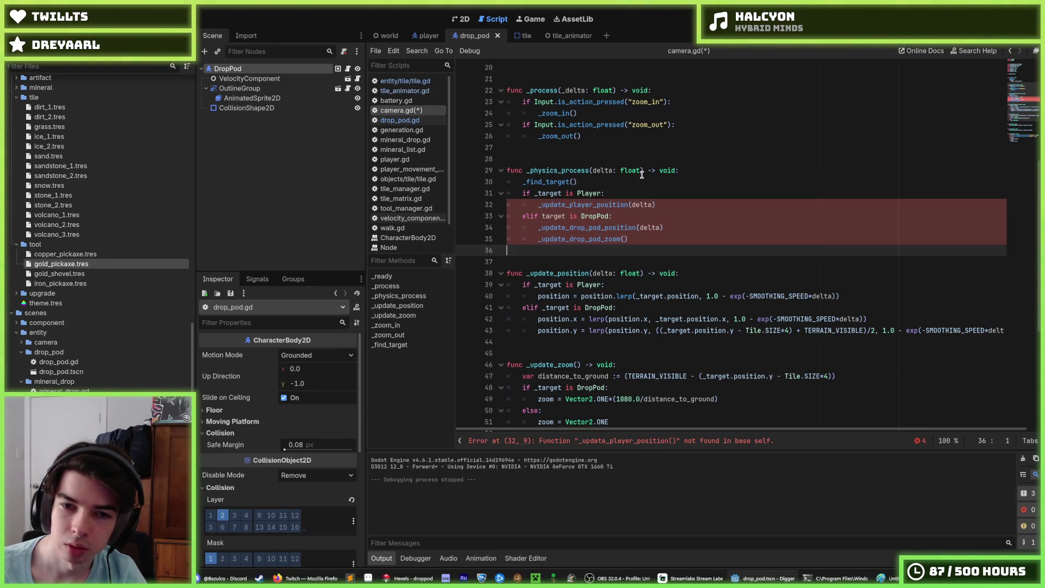
type("_p")
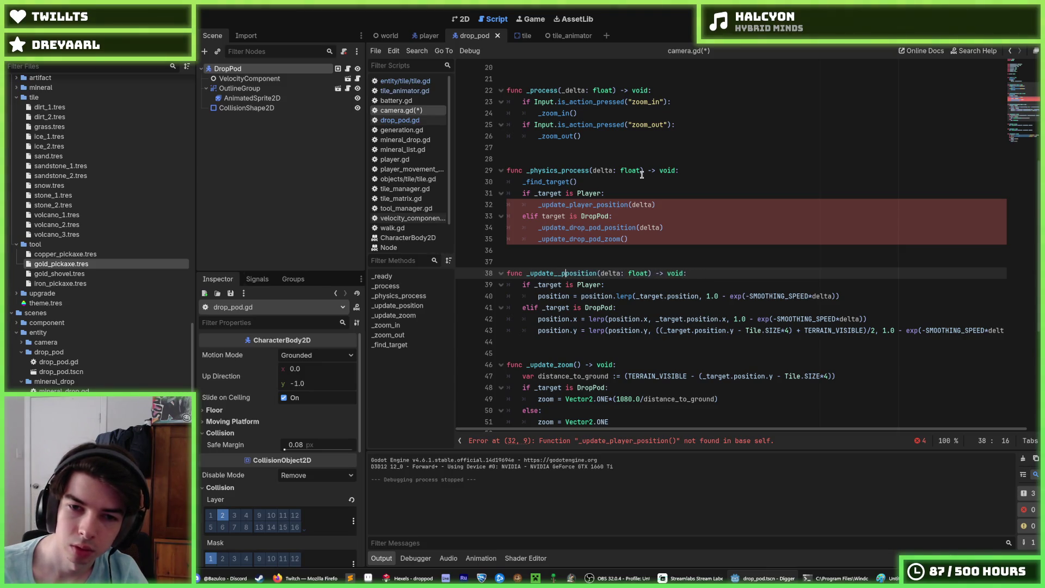
key("BackSpace")
type("pa")
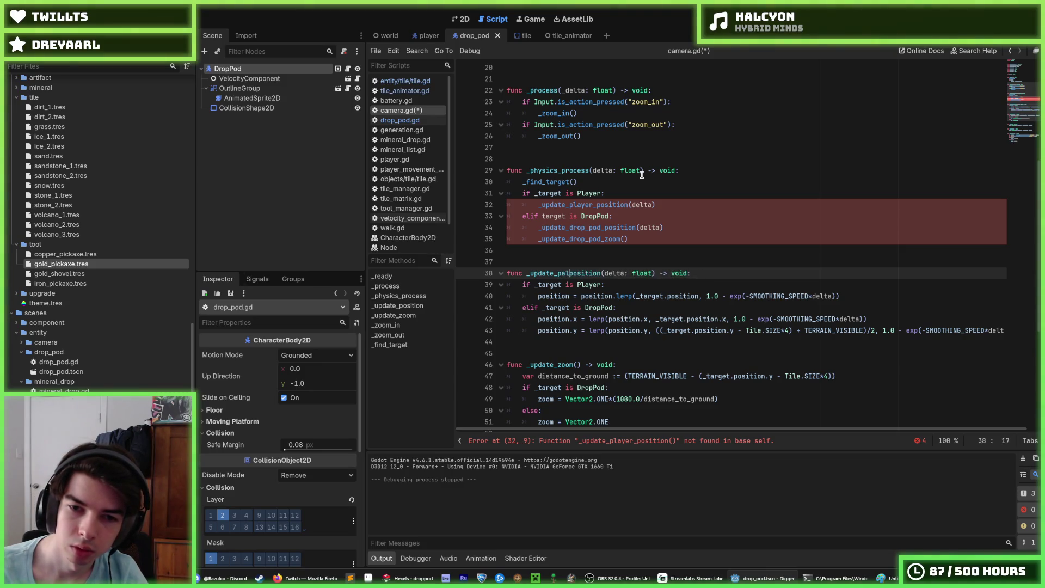
type("player_")
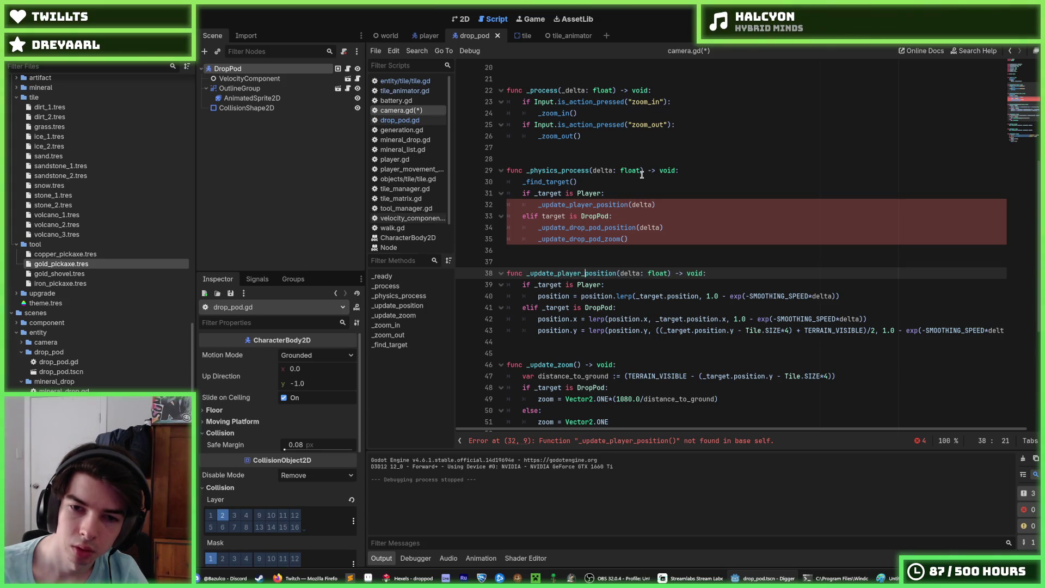
Rename the _update_zoom function to _update_drop_pod_zoom.
key("Down")
key("Down")
key("Down")
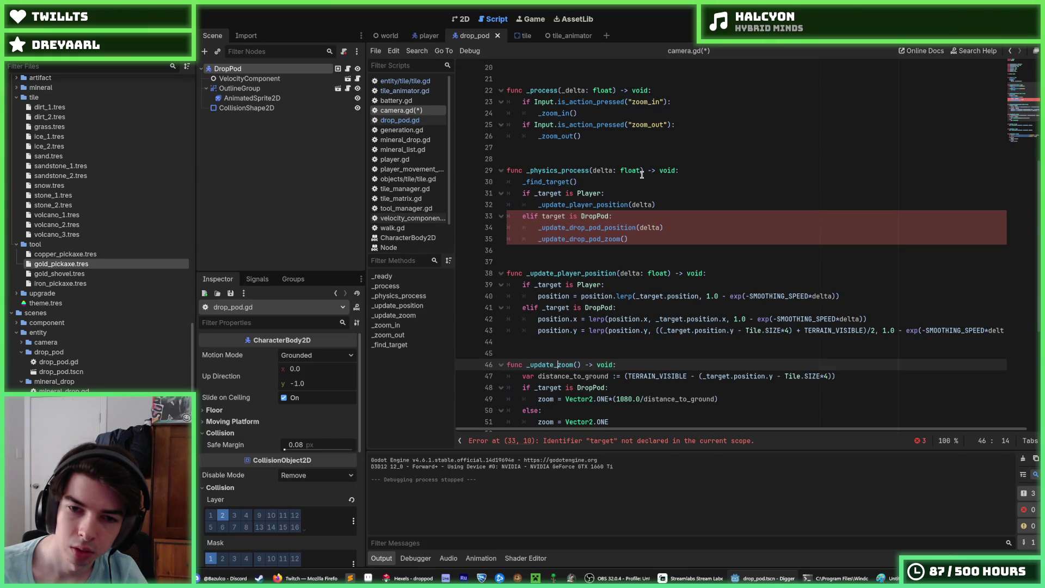
type("player")
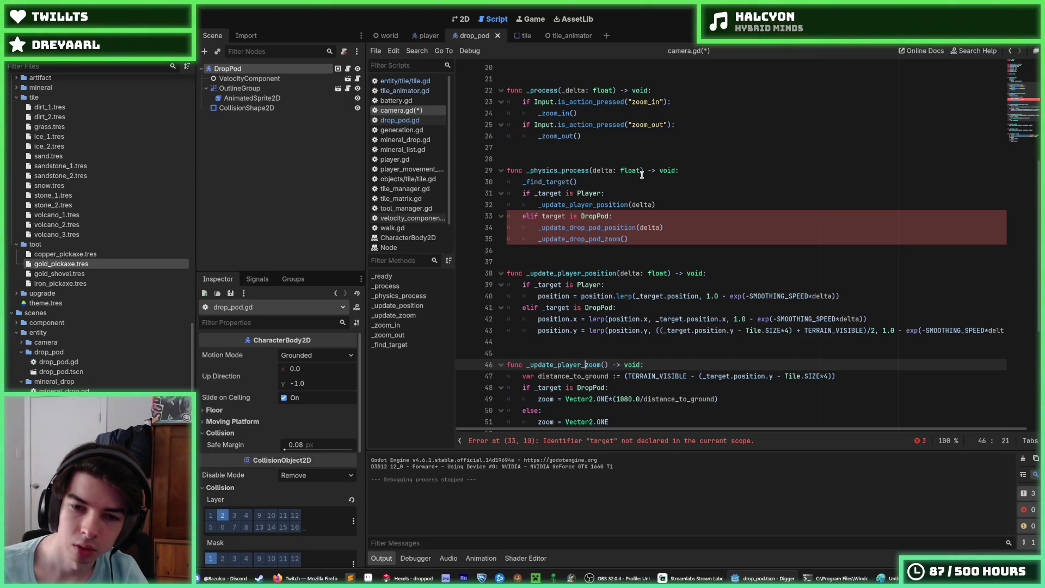
key("BackSpace")
key("BackSpace")
key("BackSpace")
type("drop_pod")
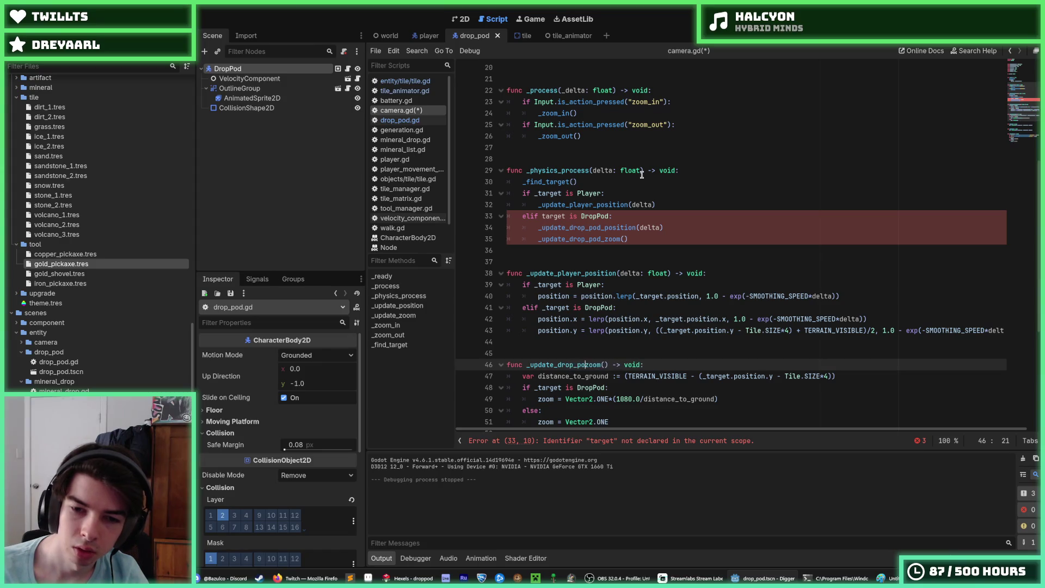
scroll(642, 174, "down", 3)
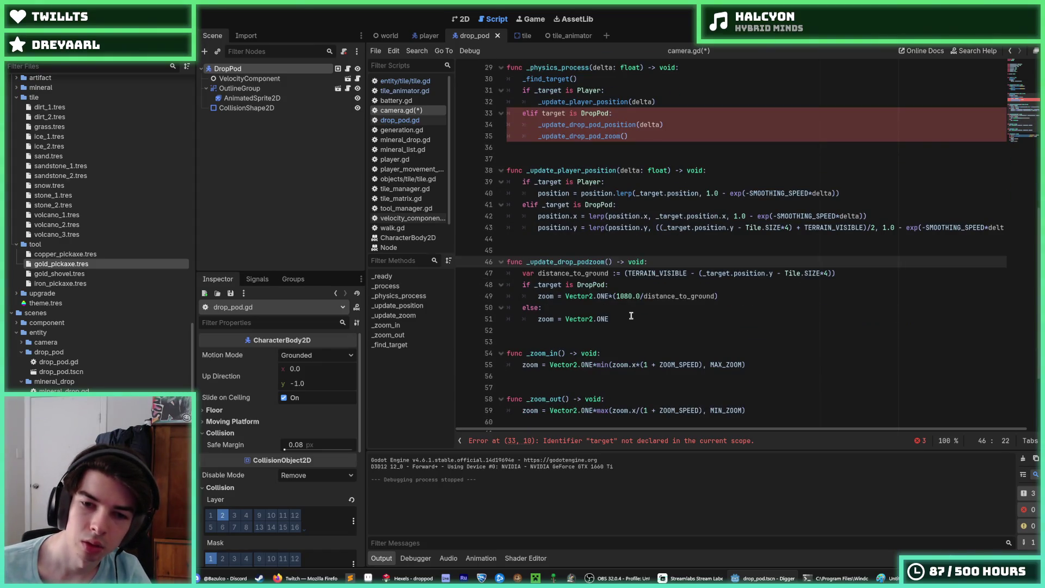
left_click_drag(610, 319, 471, 308)
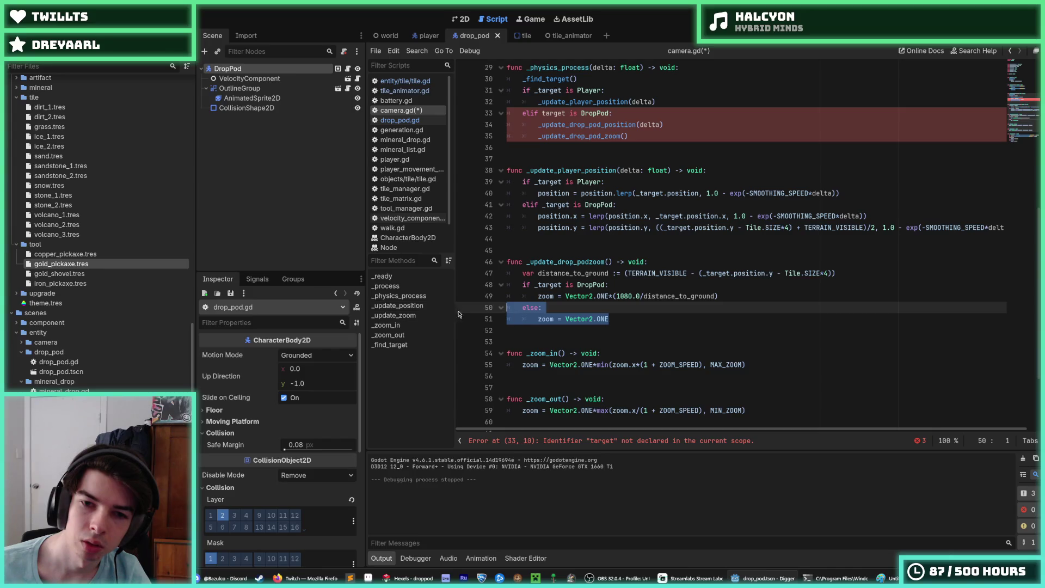
left_click(580, 262)
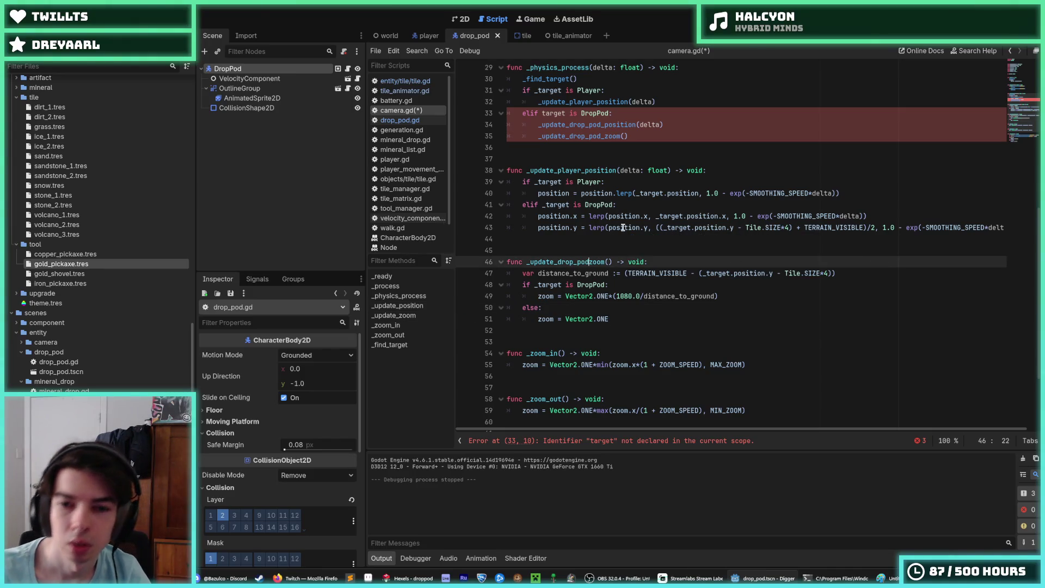
type("_")
Delete the else branch and 'if _target is DropPod:' line, dedenting the 1080.0/distance_to_ground zoom line.
key("Down")
key("Down")
key("Down")
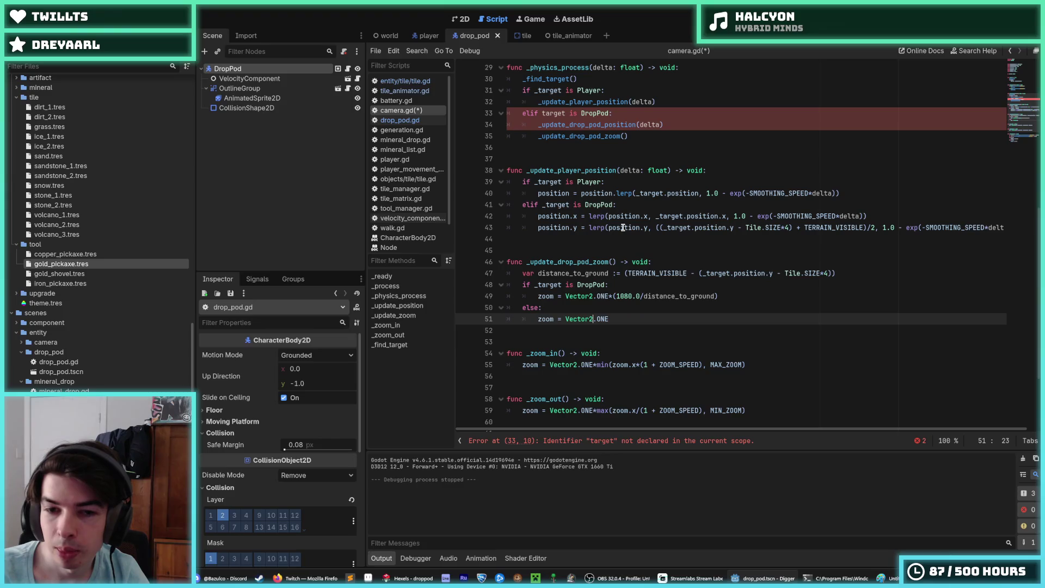
key("Home")
key("Home")
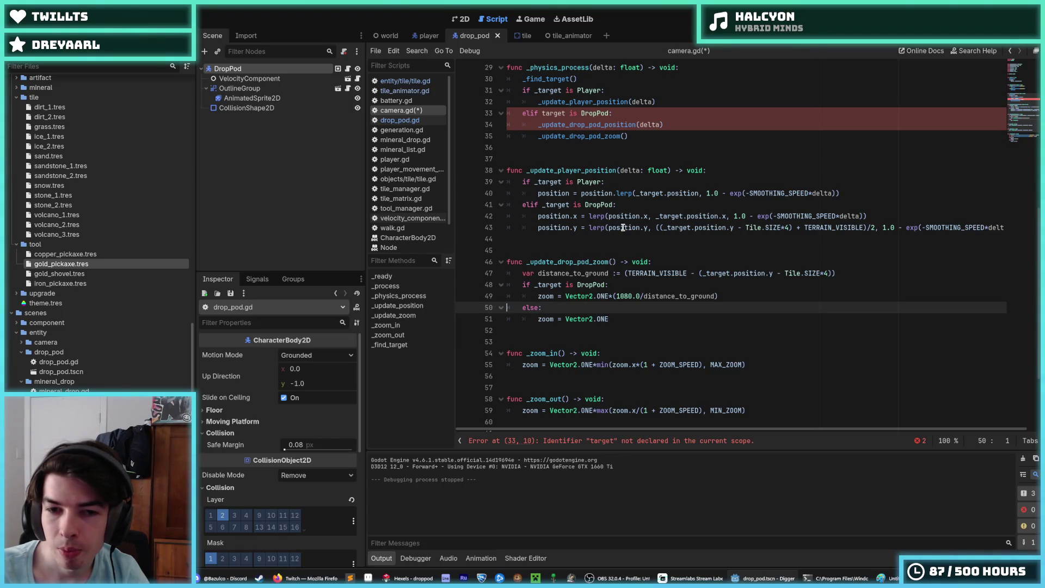
key("shift+Up")
key("shift+Up")
key("shift+End")
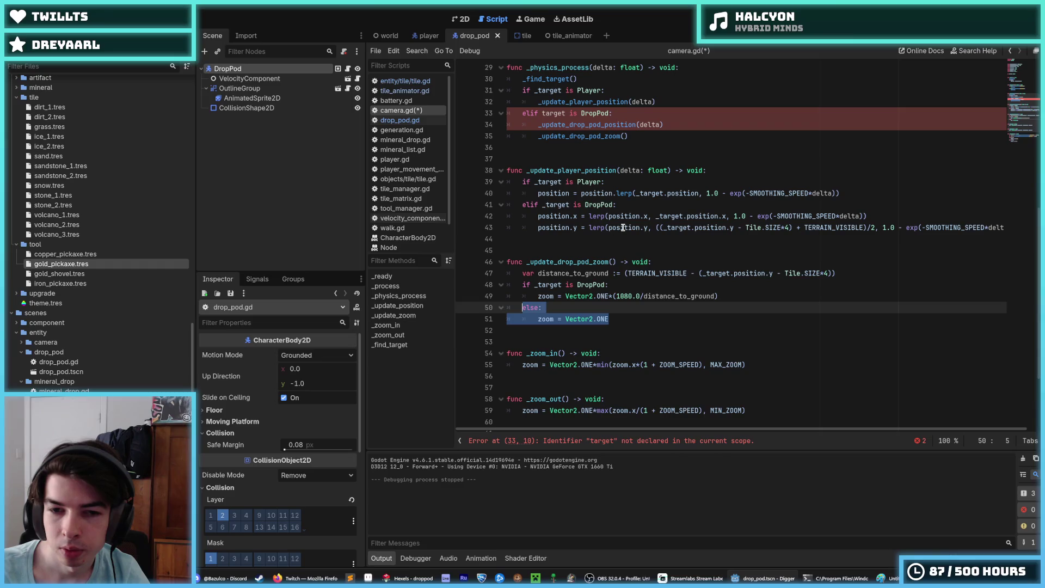
key("BackSpace")
key("Up")
key("Home")
key("shift+End")
key("BackSpace")
key("BackSpace")
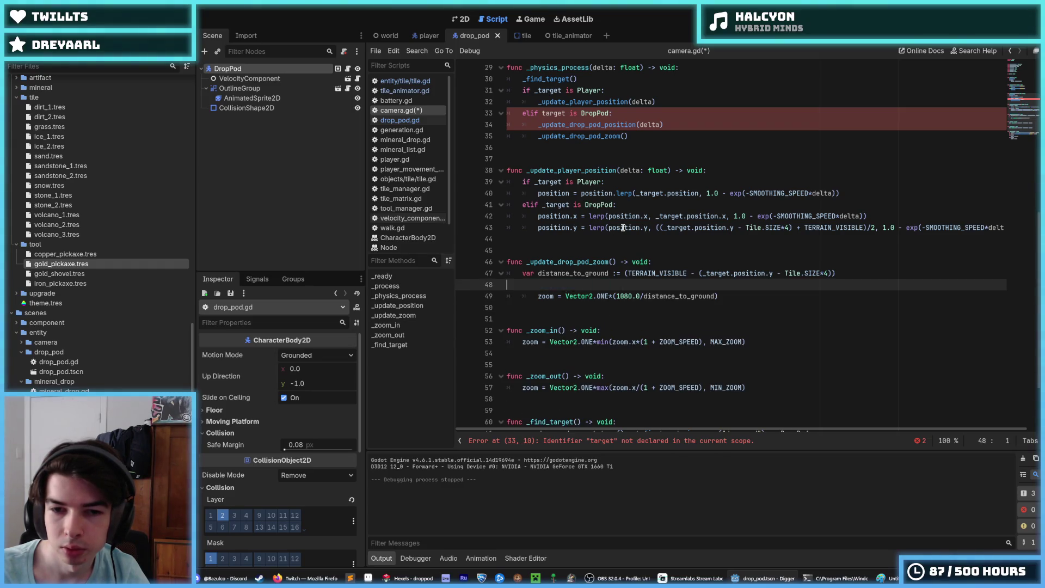
key("Delete")
key("shift+Tab")
key("End")
key("Up")
key("Up")
key("Up")
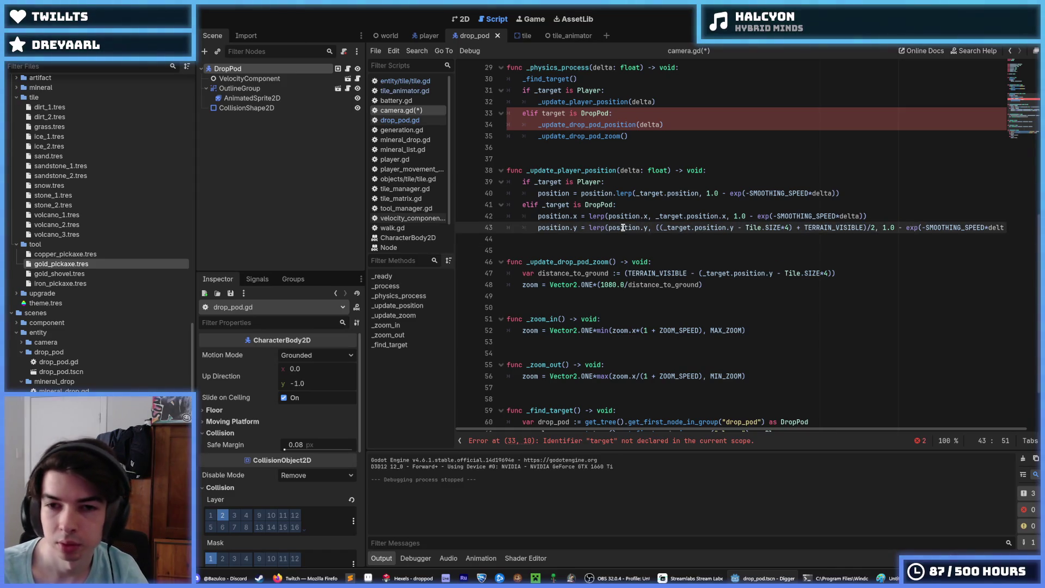
key("Up")
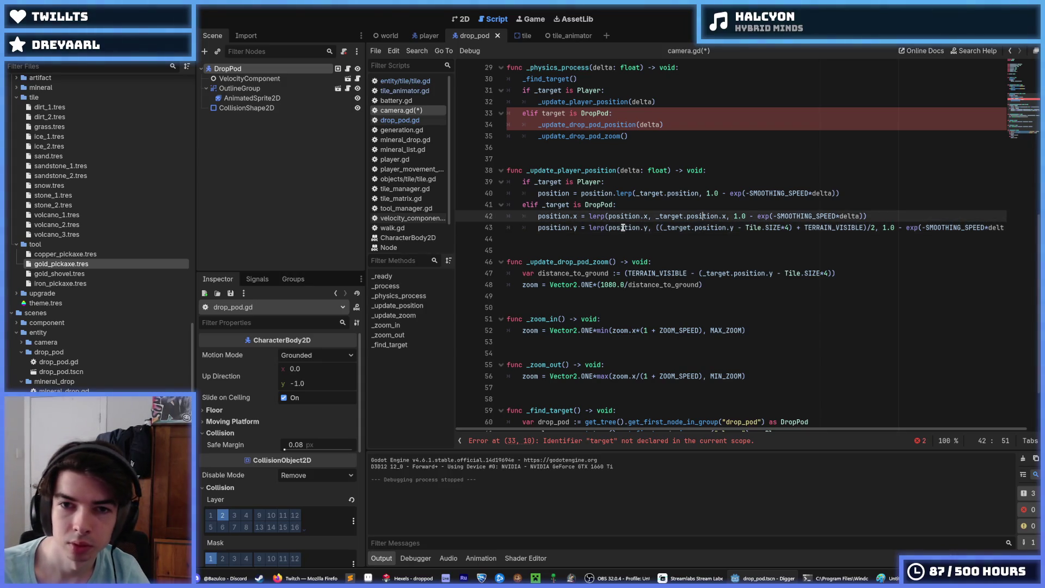
key("Up")
key("Up")
key("Up")
key("Down")
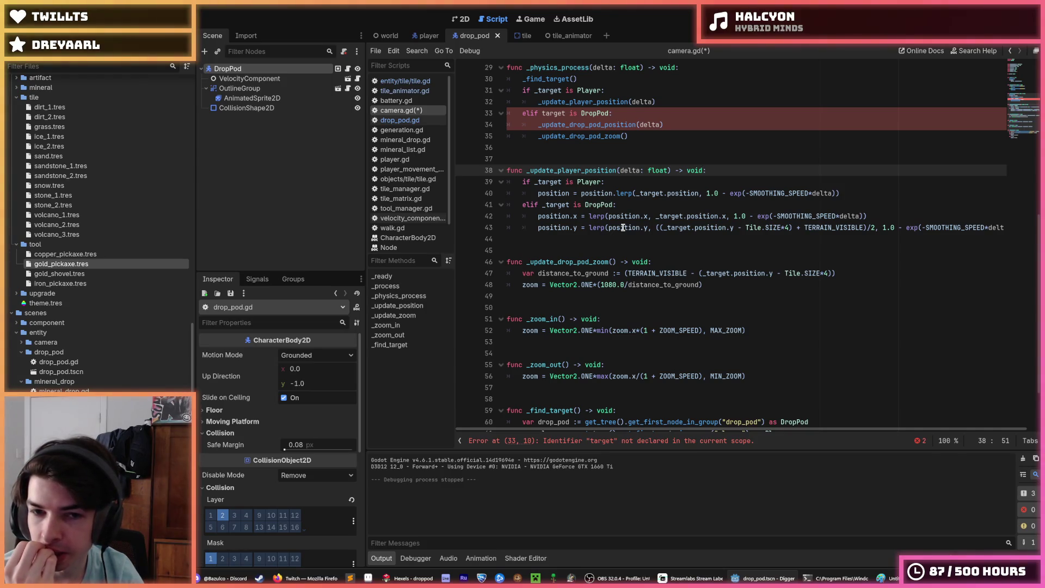
left_click_drag(593, 262, 556, 256)
Remove drop_pod_ and player_ from the function names, restoring _update_zoom and _update_position.
key("BackSpace")
key("BackSpace")
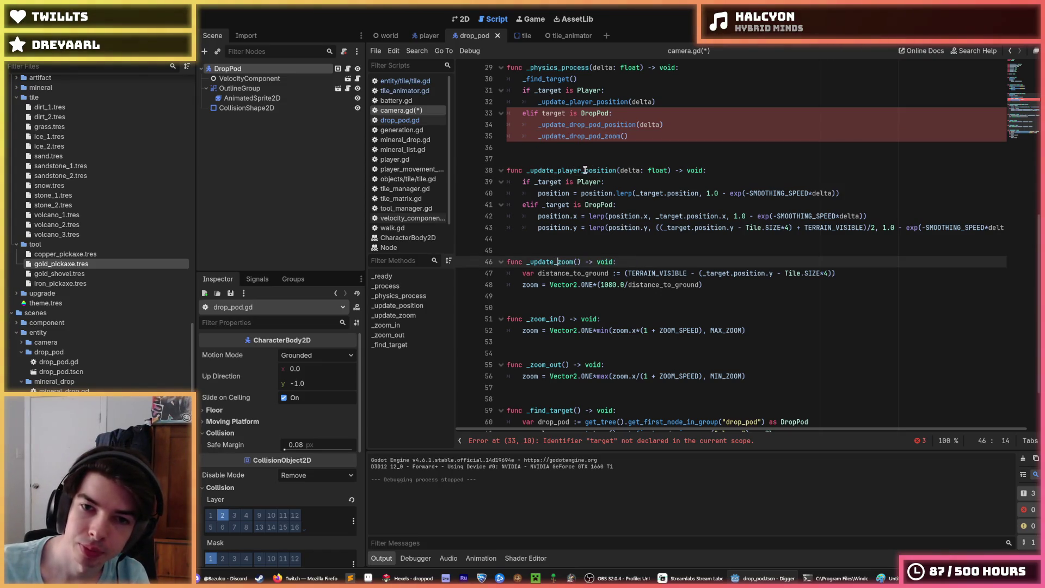
left_click_drag(585, 170, 561, 170)
key("BackSpace")
key("BackSpace")
key("Delete")
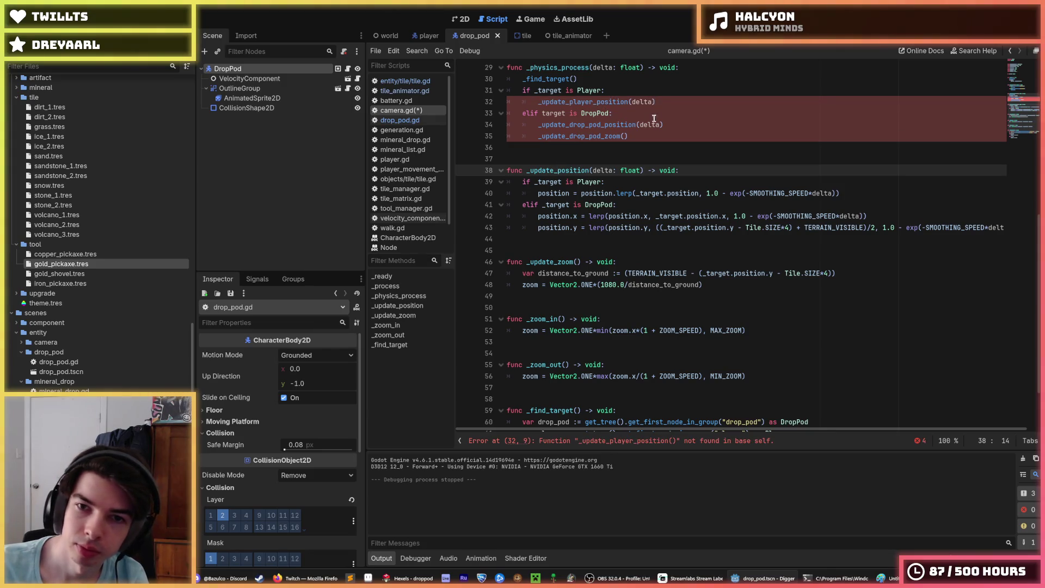
Delete the if/elif type checks in _physics_process and dedent the two drop pod update calls.
left_click_drag(675, 113, 445, 92)
key("BackSpace")
key("Delete")
left_click_drag(575, 90, 589, 102)
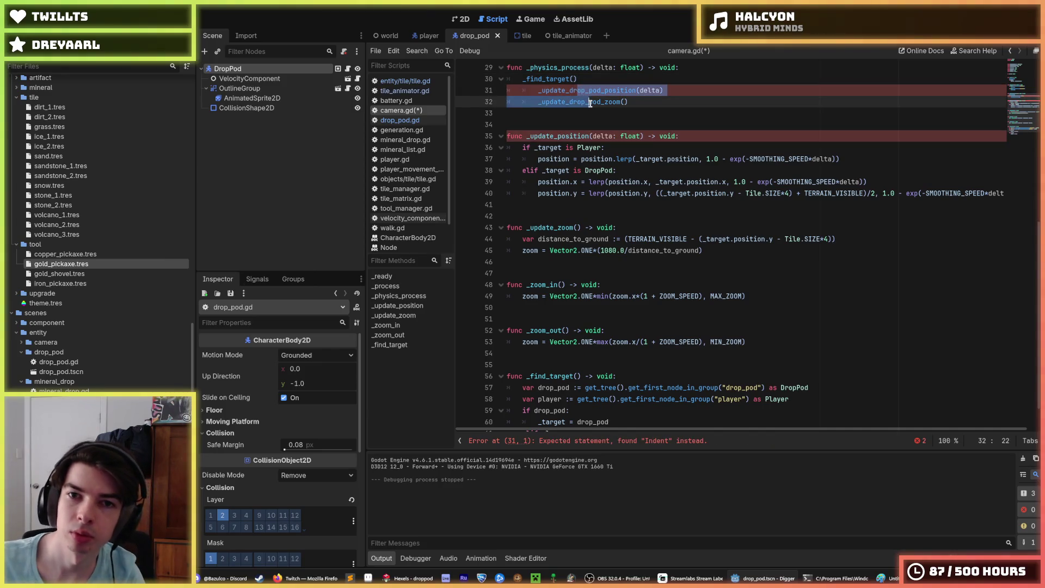
key("shift+Tab")
left_click(681, 142)
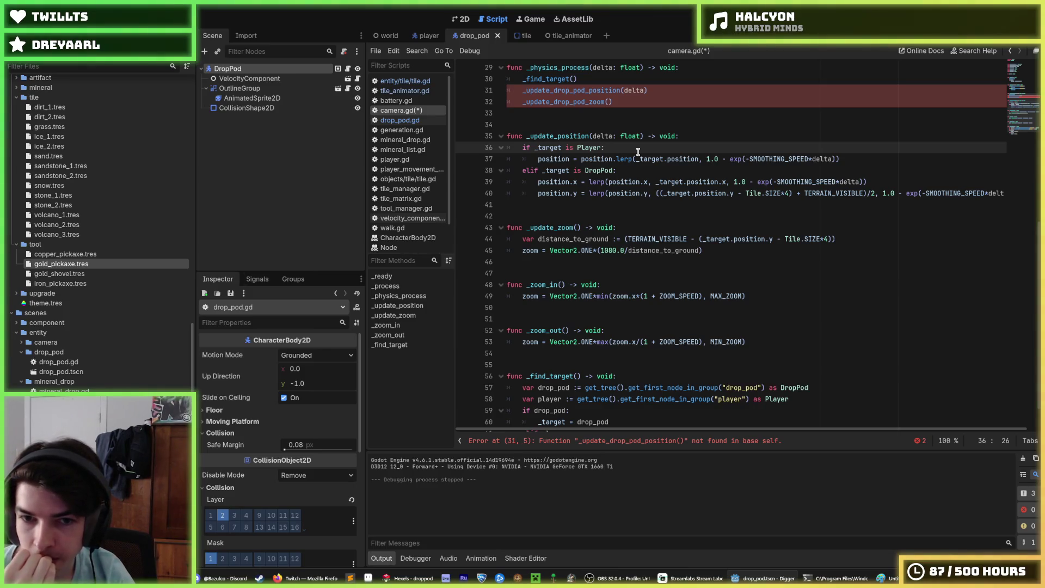
Add blank lines in _update_zoom and start an air_zoom assignment.
key("Down")
key("Down")
key("Down")
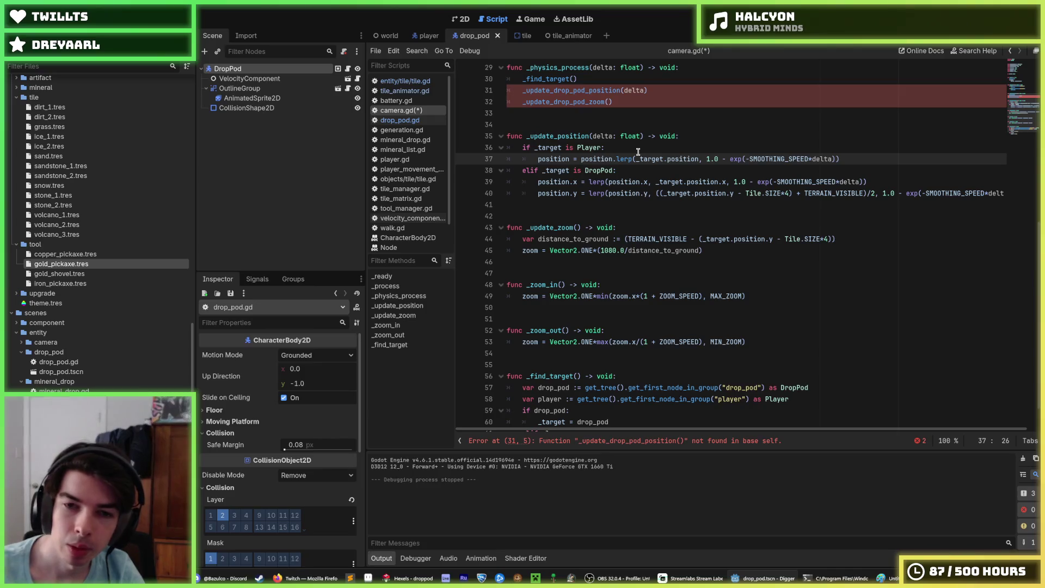
key("Down")
key("Down")
key("Down")
key("End")
key("Return")
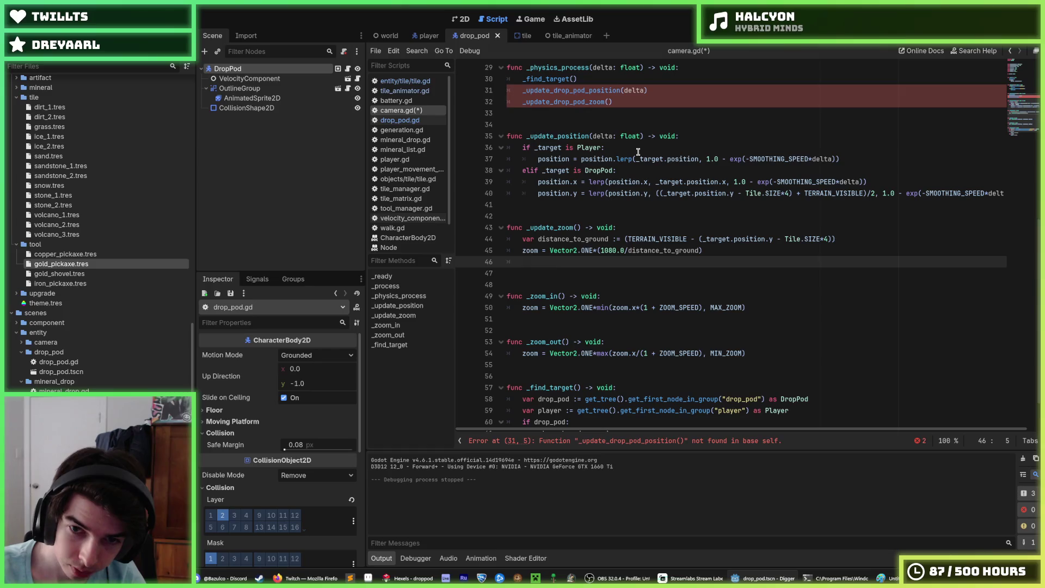
key("Up")
key("Up")
key("End")
key("Return")
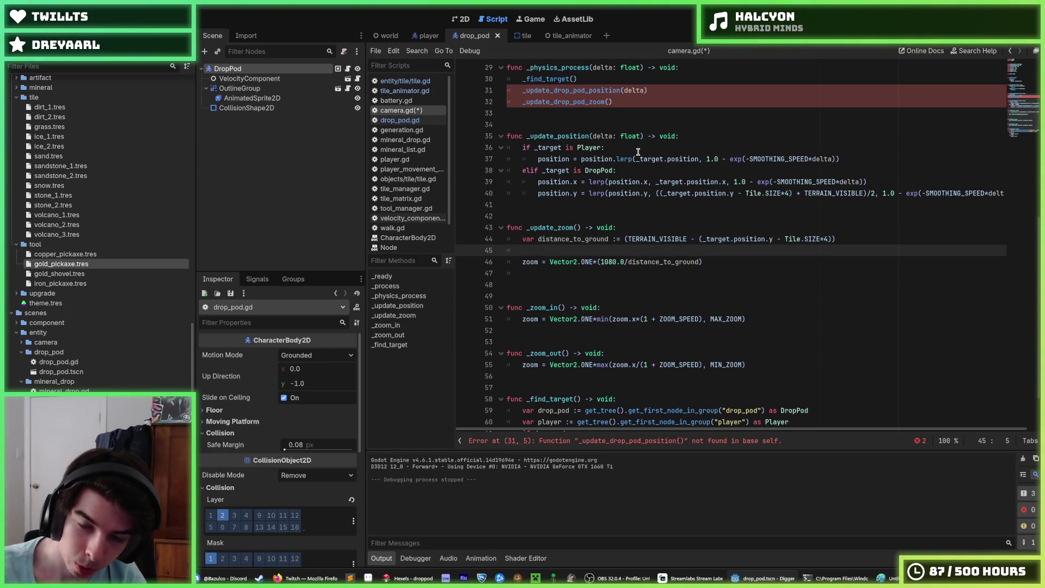
type("air_")
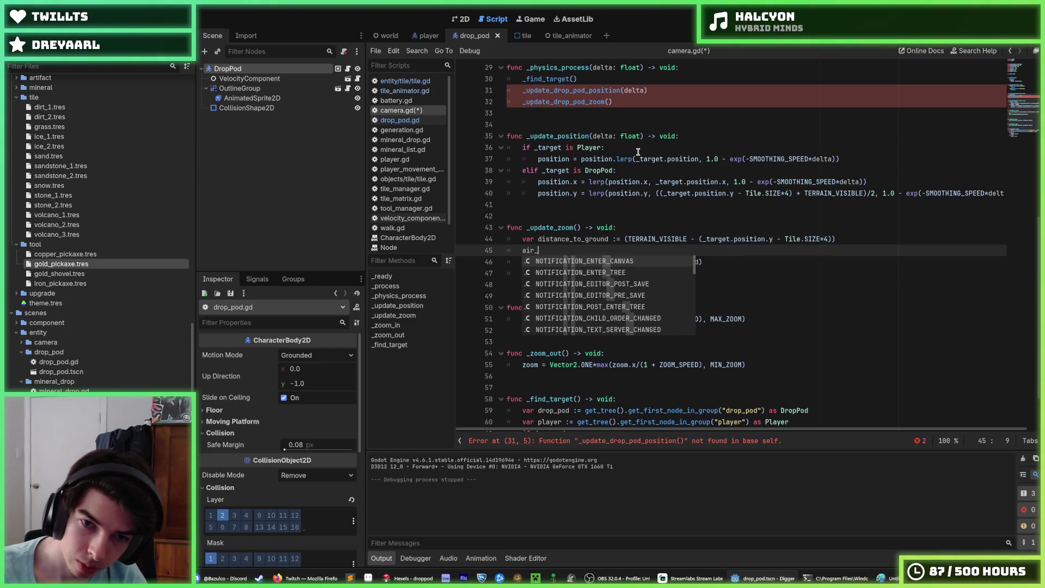
type("zoom =")
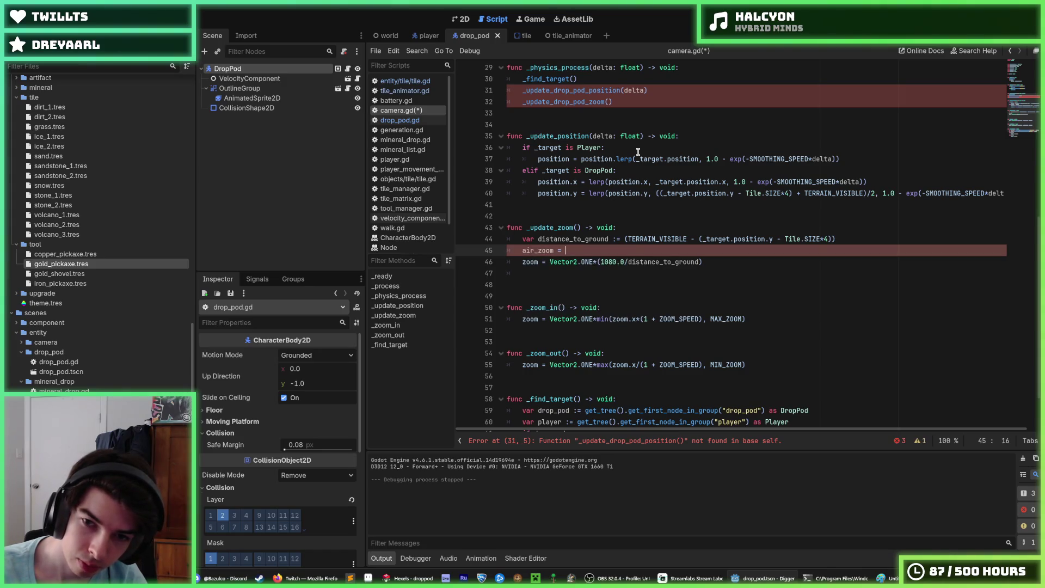
Set air_zoom to the existing Vector2.ONE*(1080.0/distance_to_ground) zoom formula.
key("Escape")
key("Down")
key("End")
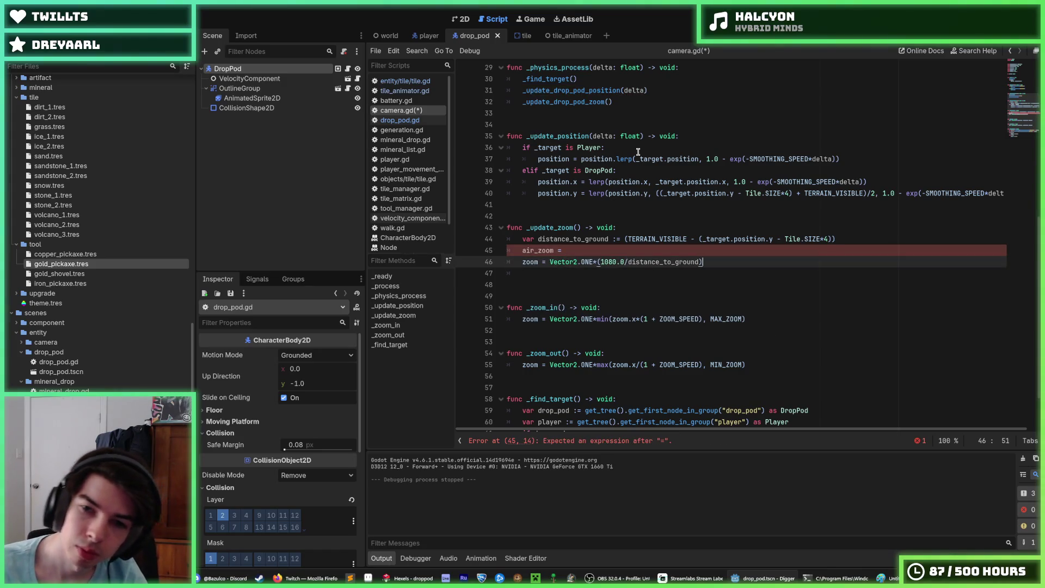
key("shift+Left")
key("shift+Left")
key("shift+Left")
key("shift+Left")
key("shift+Left")
key("shift+Left")
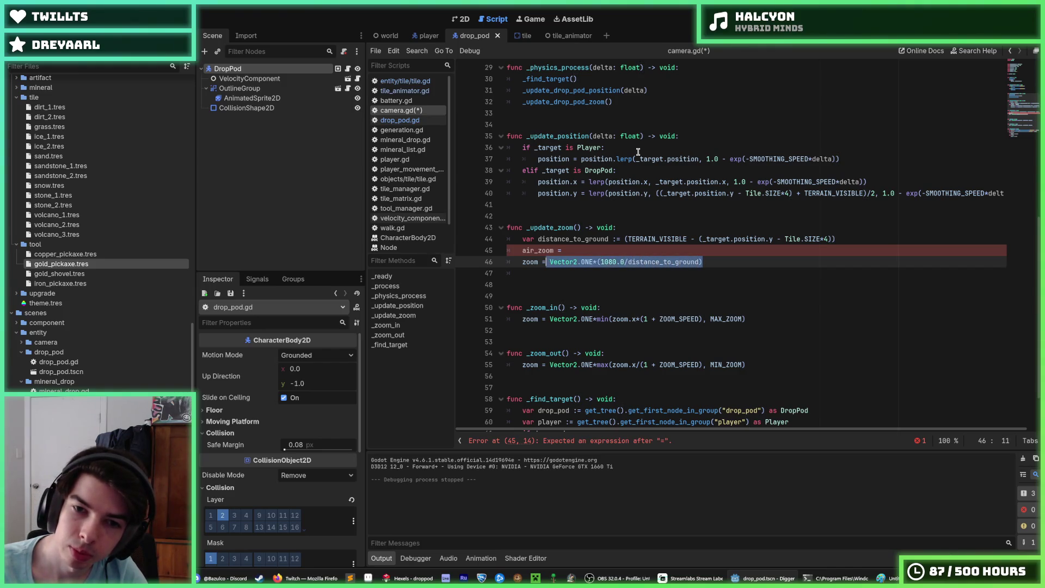
key("Up")
type("Vector2.ONE*(1080.0/distance_to_ground)")
Add ground_zoom = Vector2.ONE and clear the old expression after zoom =.
key("Return")
type("g")
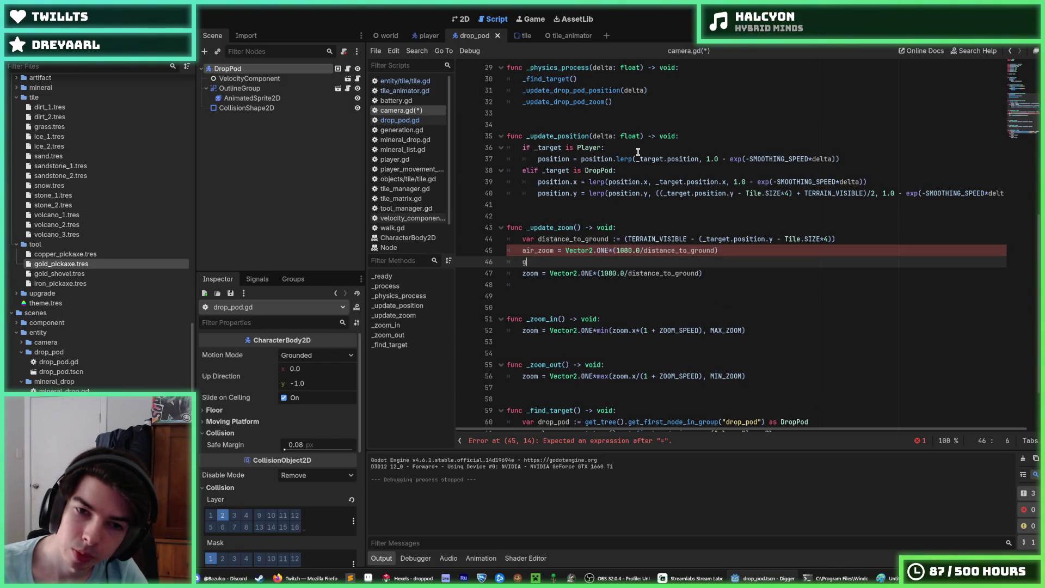
type("round_zoom = ")
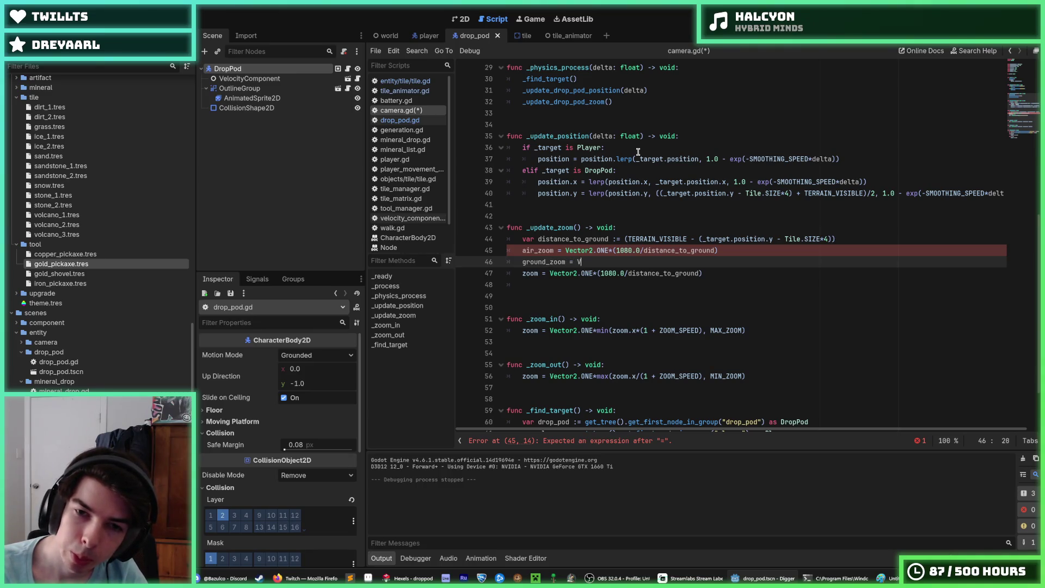
type("Vector2.ONE")
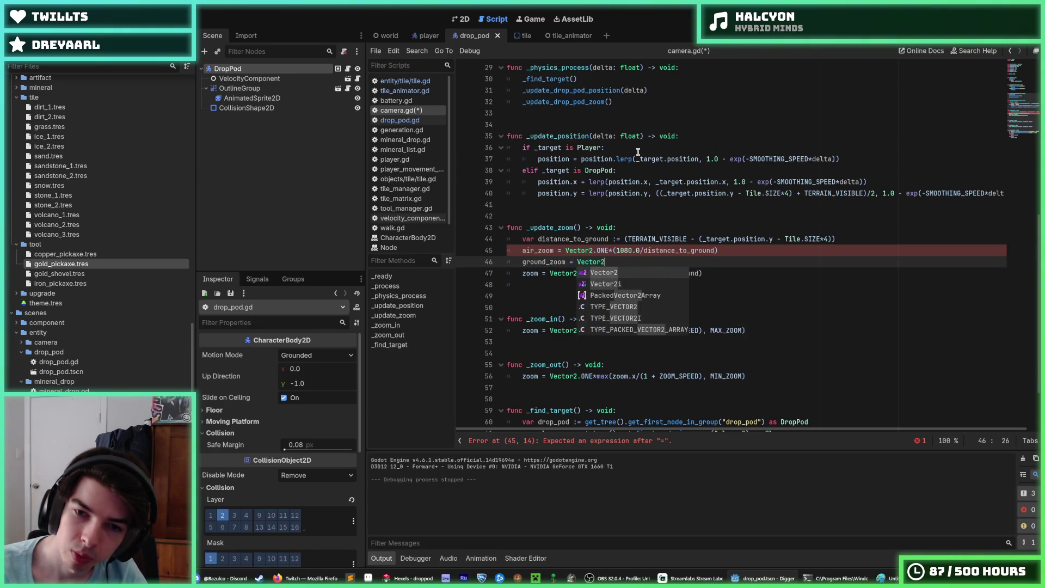
key("Escape")
key("Down")
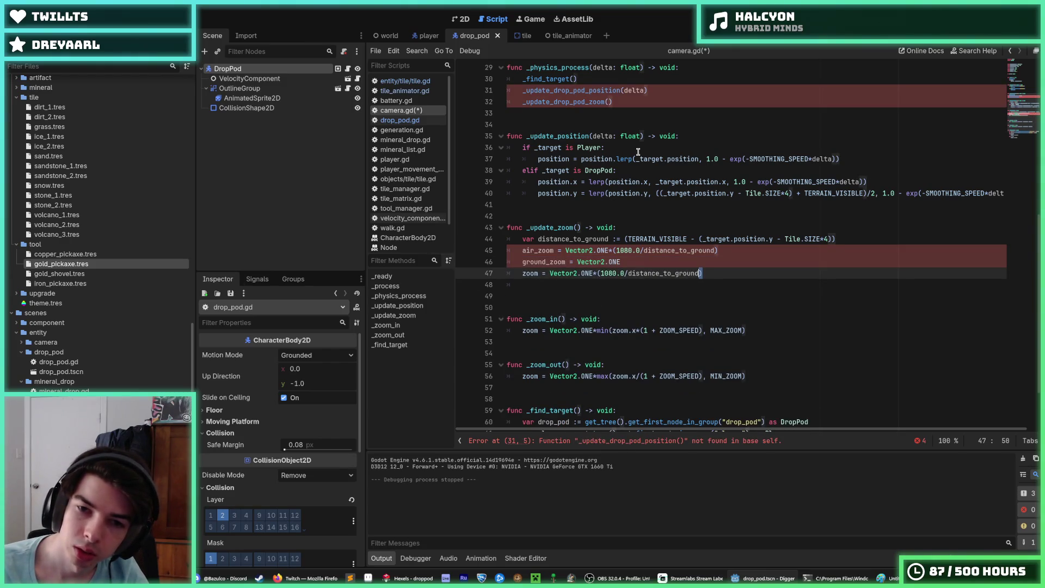
key("End")
key("shift+Left")
key("shift+Left")
key("shift+Left")
key("shift+Left")
key("shift+Left")
key("shift+Left")
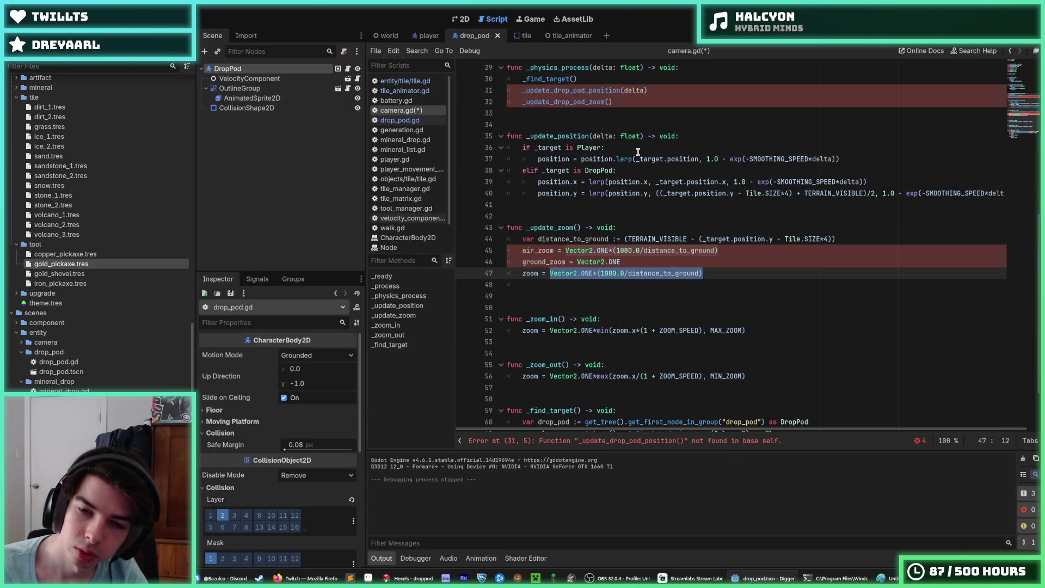
key("BackSpace")
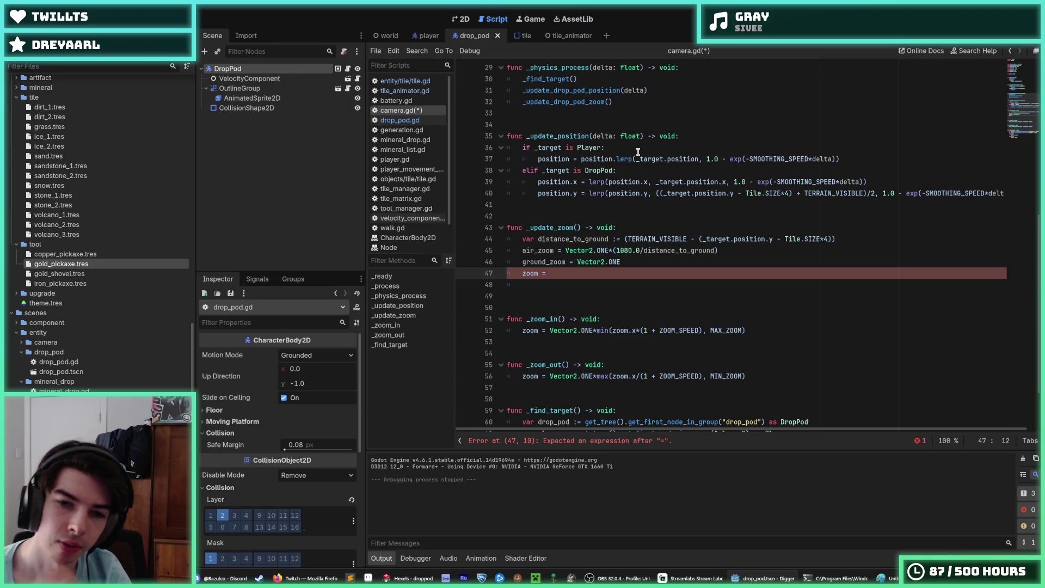
key("super")
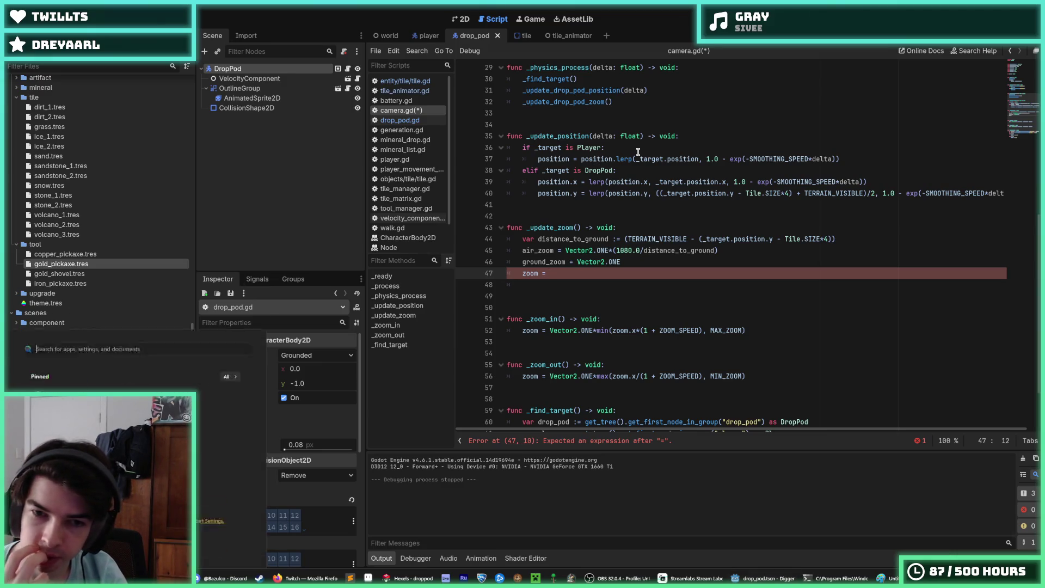
Launch Paint and mark two dots joined by a downward-sloping line.
type("photos")
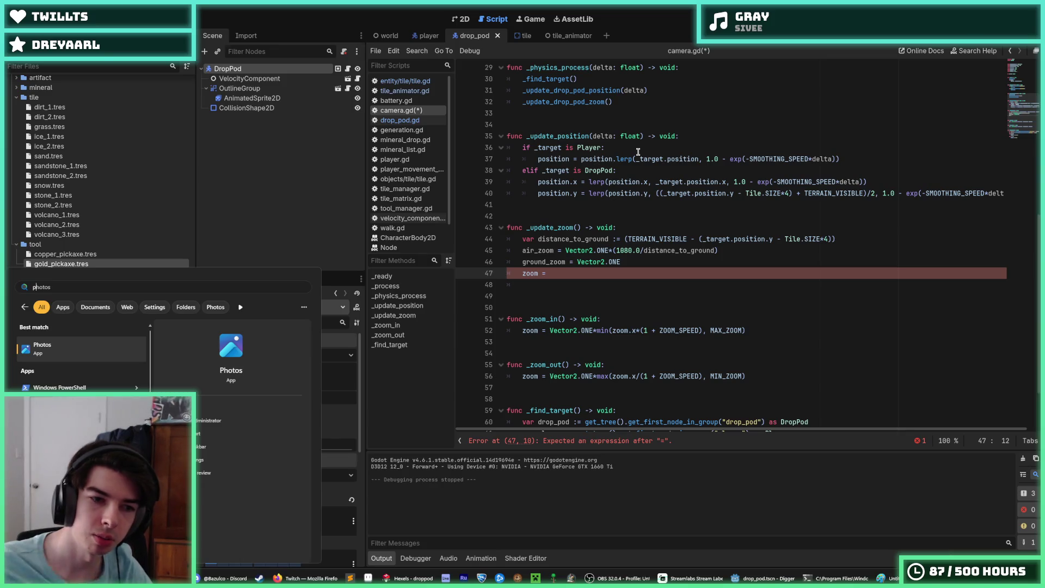
type("a")
key("Return")
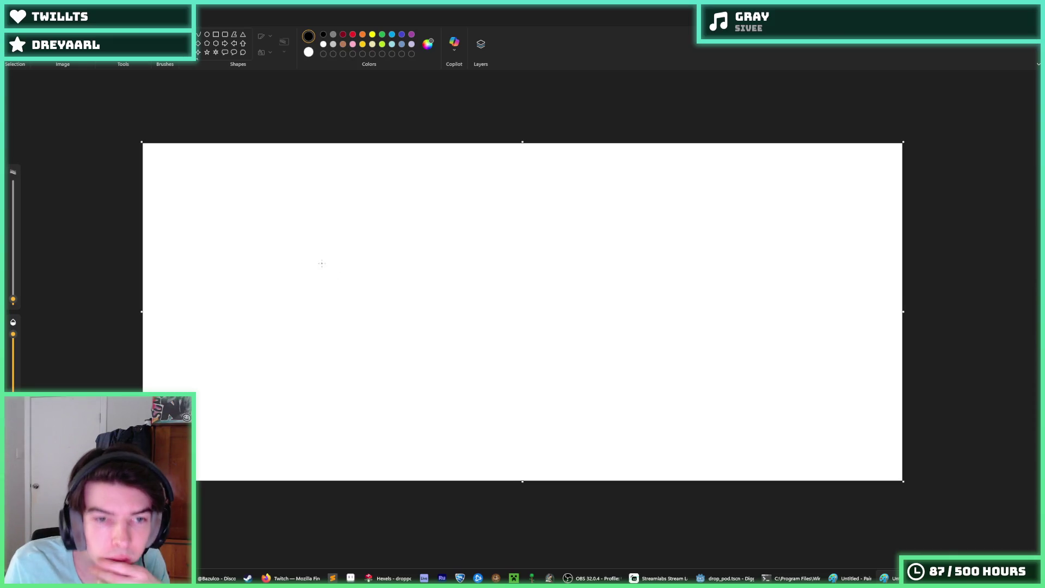
left_click(306, 254)
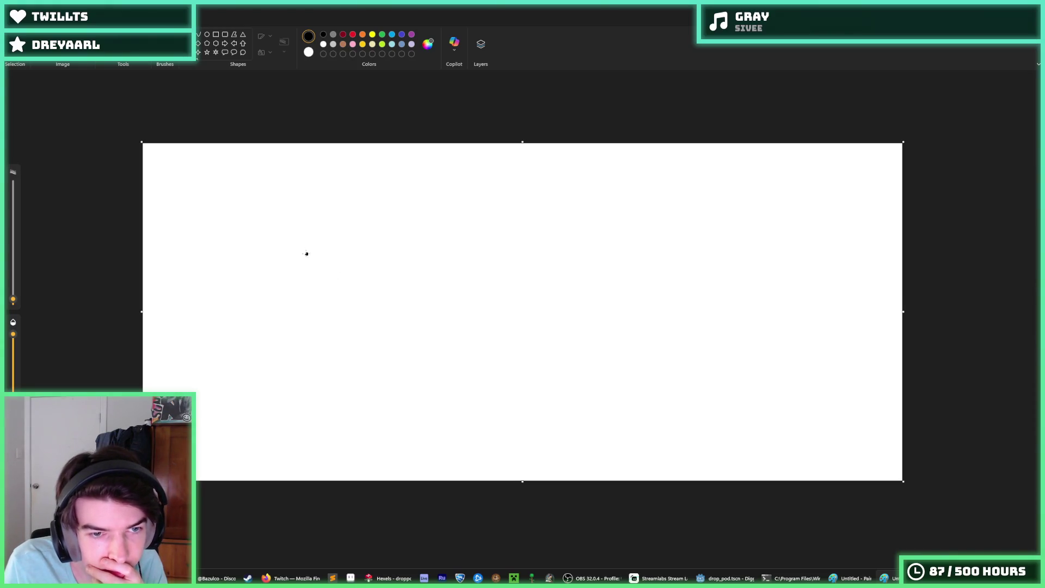
left_click(467, 310)
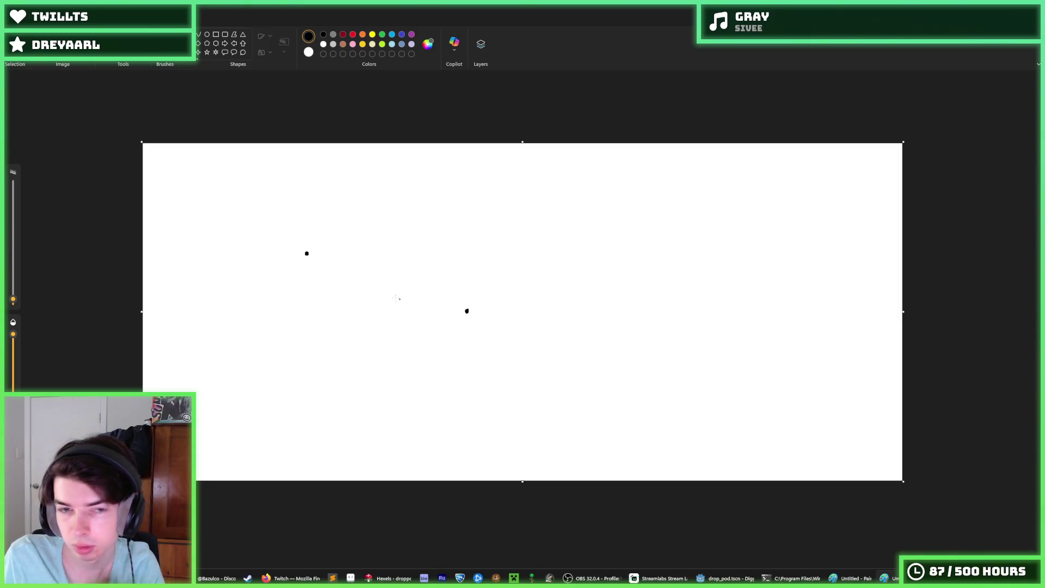
left_click_drag(308, 255, 467, 312)
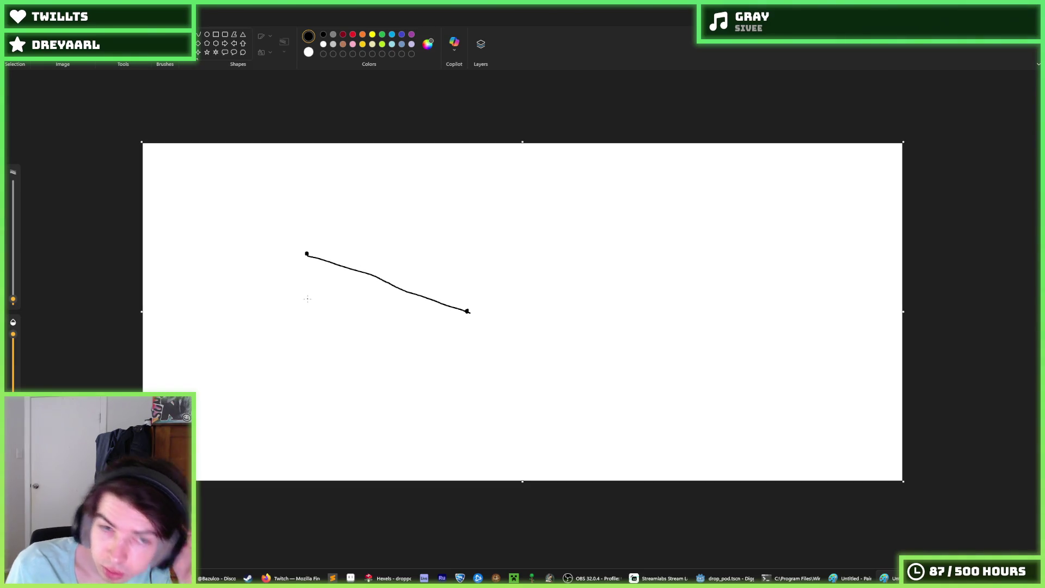
Sketch graph axes and a curve arching above the line, undoing a curve drawn below it.
mouse_move(283, 227)
left_mouse_down()
mouse_move(283, 321)
mouse_move(537, 333)
left_mouse_up()
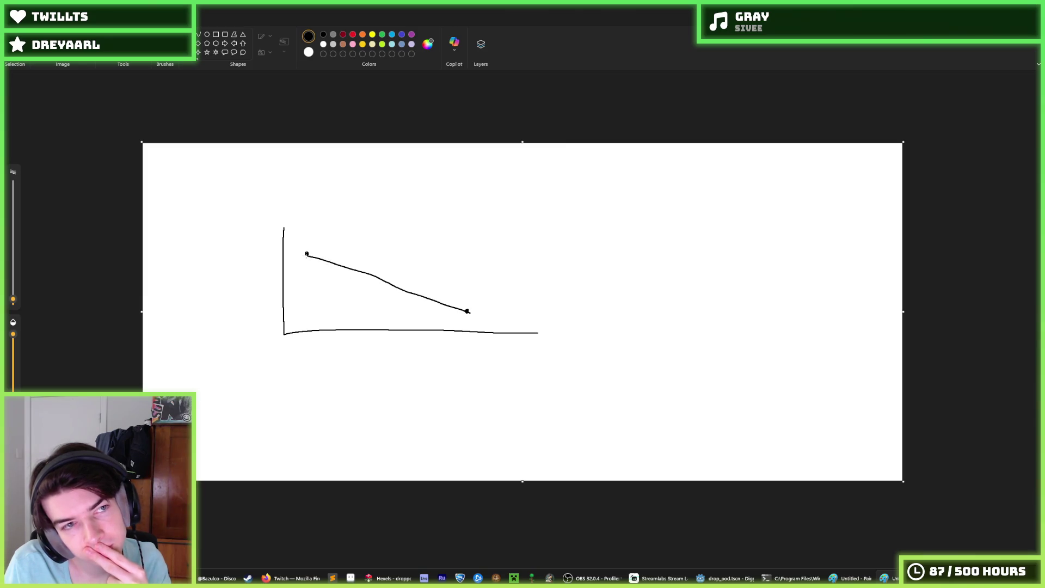
mouse_move(307, 255)
left_mouse_down()
mouse_move(316, 275)
mouse_move(358, 296)
mouse_move(467, 311)
left_mouse_up()
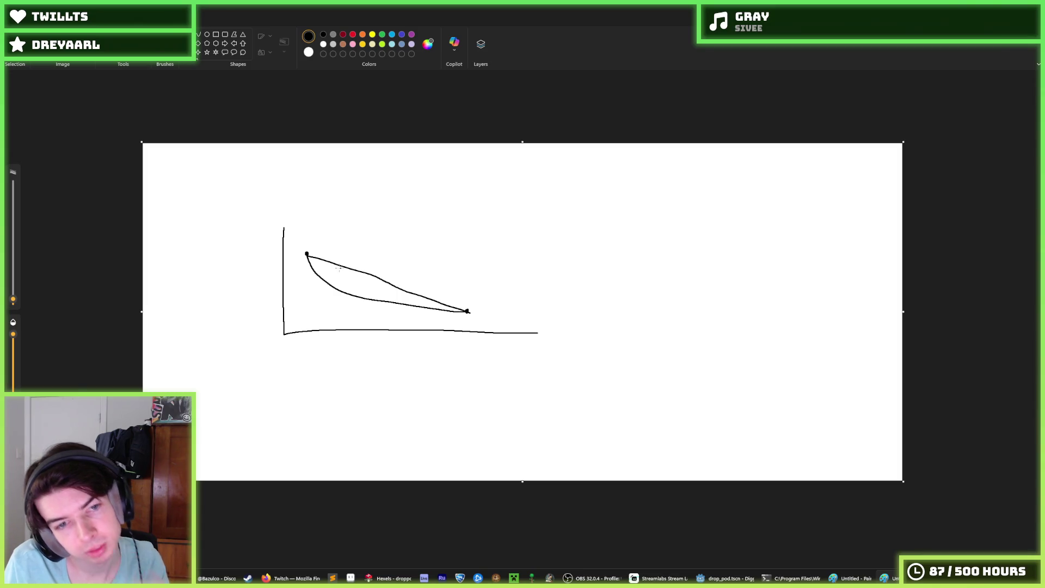
key("ctrl+z")
mouse_move(307, 254)
left_mouse_down()
mouse_move(445, 282)
mouse_move(467, 312)
left_mouse_up()
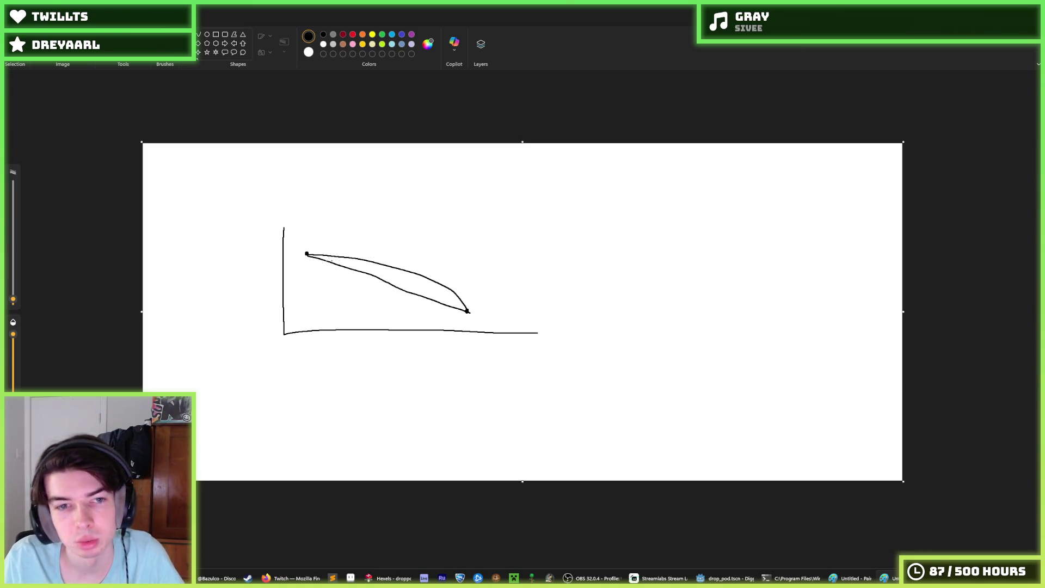
mouse_move(359, 246)
left_mouse_down()
mouse_move(437, 267)
mouse_move(467, 312)
left_mouse_up()
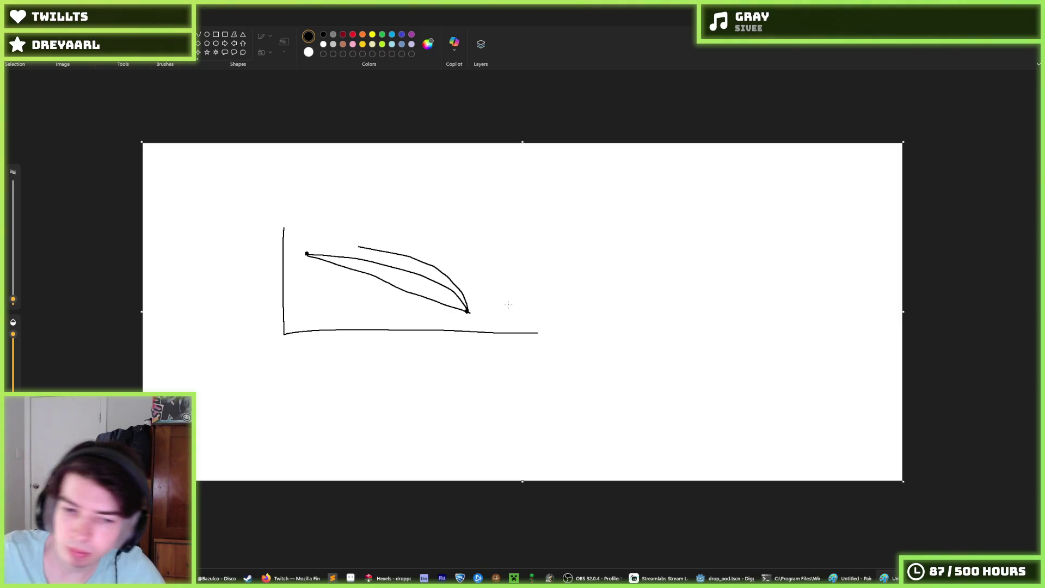
Switch back to the Godot editor from the taskbar.
mouse_move(381, 578)
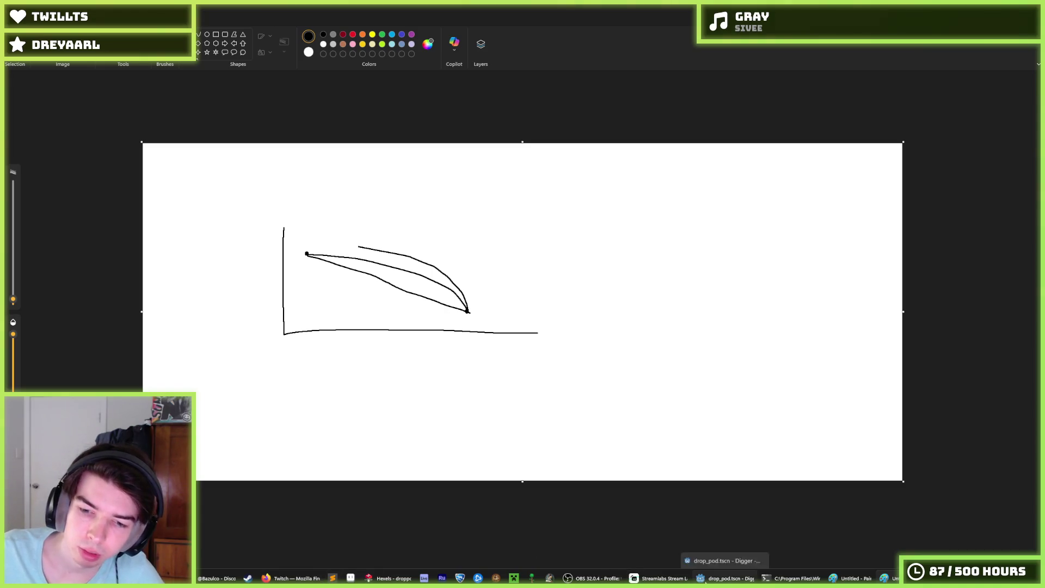
left_click(727, 578)
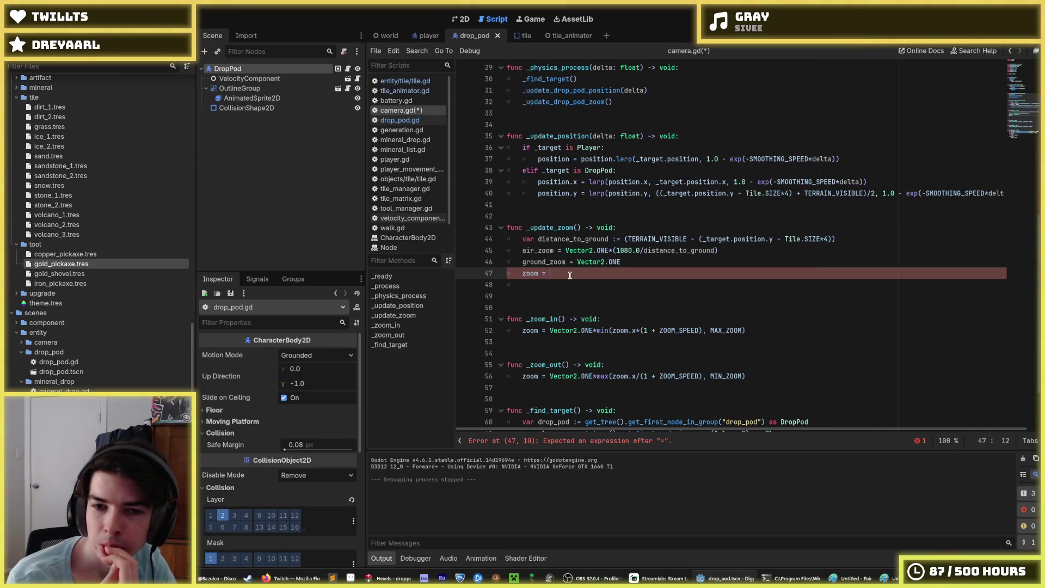
Assign zoom as lerp(air_zoom, ground_zoom, distance_to_ground/4000).
type("lerp(")
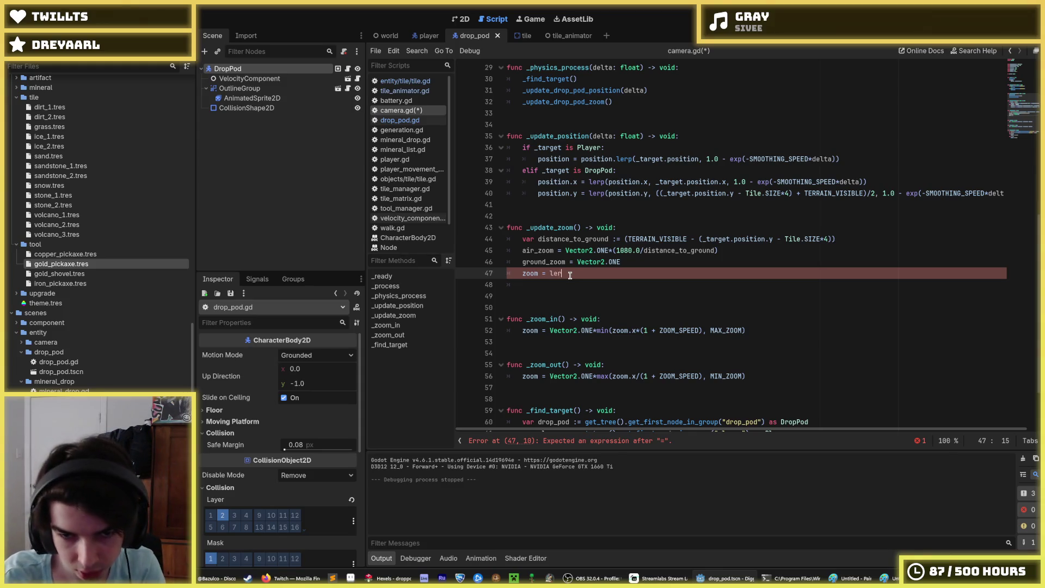
key("Escape")
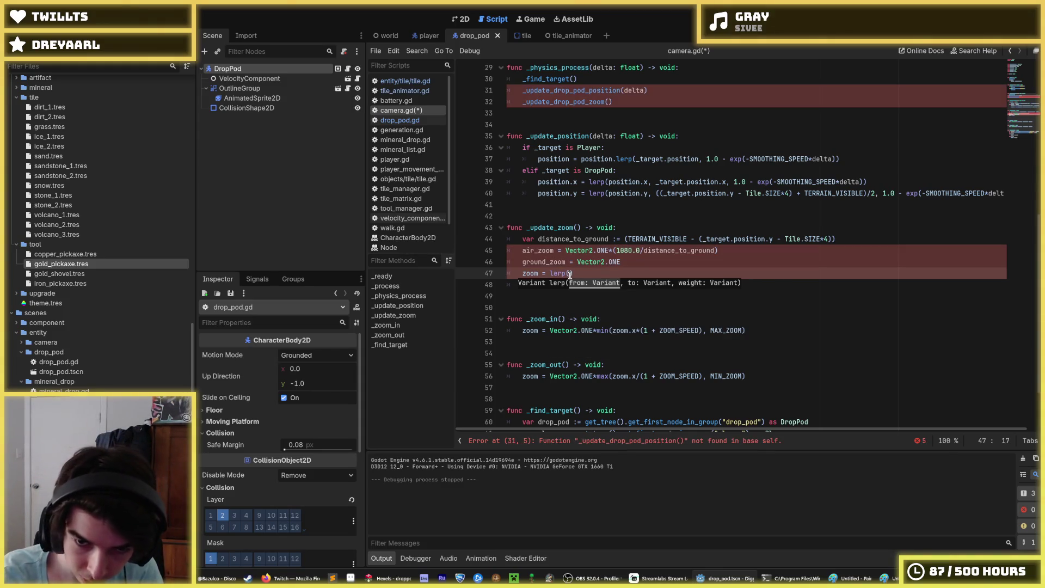
type("air_zoom_groun")
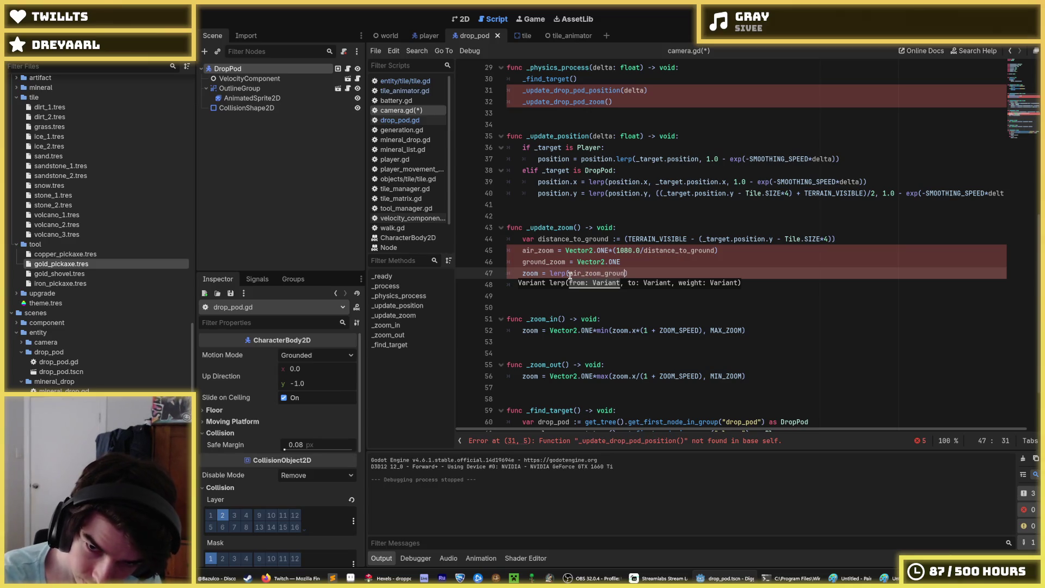
type("d_zoom")
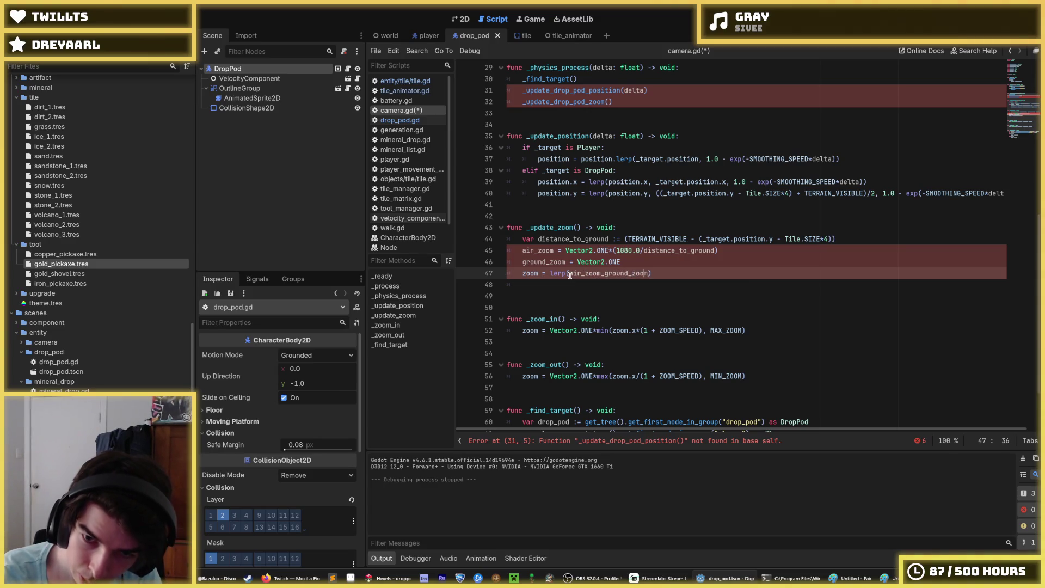
key("Left")
key("Left")
key("Left")
key("BackSpace")
type(",")
key("ctrl+Right")
type(", ")
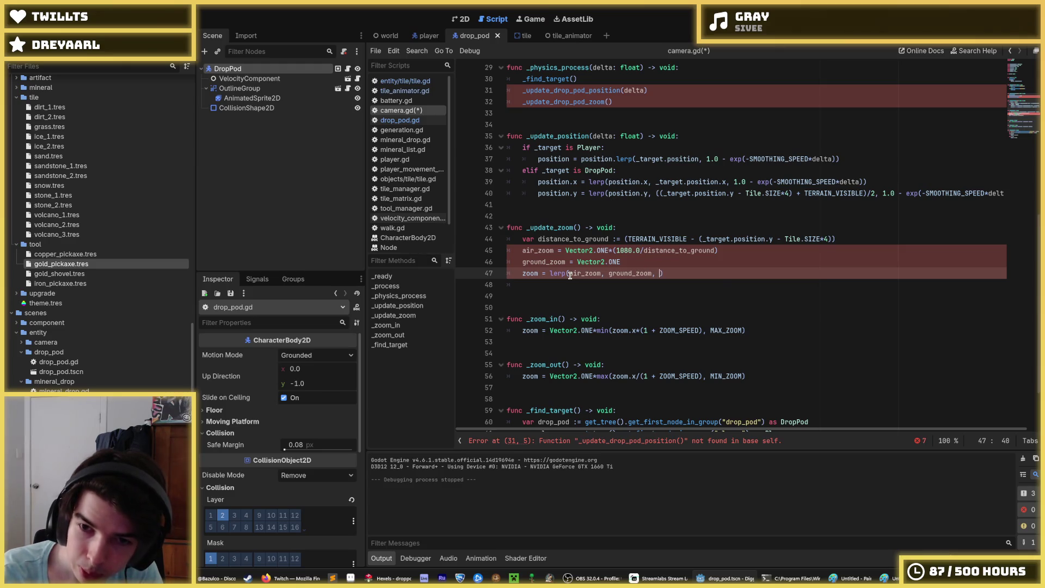
type("distance_to_grou")
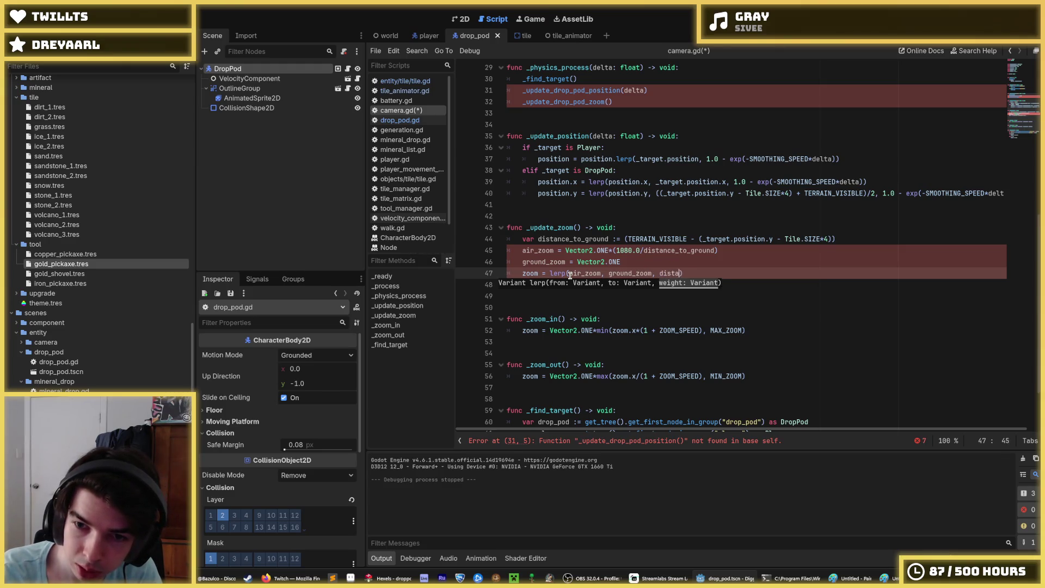
type("nd")
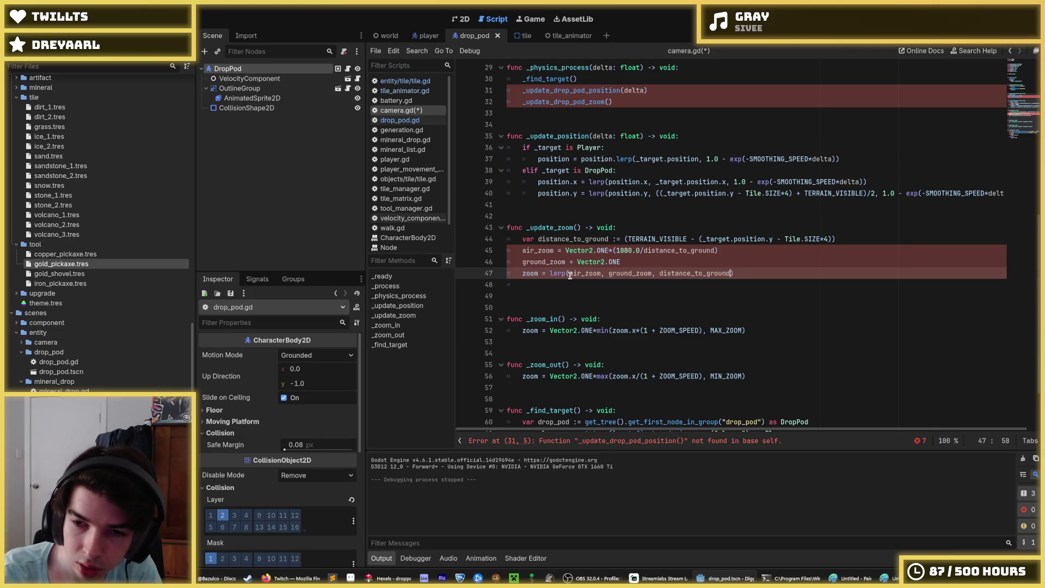
type("/80")
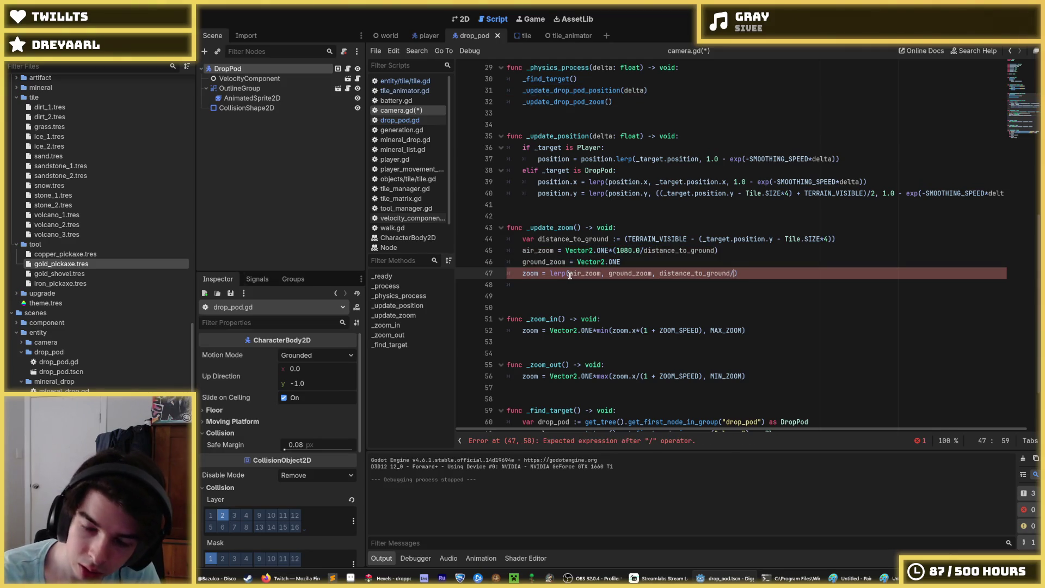
key("BackSpace")
key("BackSpace")
type("4000")
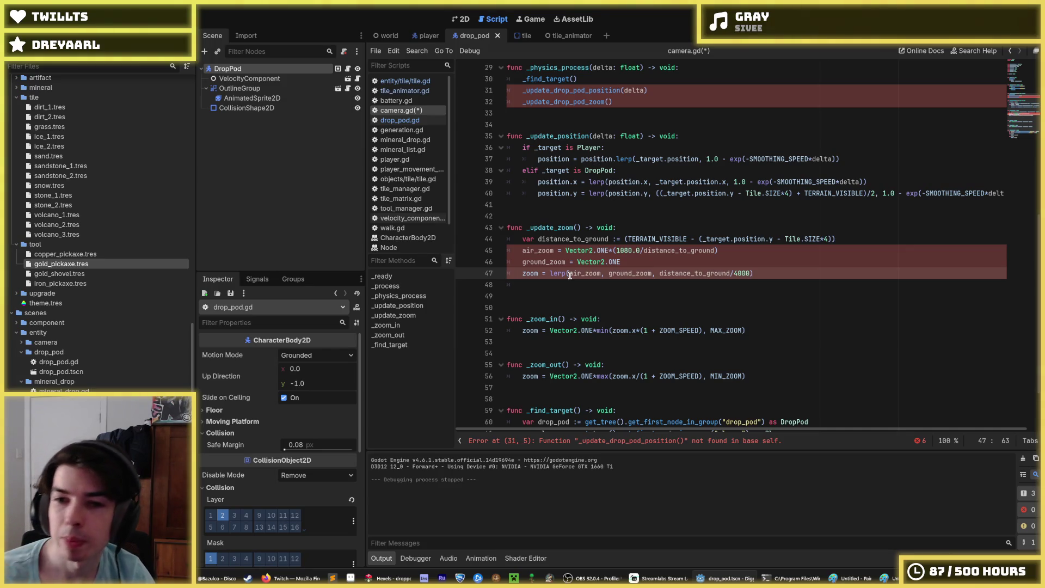
Reorder the lerp arguments so ground_zoom comes before air_zoom.
key("Left")
key("Left")
key("Left")
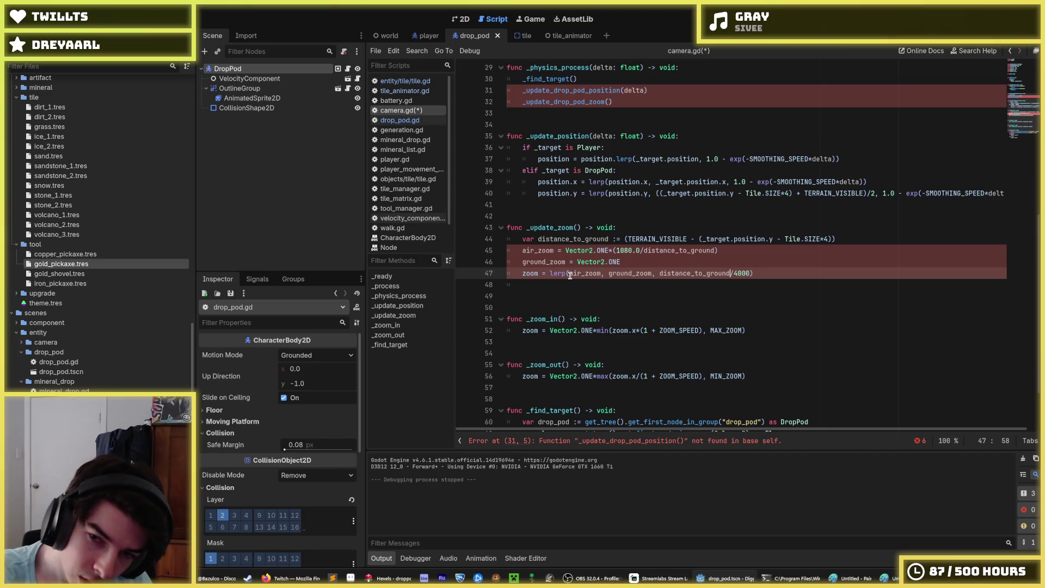
key("shift+Left")
key("shift+Left")
key("shift+Left")
key("Left")
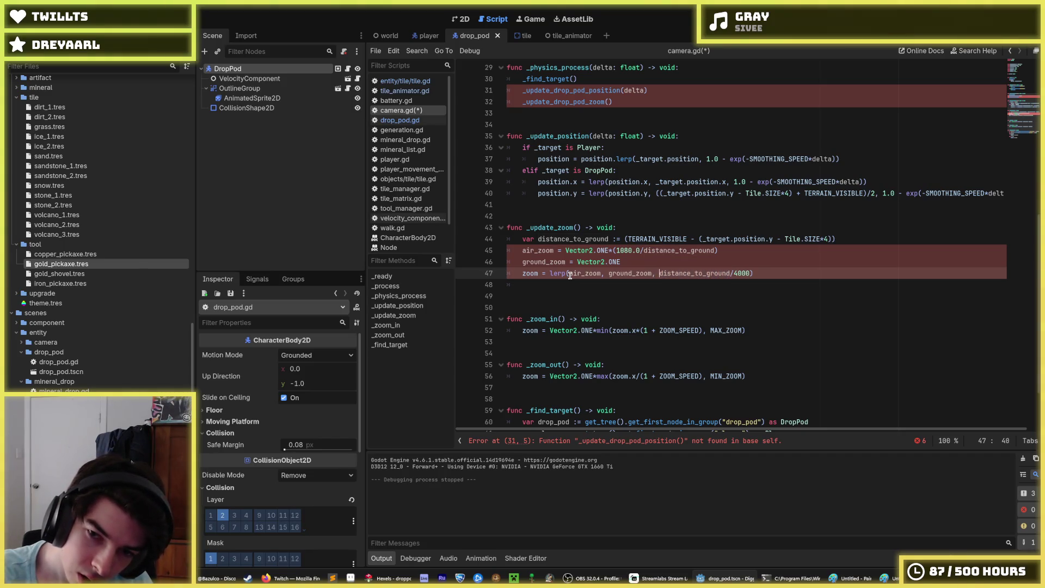
key("shift+Left")
key("shift+Left")
key("shift+Left")
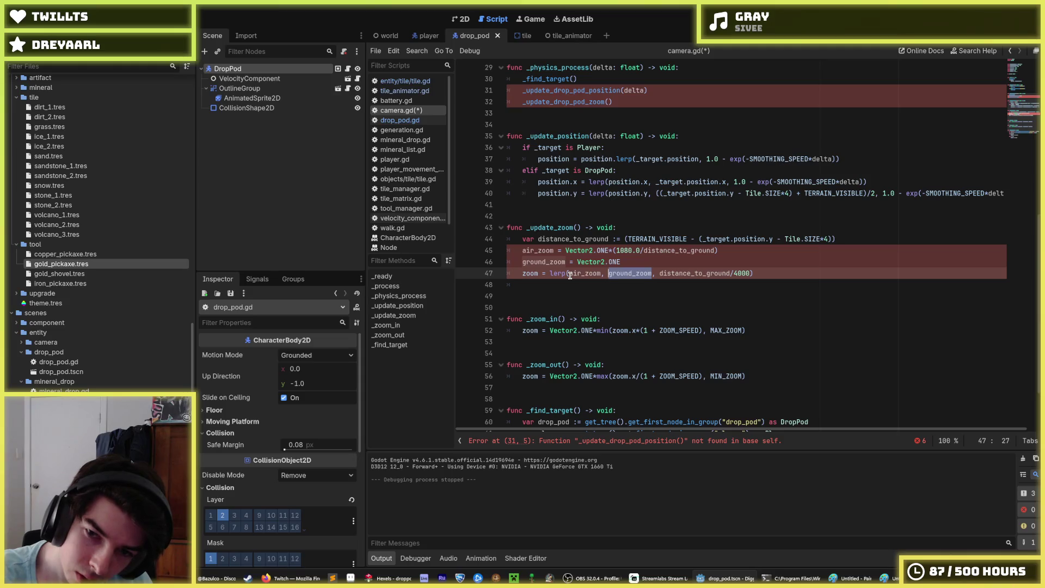
key("BackSpace")
key("Left")
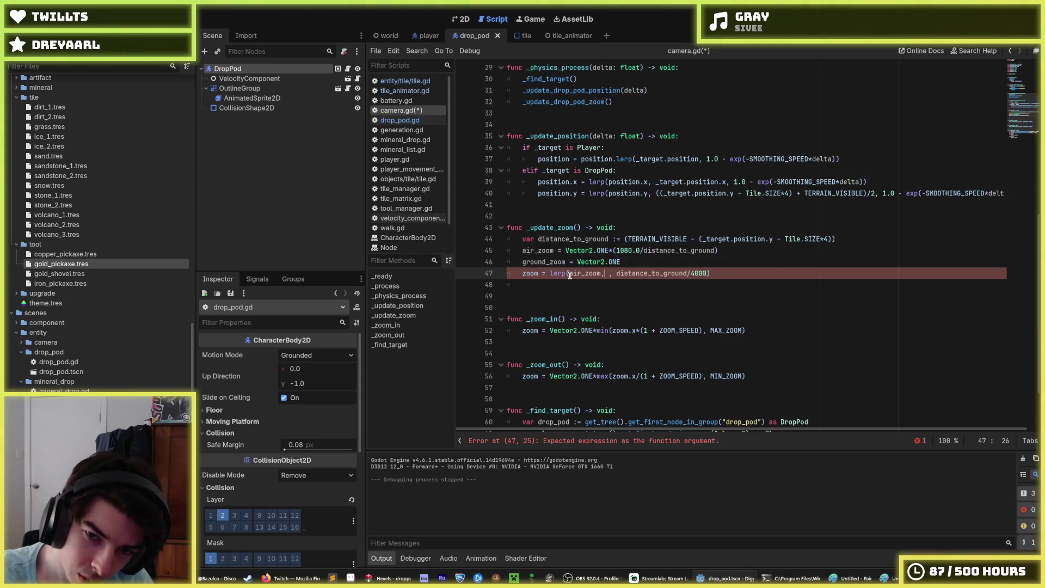
type("ground_zoom,")
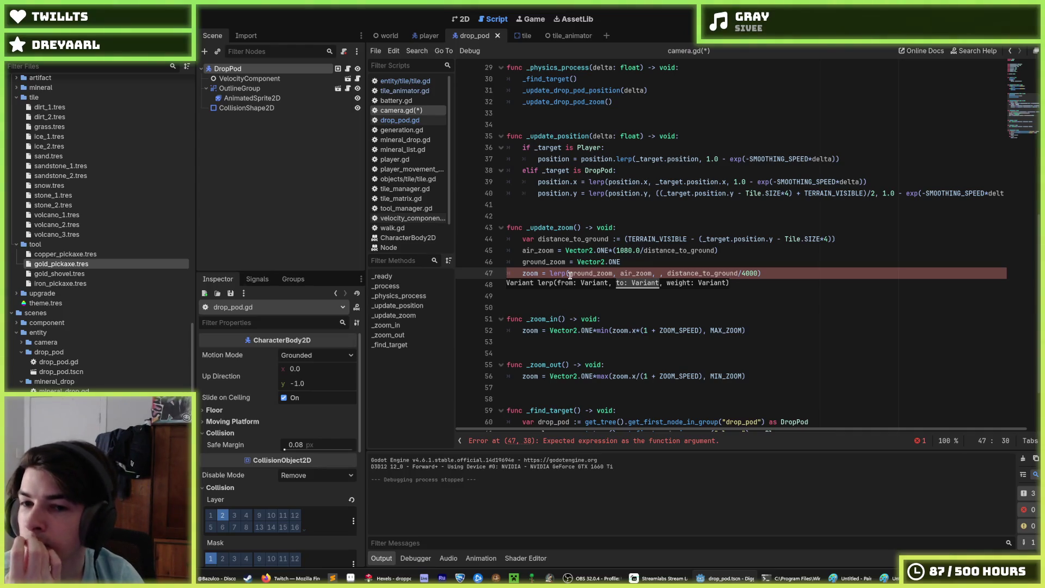
key("BackSpace")
key("BackSpace")
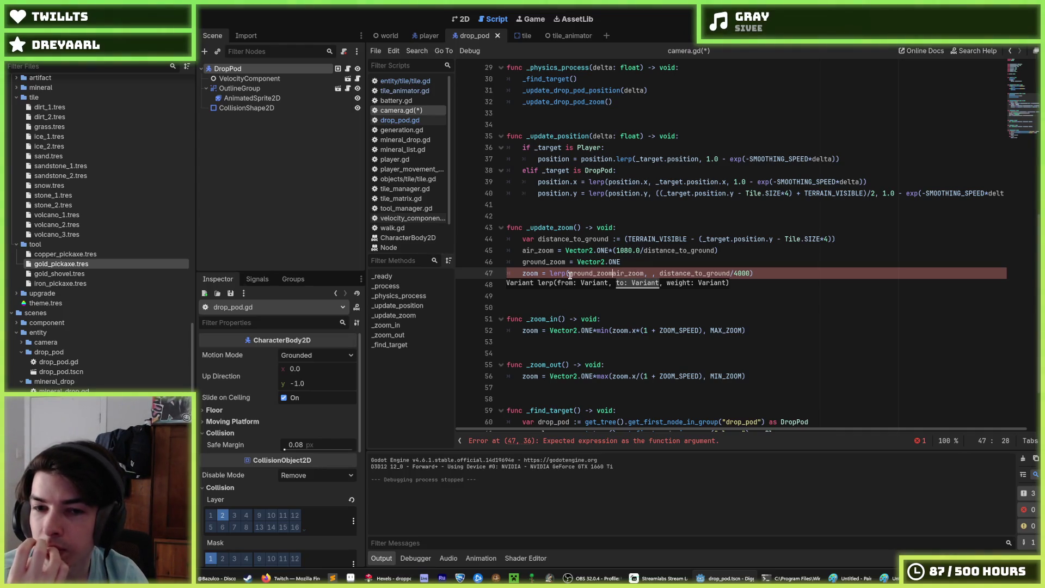
type(",")
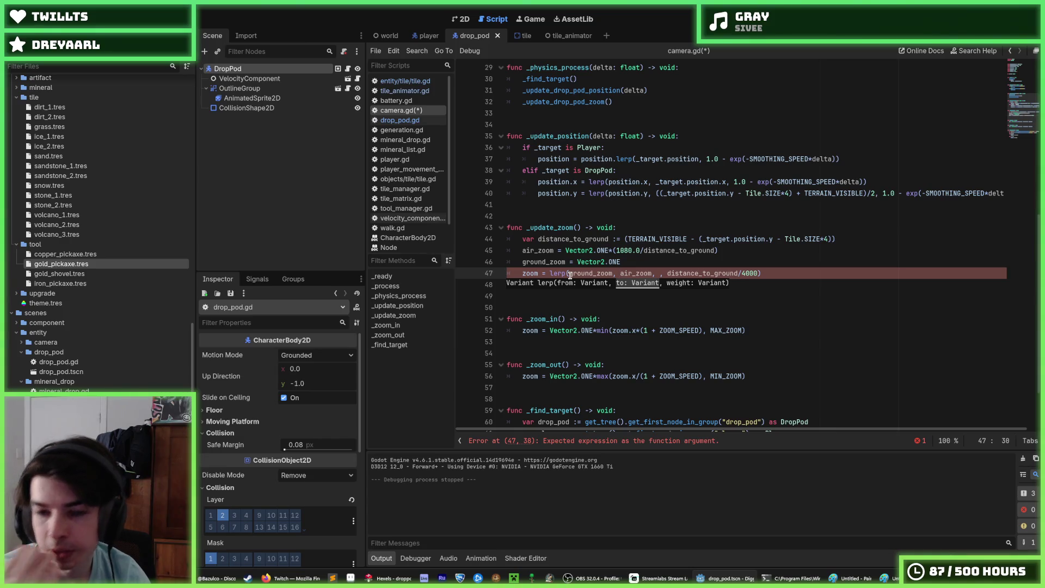
Wrap the distance_to_ground/4000 weight in max(), leaving room for a second argument.
key("Right")
key("Right")
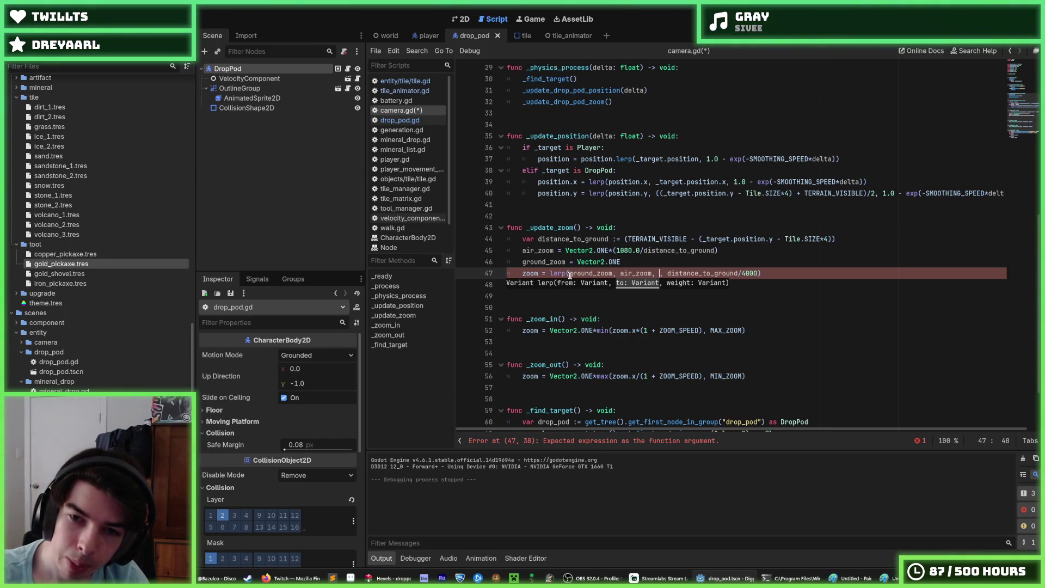
key("BackSpace")
key("BackSpace")
type("max")
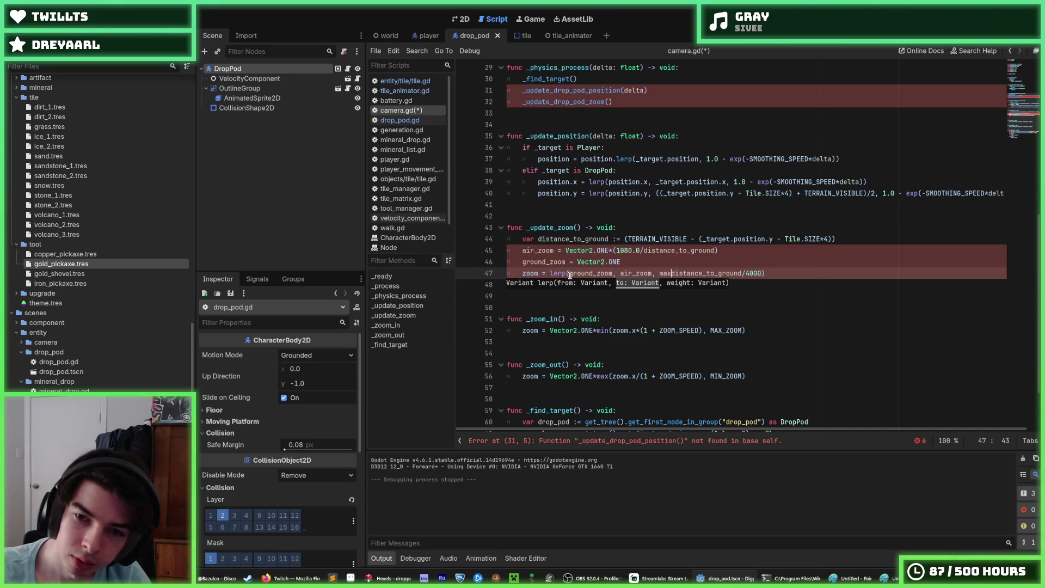
key("BackSpace")
key("BackSpace")
key("BackSpace")
type("min")
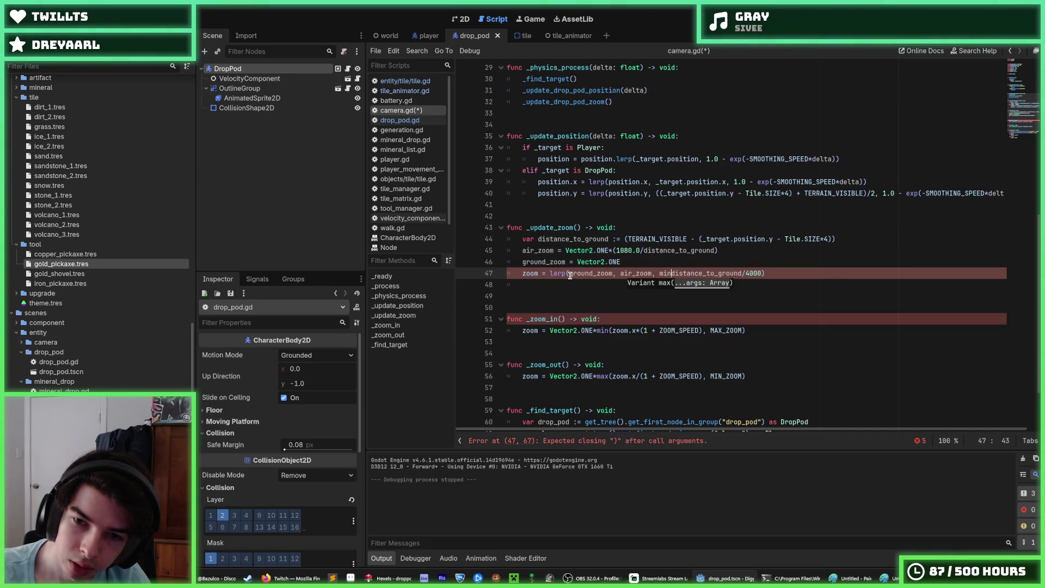
key("BackSpace")
key("BackSpace")
key("BackSpace")
type("max(")
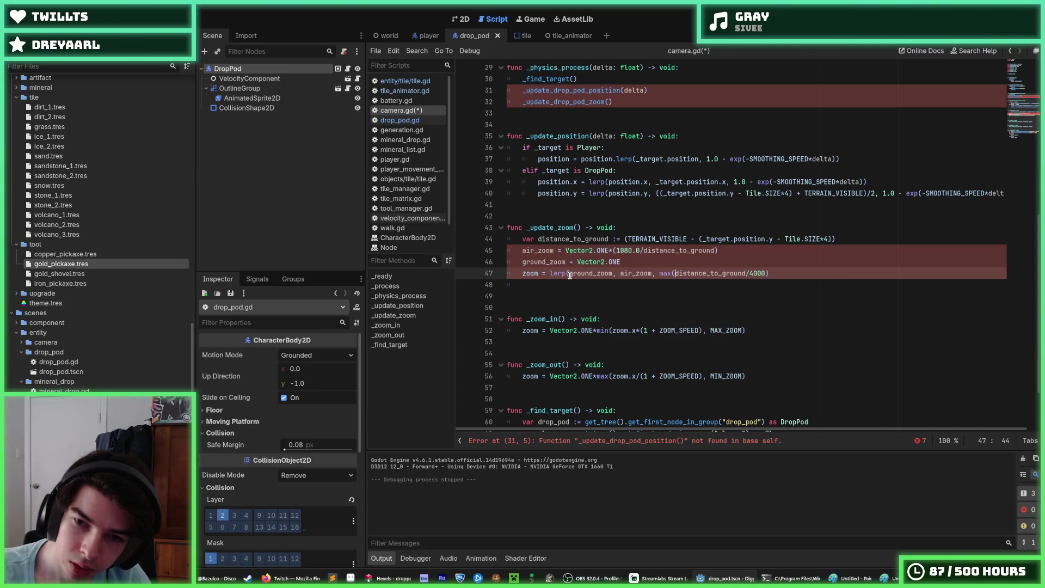
key("End")
type(")")
key("Left")
key("Left")
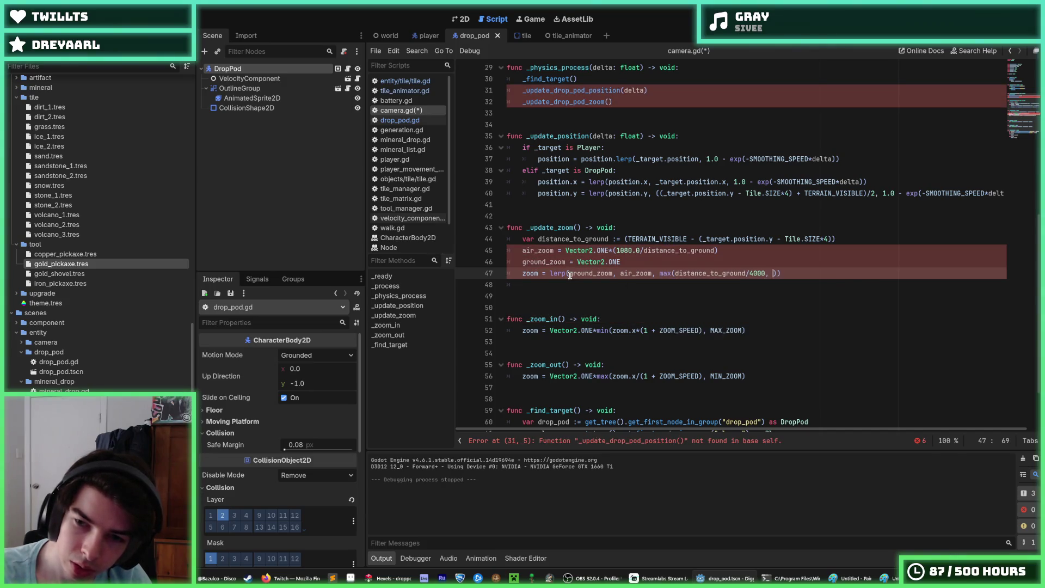
Add 1.0 as max's second argument and save the script.
type(", 1")
type(".0")
key("End")
key("ctrl+s")
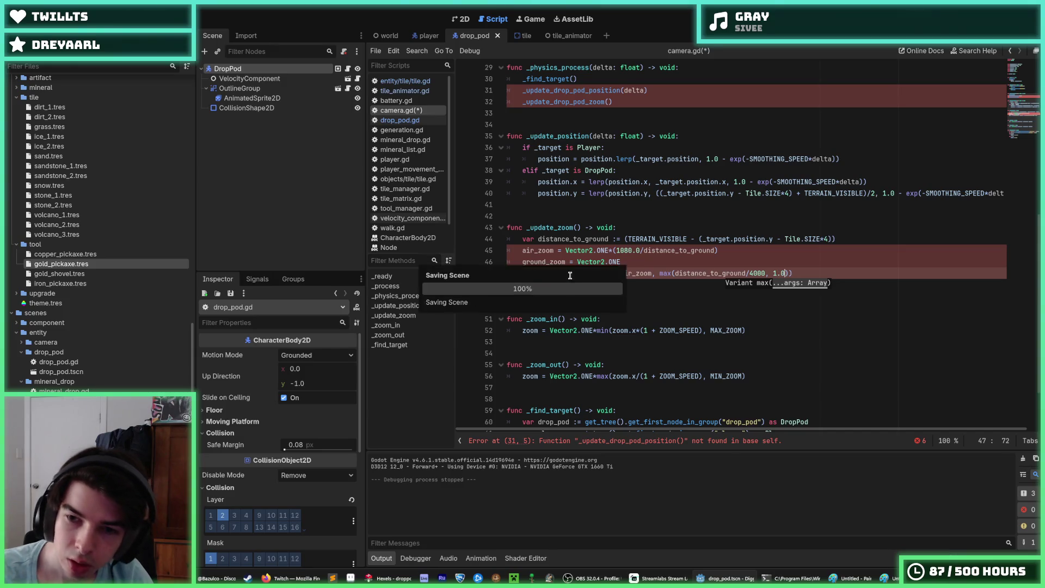
key("ctrl+s")
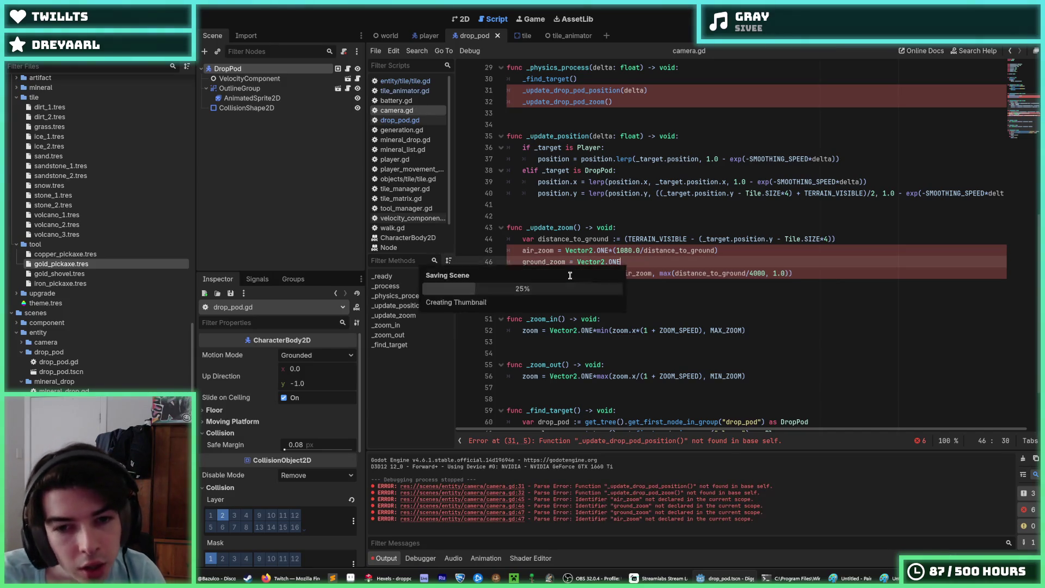
Replace max with clamp(distance_to_ground/4000, 0.0, 1.0) and save camera.gd.
key("Left")
key("Left")
key("Left")
key("Left")
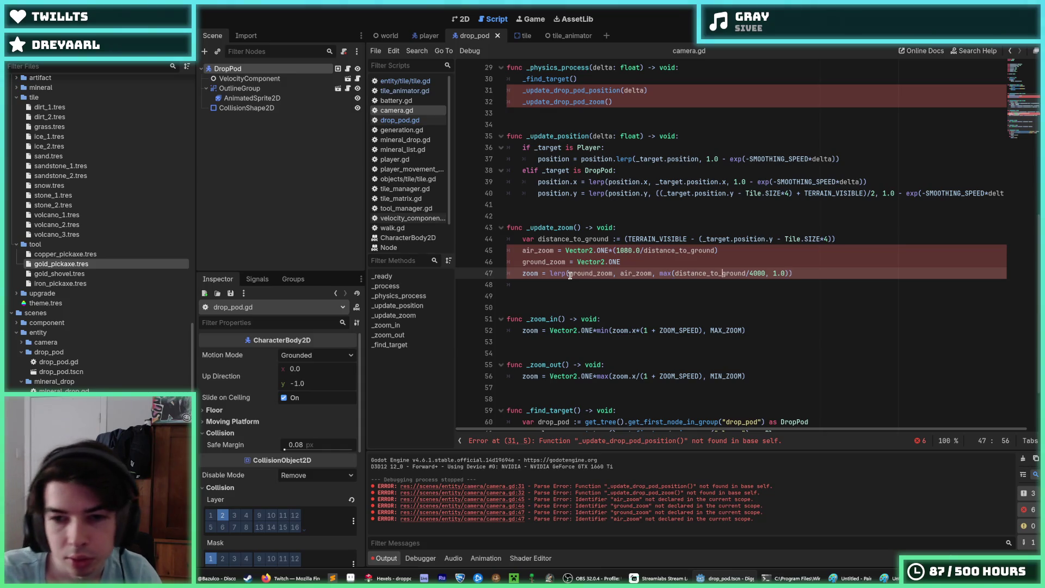
key("BackSpace")
key("BackSpace")
key("BackSpace")
type("clamp")
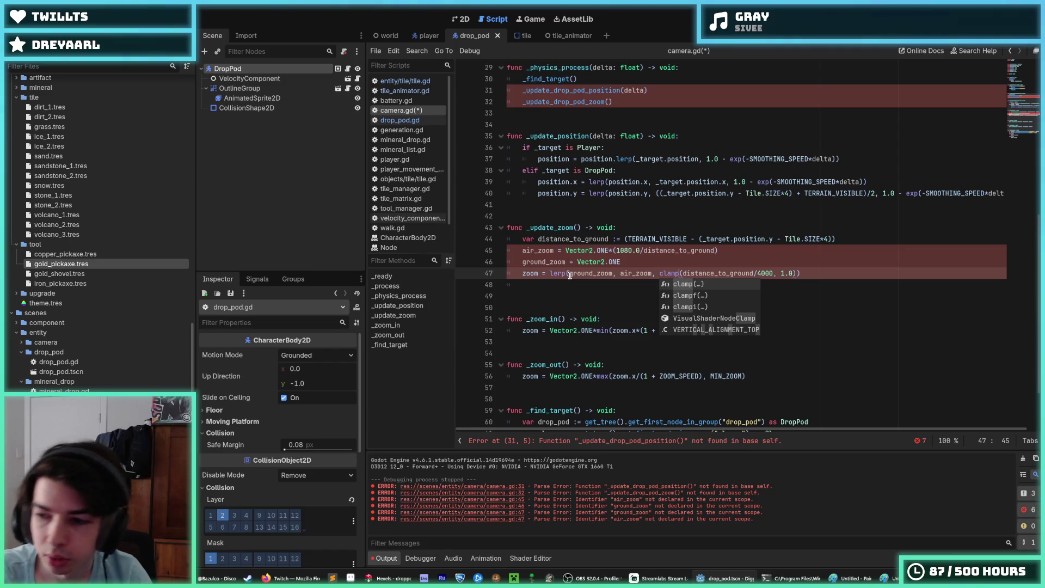
type("(")
key("Right")
key("Right")
key("Right")
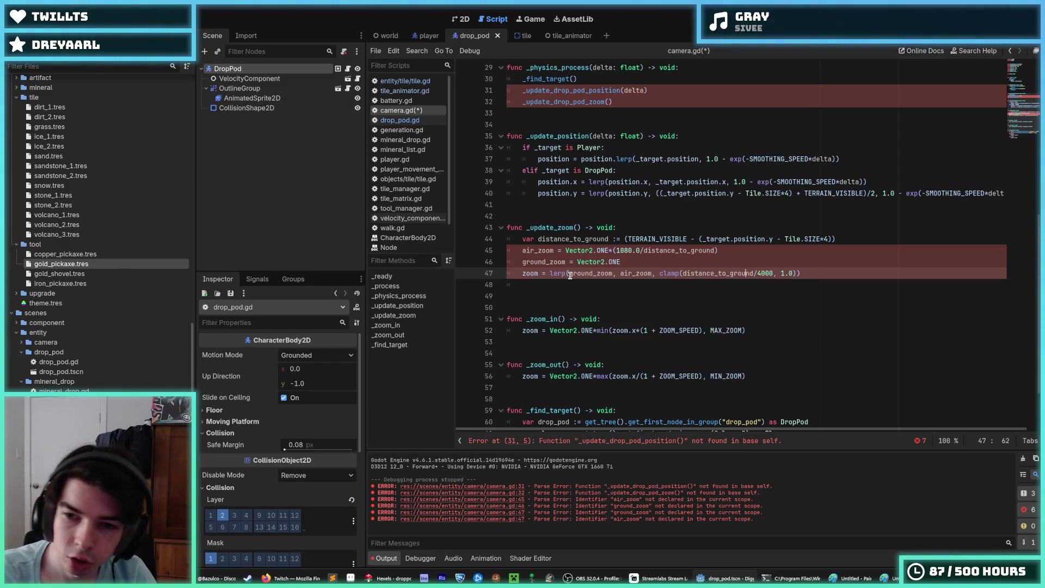
key("Delete")
key("Delete")
key("Delete")
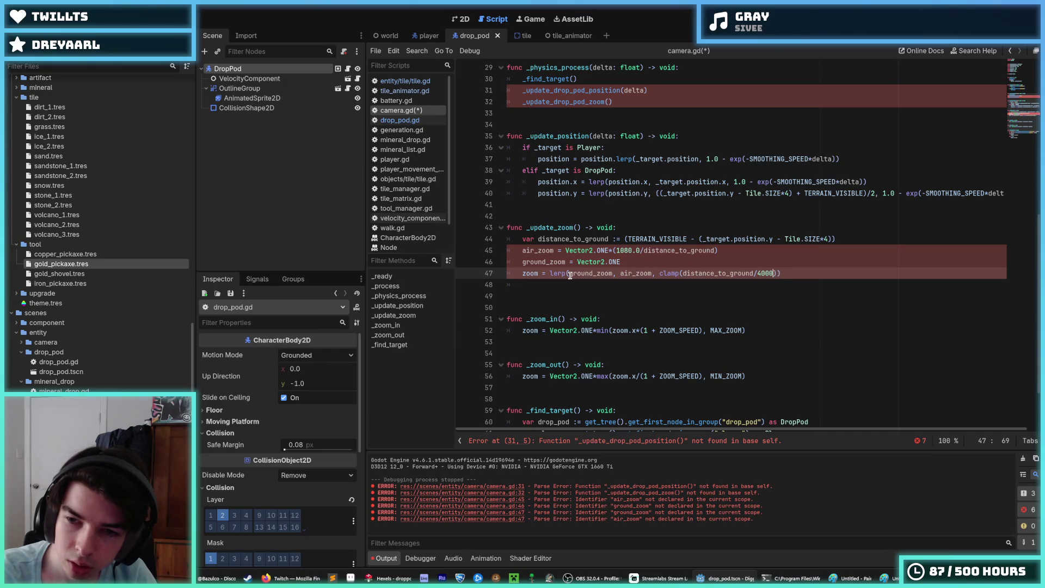
type(",")
type(" 0.0, 1.0))")
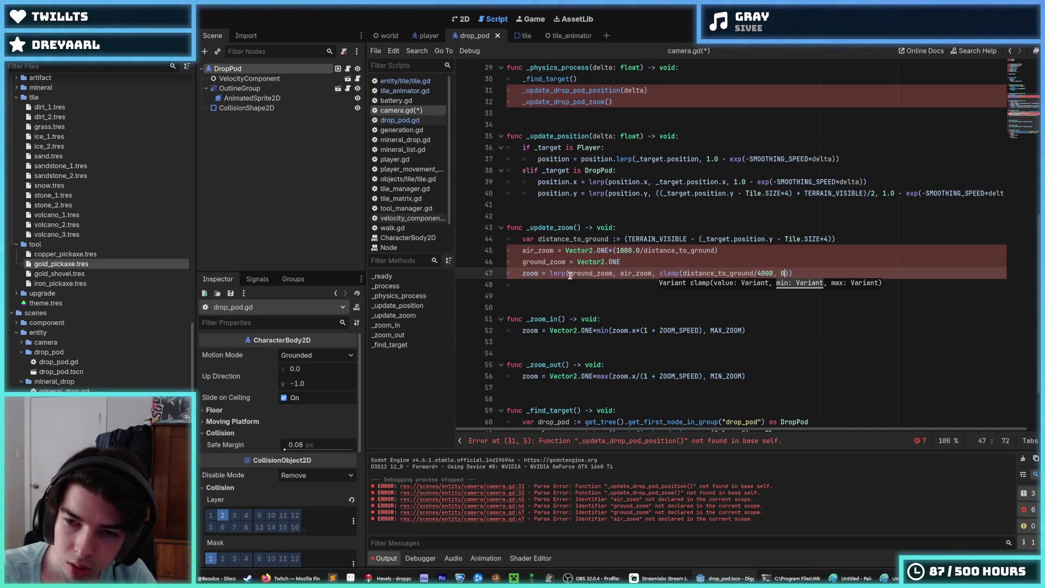
key("ctrl+s")
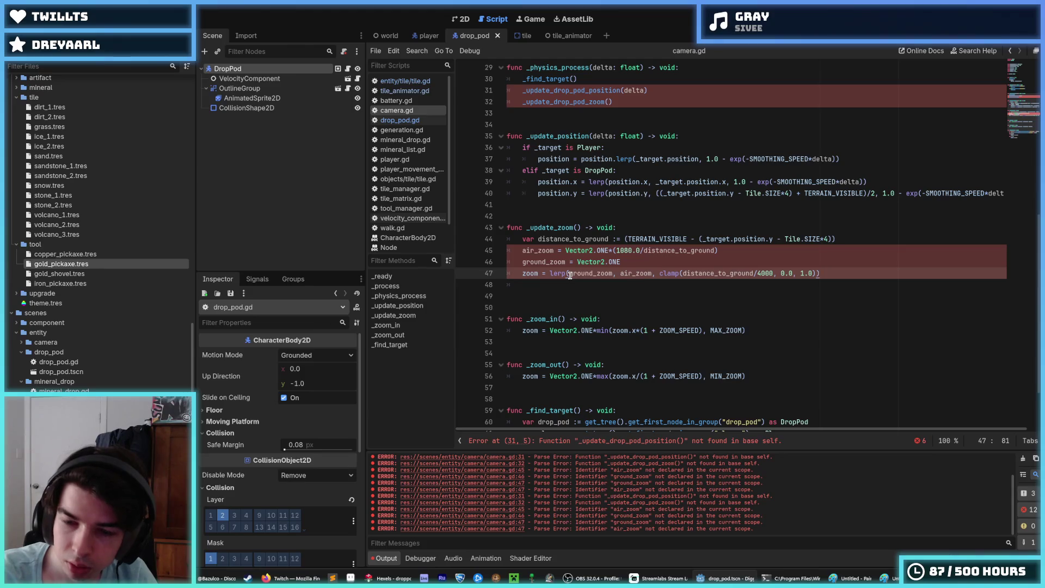
key("Up")
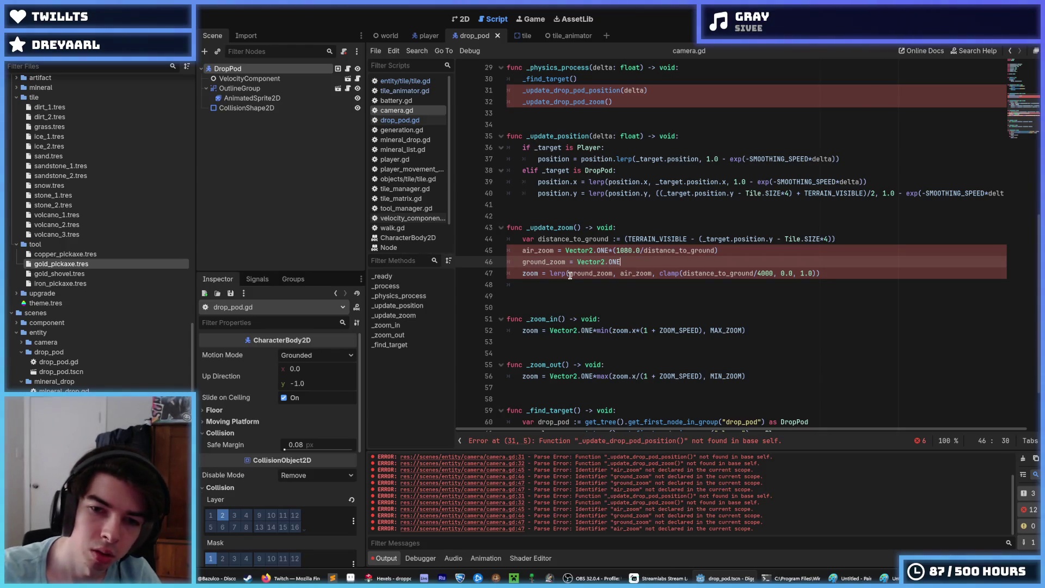
left_click(570, 274)
left_click(974, 51)
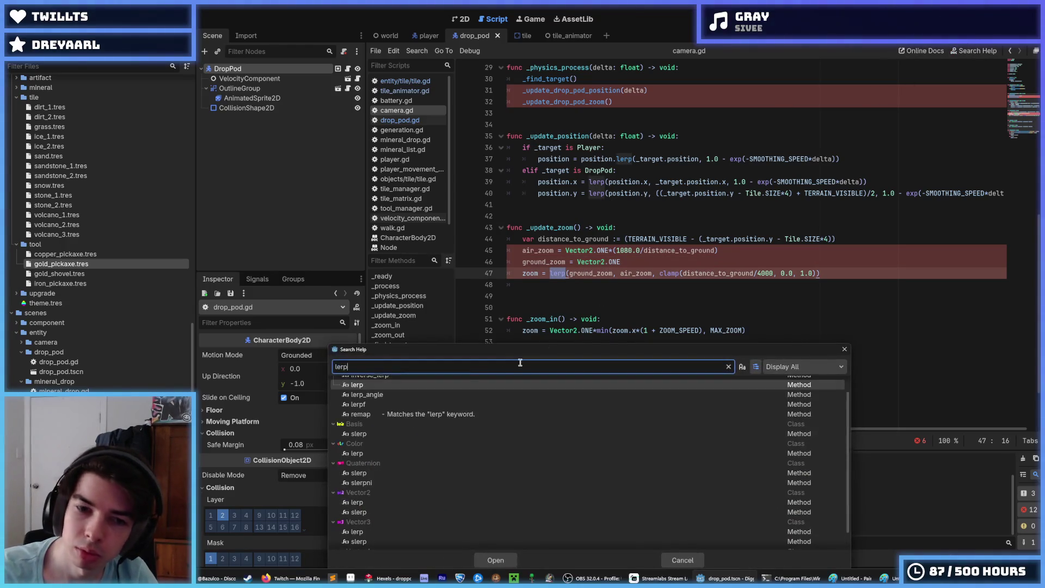
key("Return")
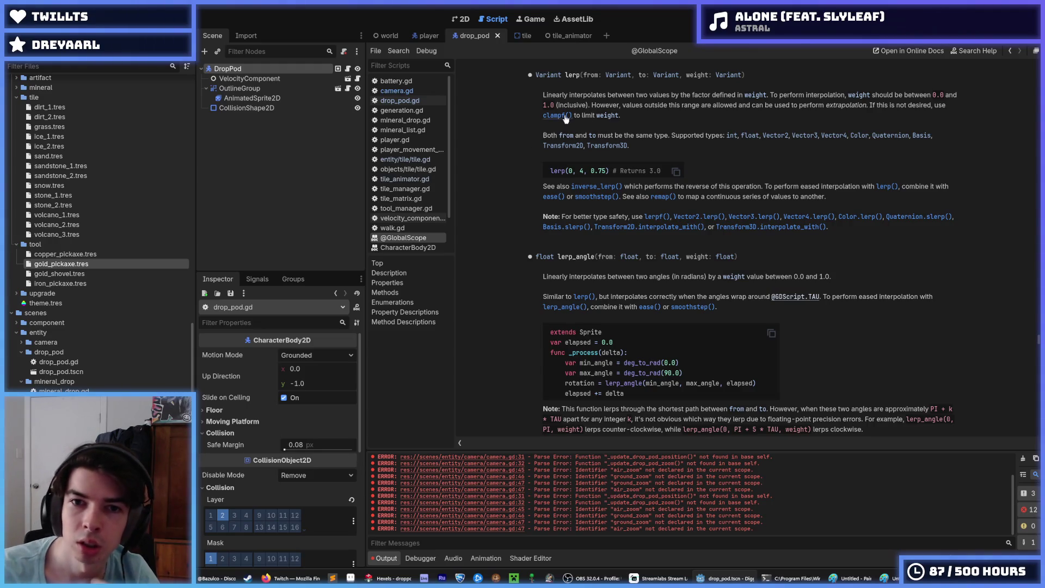
left_click(347, 69)
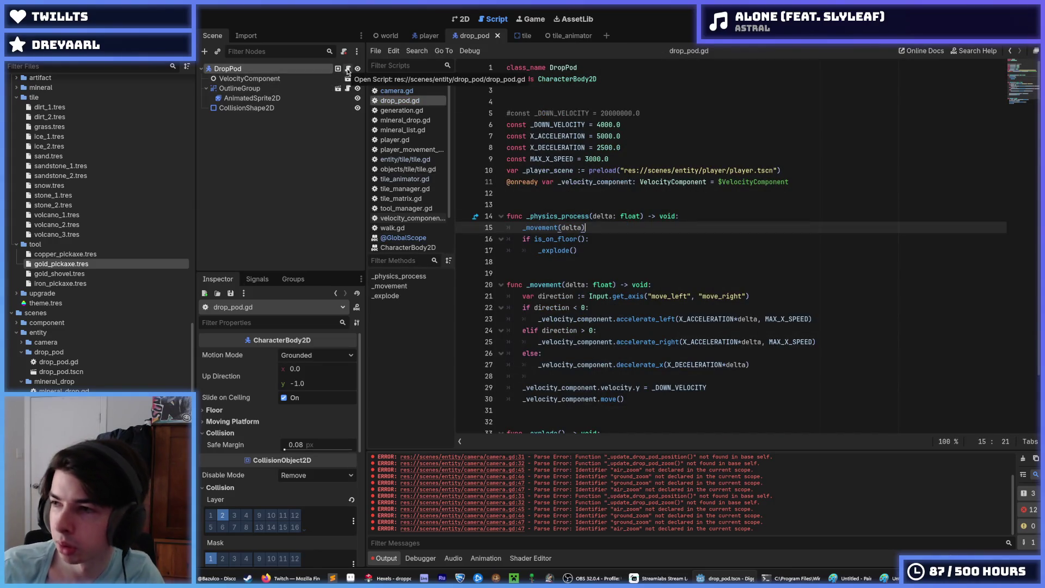
left_click(413, 91)
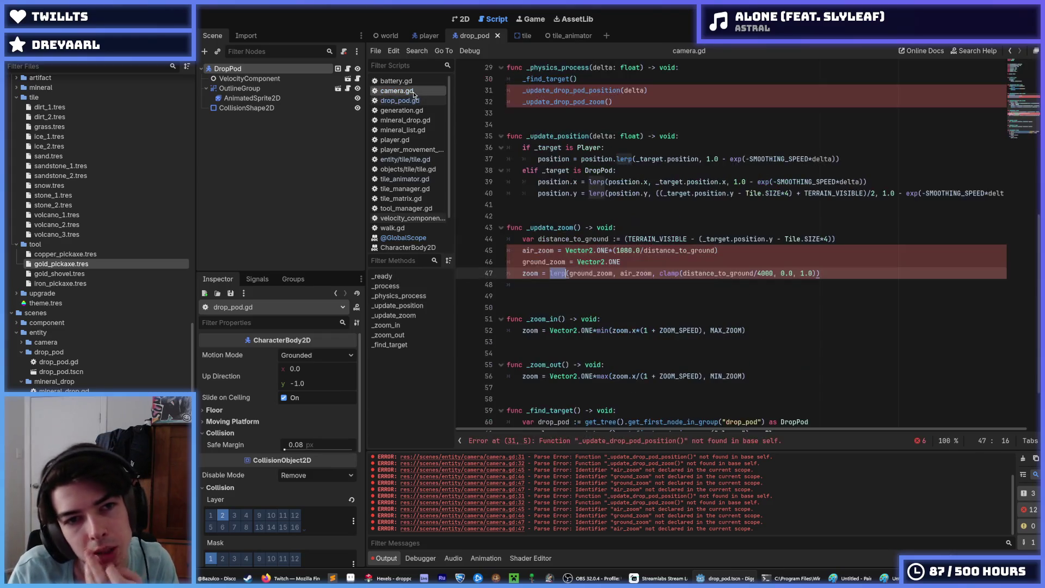
left_click(836, 271)
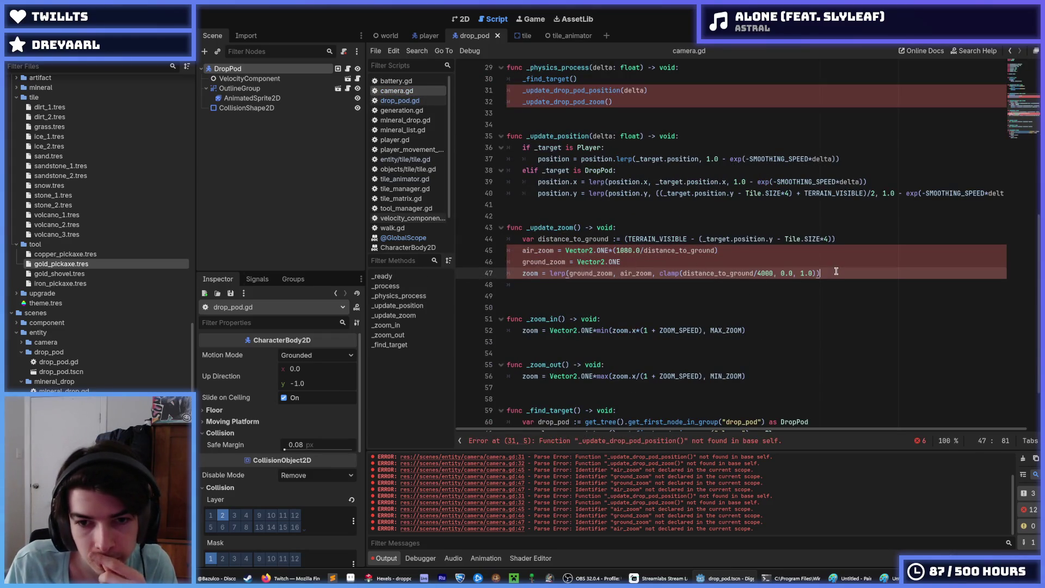
left_click_drag(836, 271, 521, 274)
left_click(521, 274)
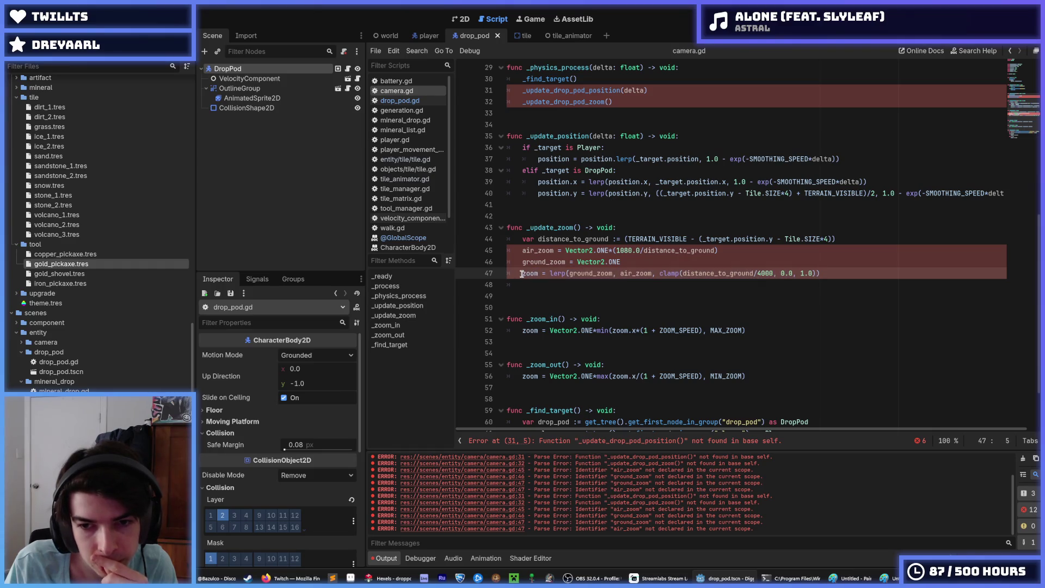
left_click(558, 272)
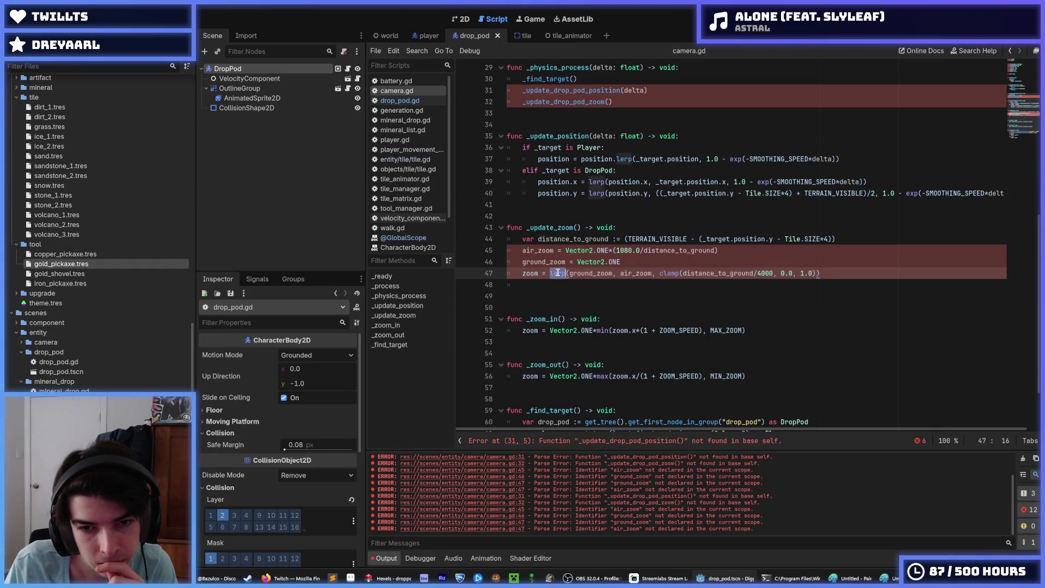
left_click(551, 272)
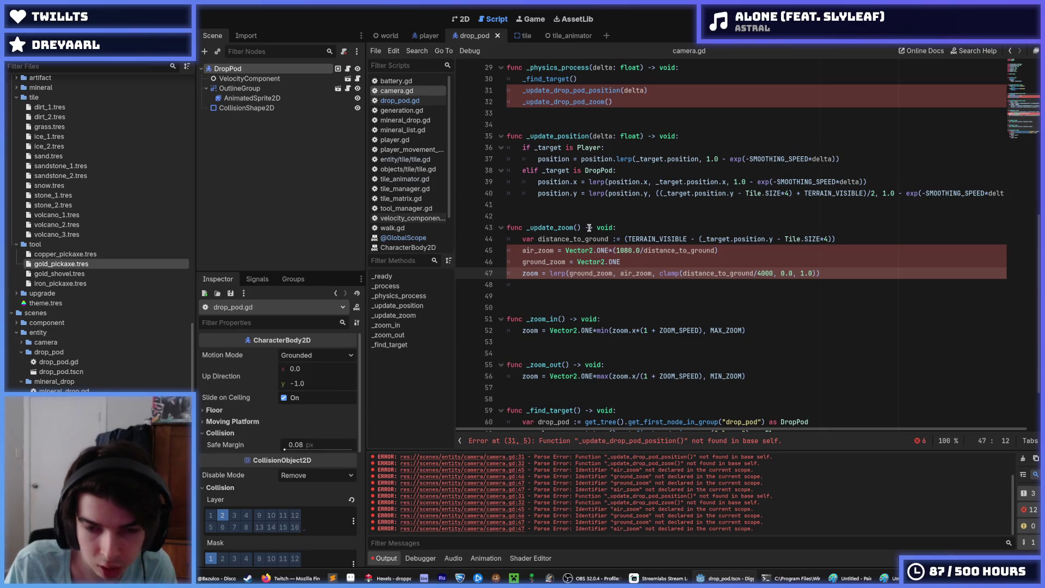
left_click(614, 273)
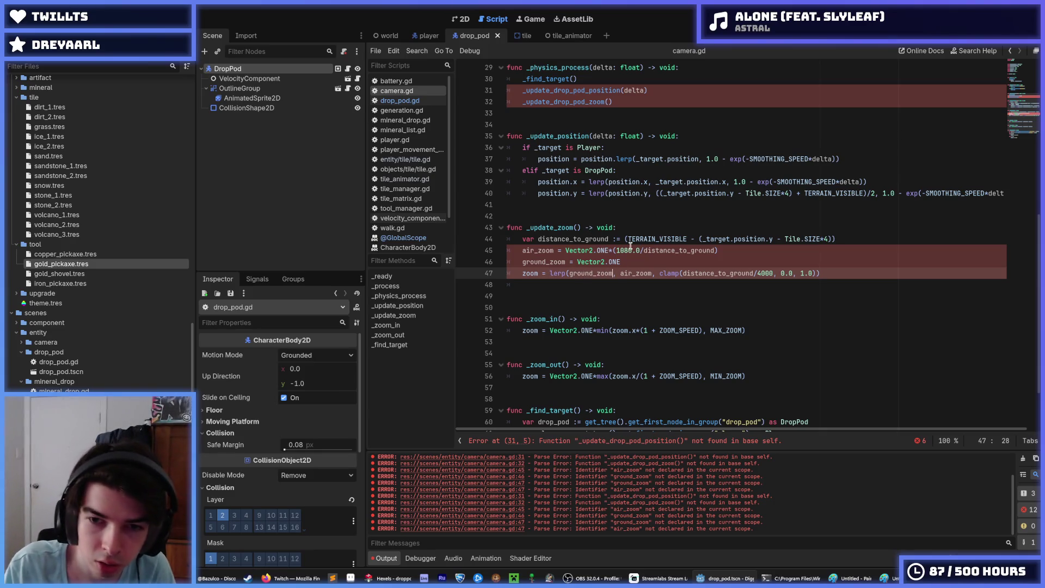
type(".lerp(")
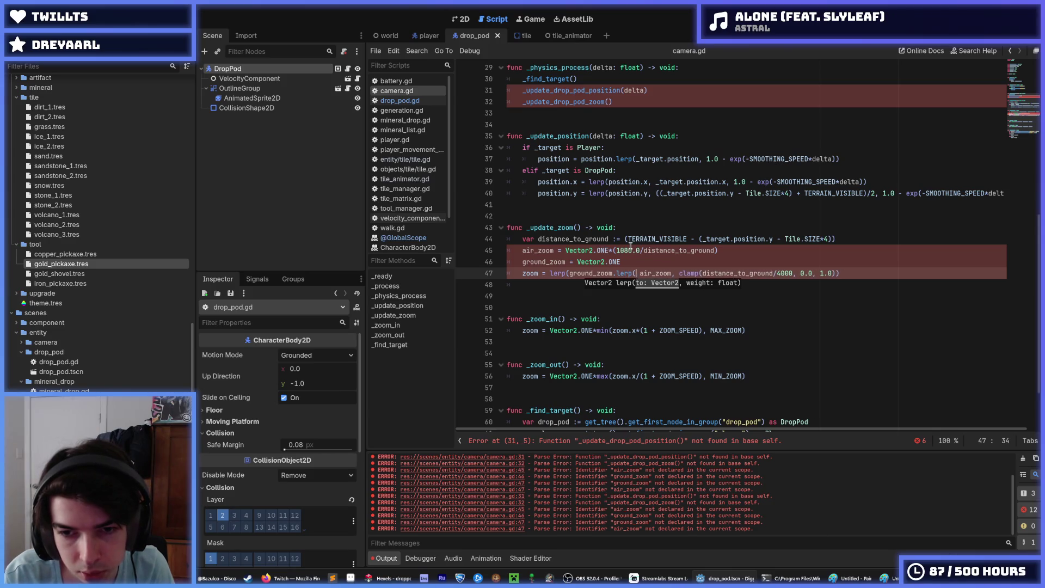
Clean the leftover old lerp and parenthesis from the ground_zoom line 47 and save camera.gd.
key("Delete")
key("Delete")
key("Left")
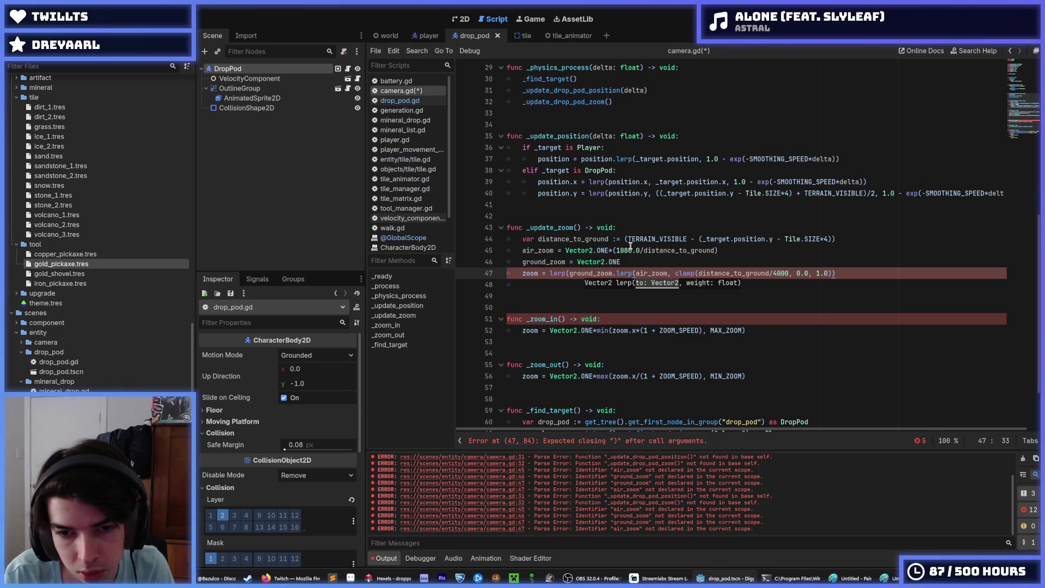
key("ctrl+Left")
key("ctrl+Left")
key("ctrl+Left")
key("BackSpace")
key("Delete")
key("End")
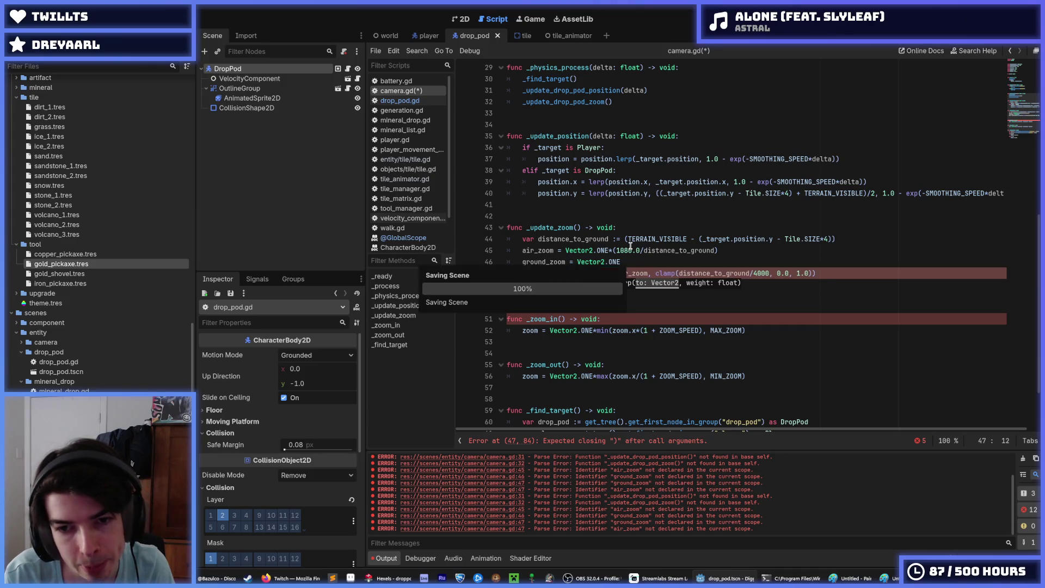
key("ctrl+s")
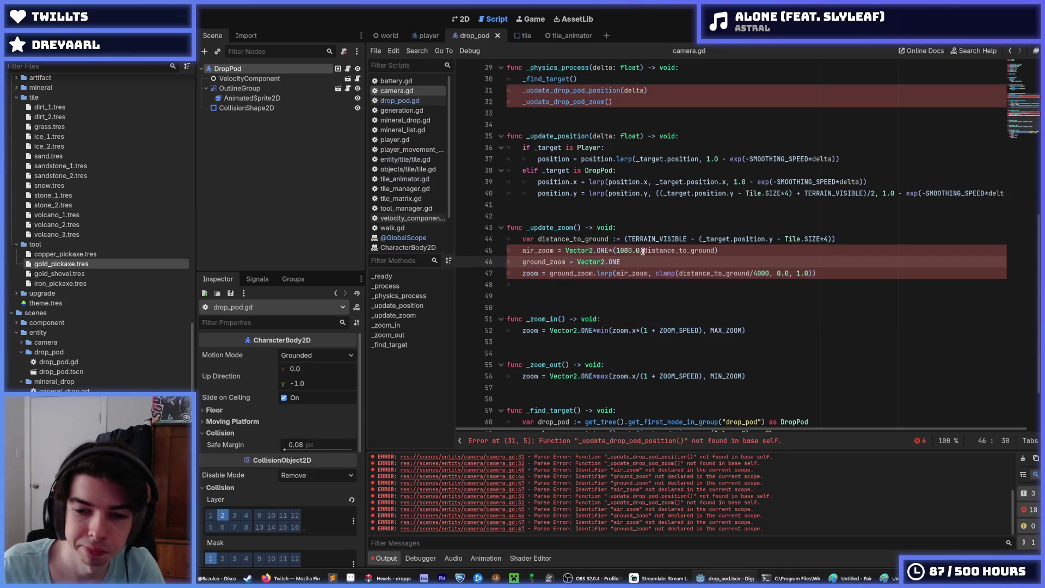
Rename the old drop pod position and zoom calls to _update_position and _update_zoom, then save.
left_click(578, 129)
double_click(578, 135)
key("ctrl+c")
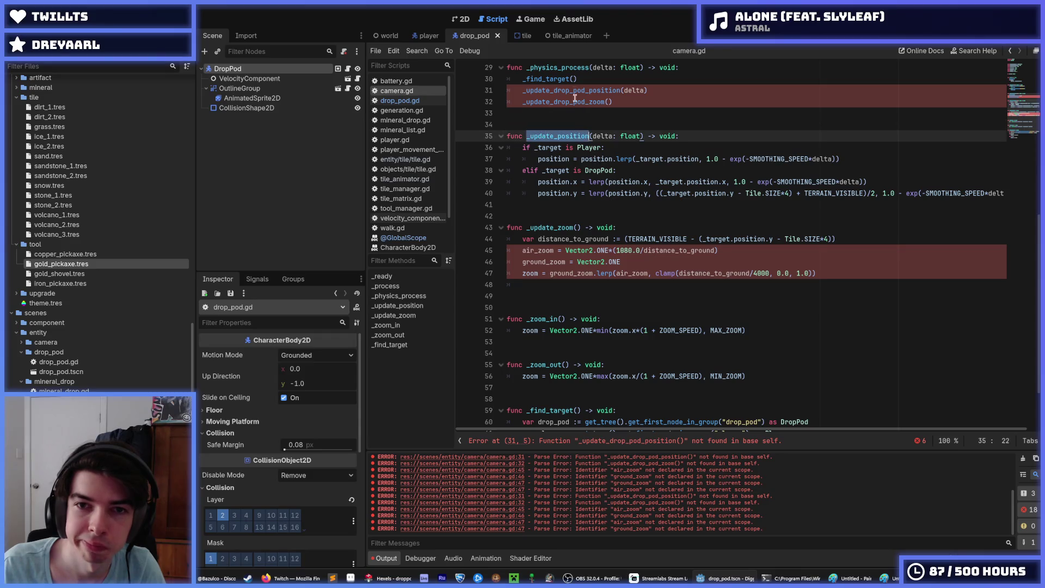
double_click(576, 93)
key("ctrl+v")
double_click(562, 228)
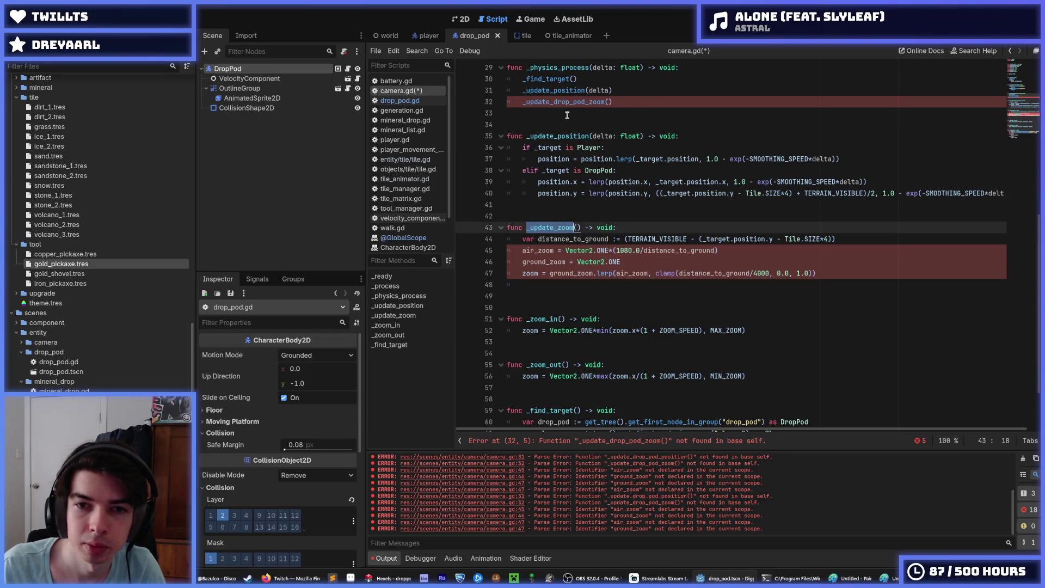
key("ctrl+c")
double_click(566, 101)
key("ctrl+v")
left_click(790, 273)
left_click(778, 261)
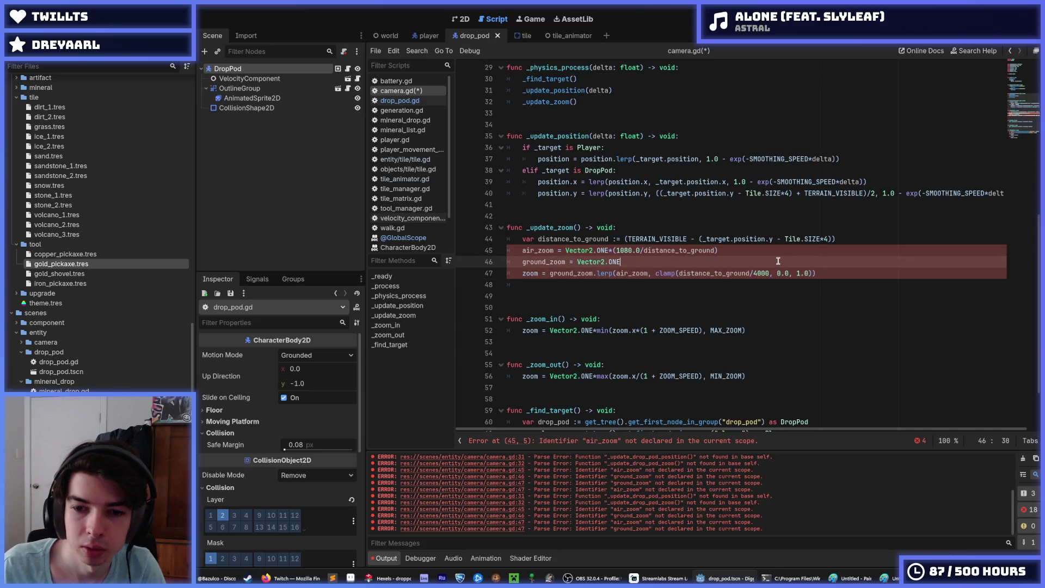
key("ctrl+s")
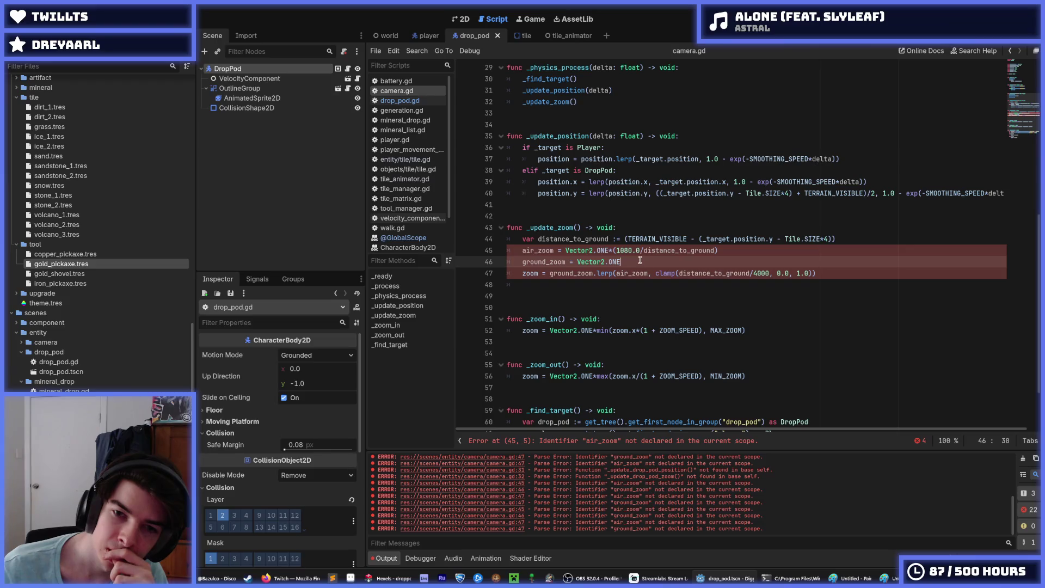
Prefix the air_zoom and ground_zoom lines 45 and 46 with 'var'.
double_click(546, 251)
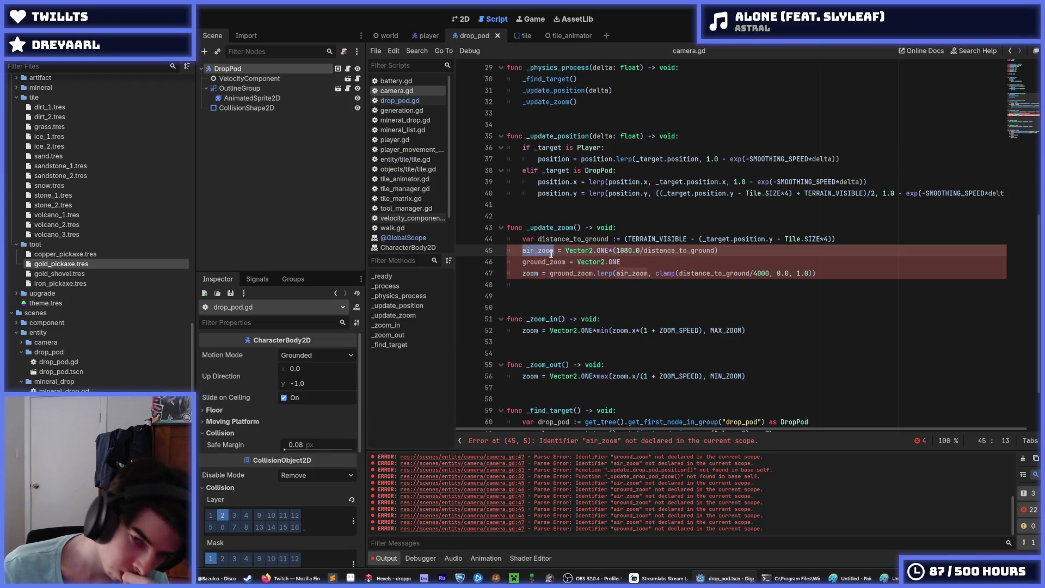
key("ctrl+d")
left_click(536, 252)
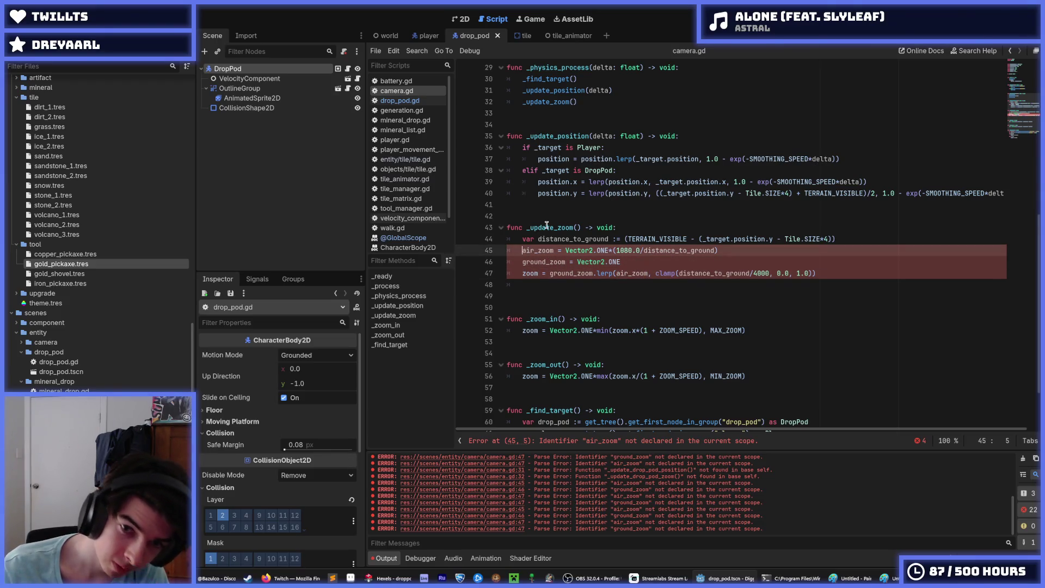
key("Home")
type("var")
key("Down")
key("Home")
type("var")
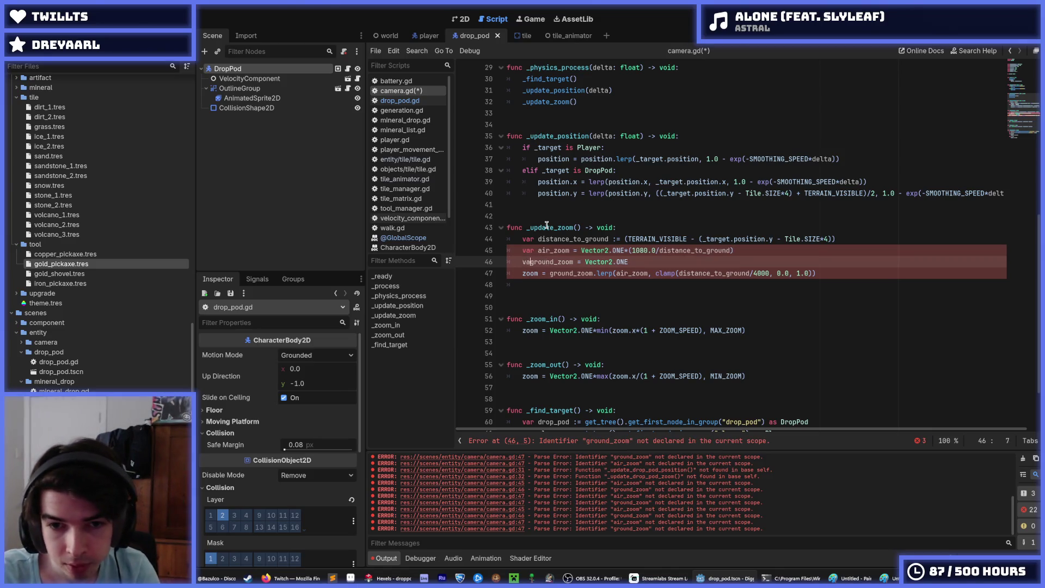
Change both air_zoom and ground_zoom assignments from '=' to ':=' and save camera.gd.
key("Up")
key("ctrl+Right")
key("Right")
type(":")
key("Down")
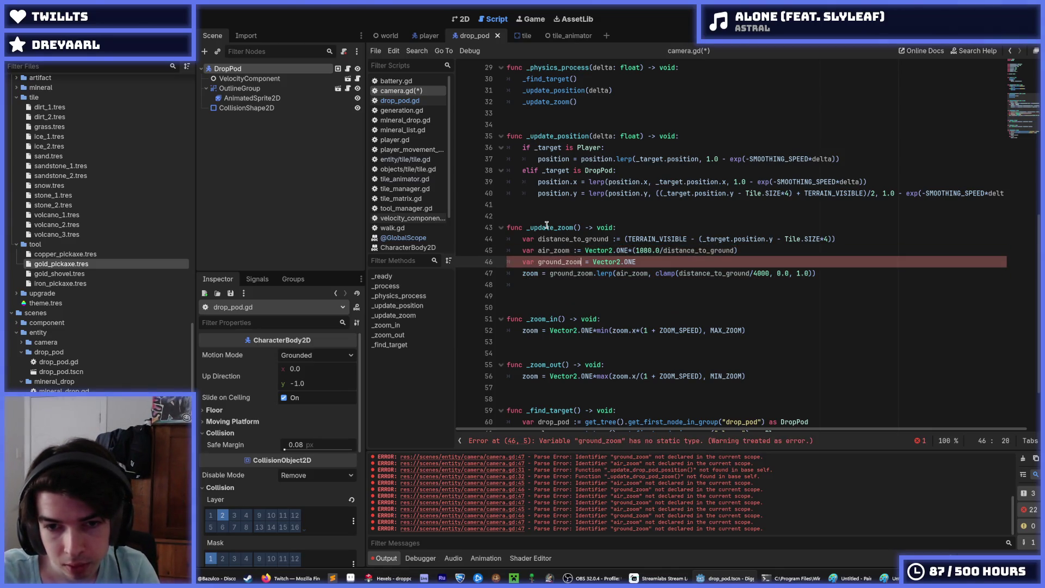
type(":")
key("End")
key("ctrl+s")
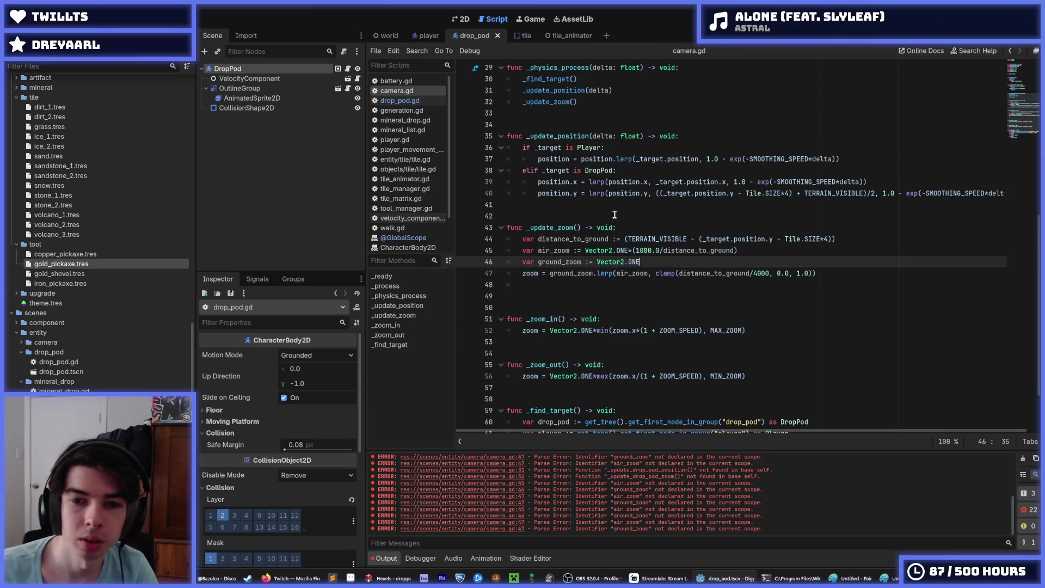
Place the caret at the end of the DropPod elif line in _update_position.
left_click(619, 159)
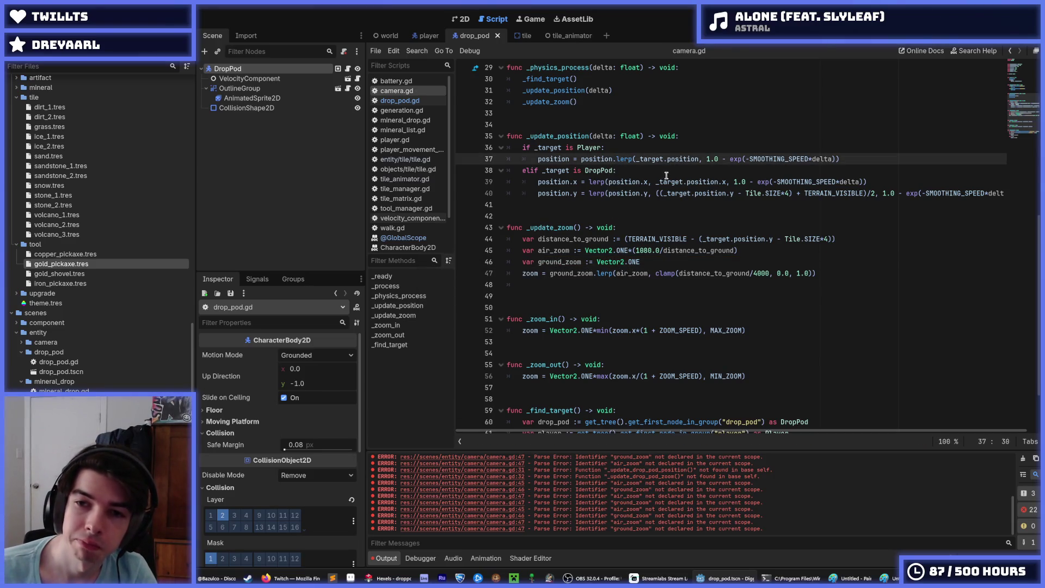
left_click(654, 184)
left_click(638, 170)
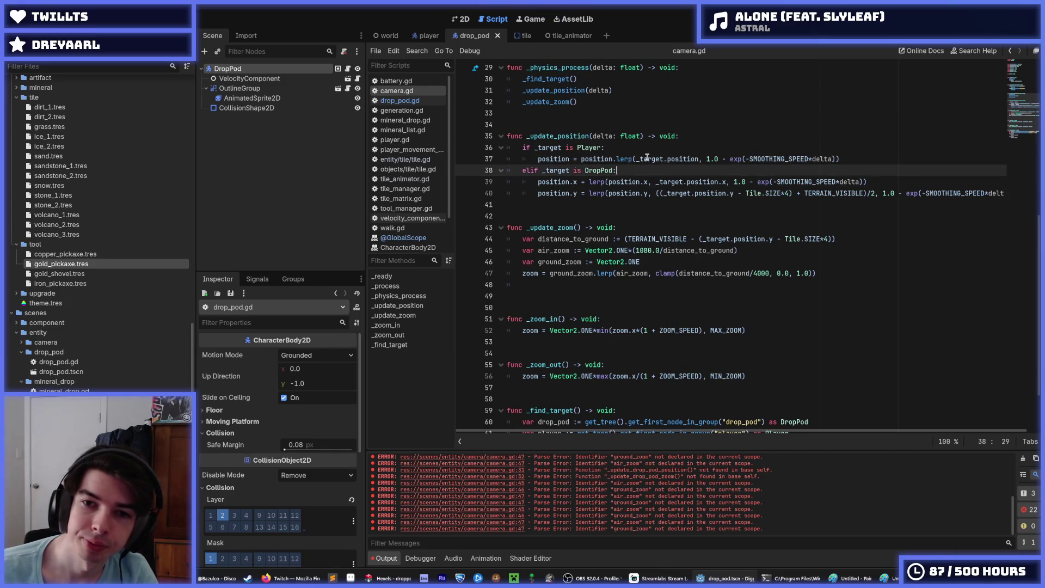
Add 'var air_position := Vector2.ZERO' on a new line under the elif.
key("Return")
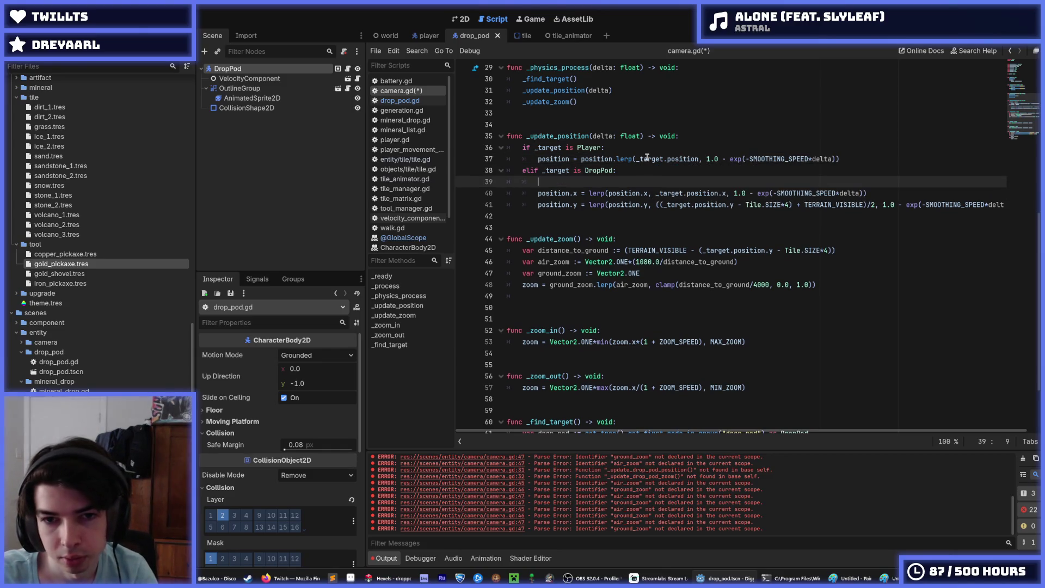
key("Return")
type("var air")
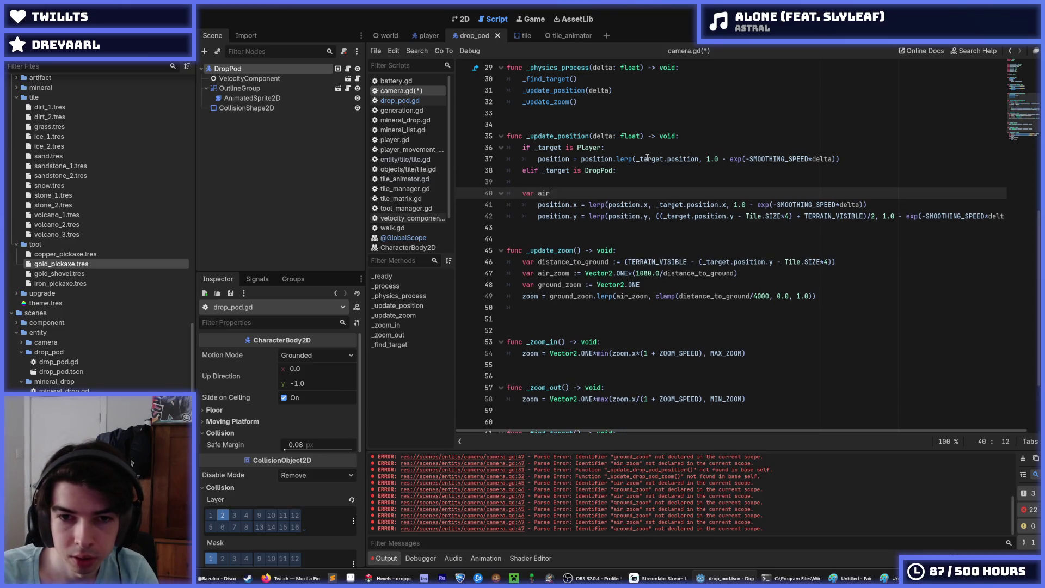
type("_position =")
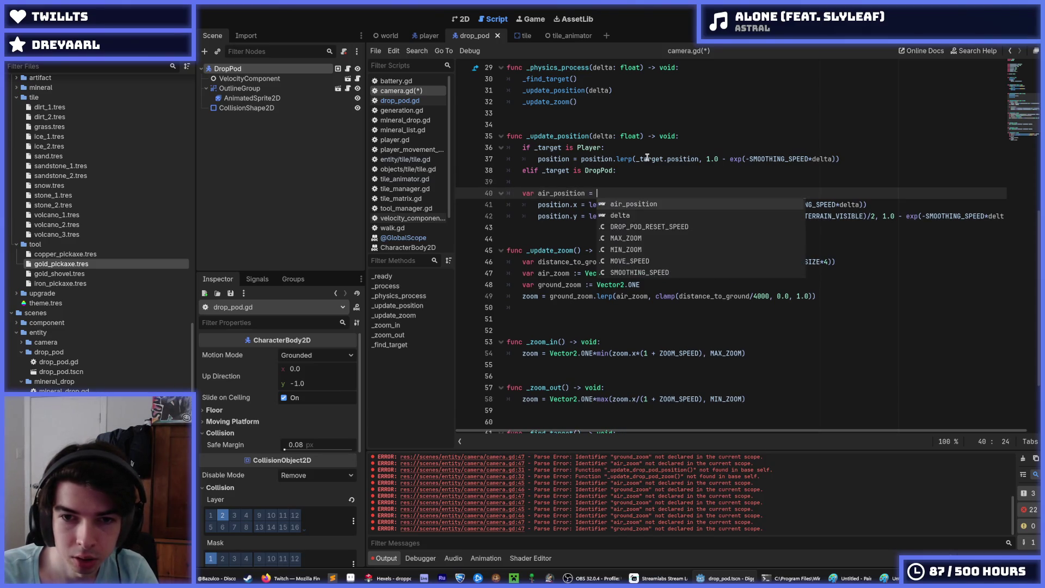
key("Escape")
key("Down")
key("shift+End")
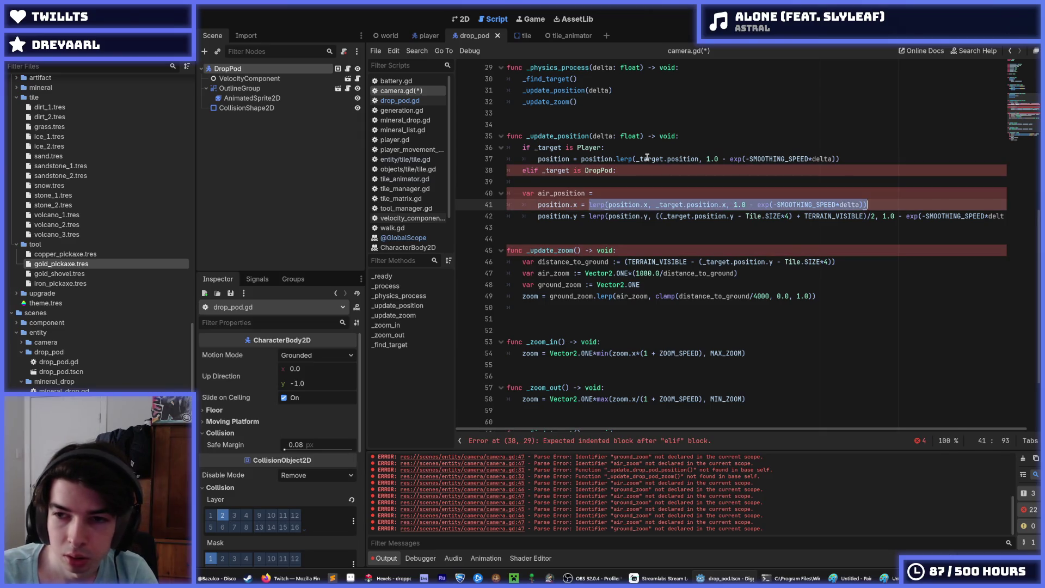
key("Up")
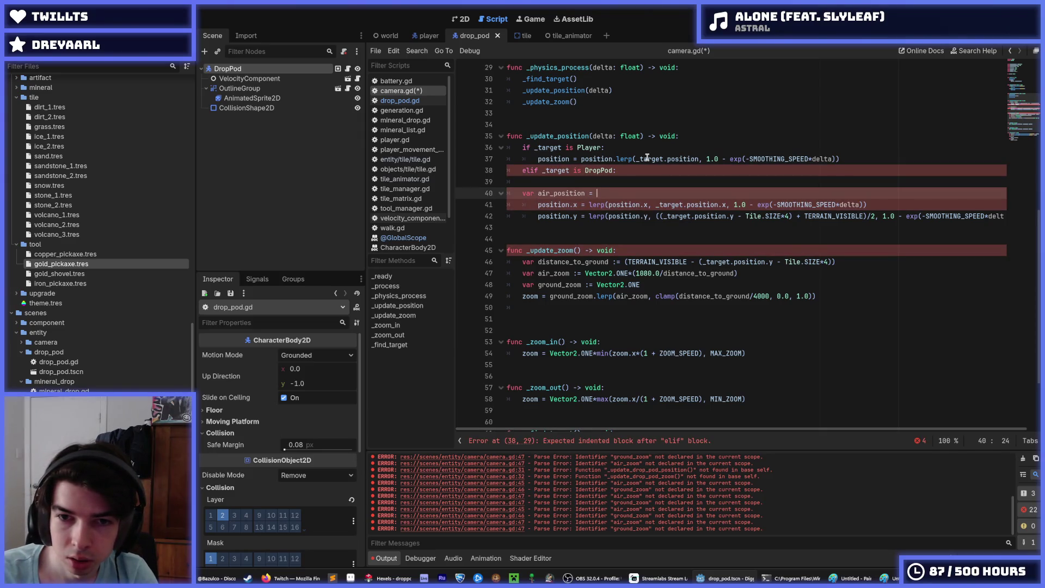
type("Vector2")
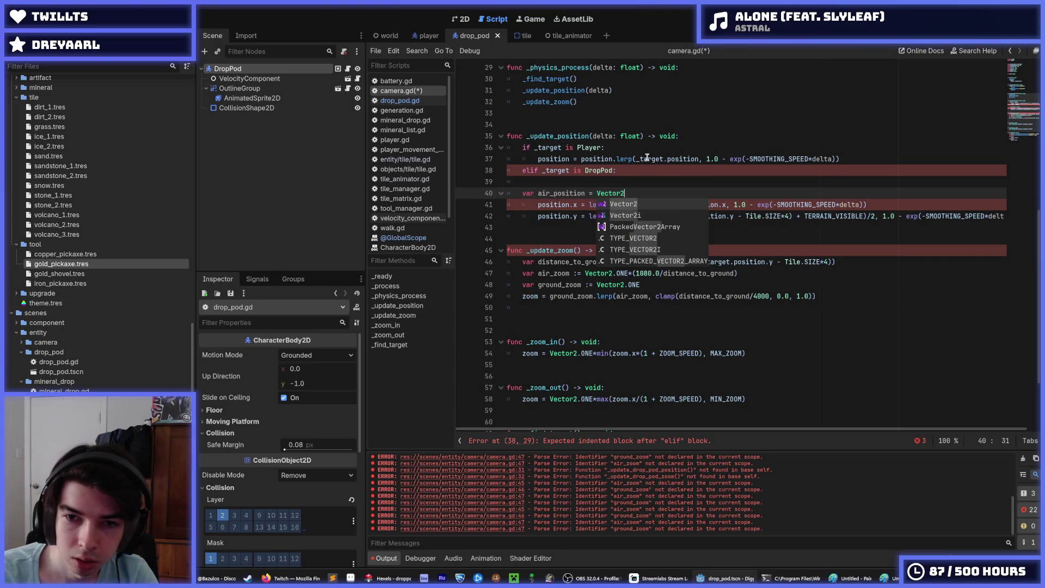
type(".ZERO")
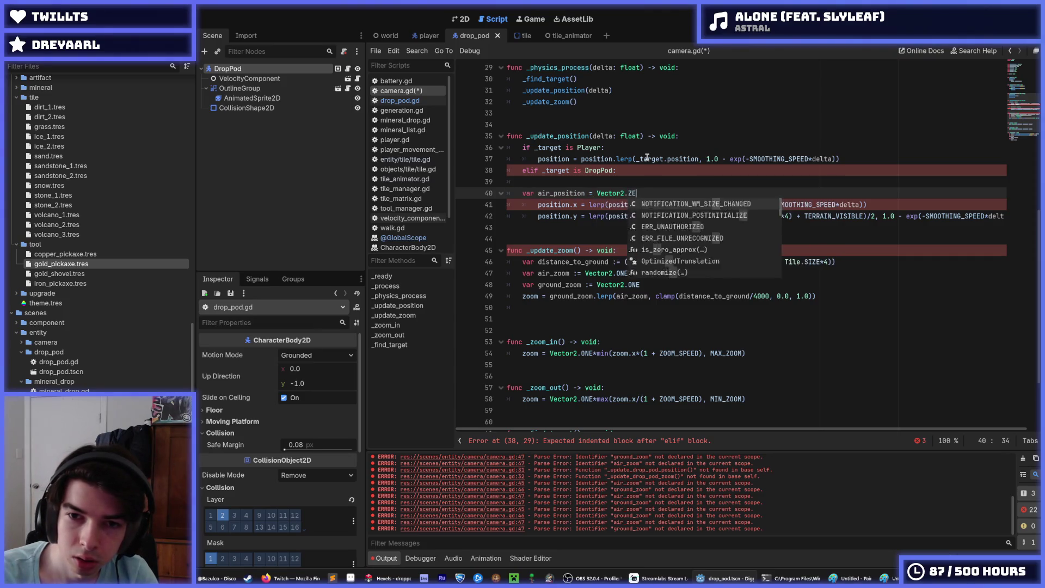
key("ctrl+z")
key("ctrl+z")
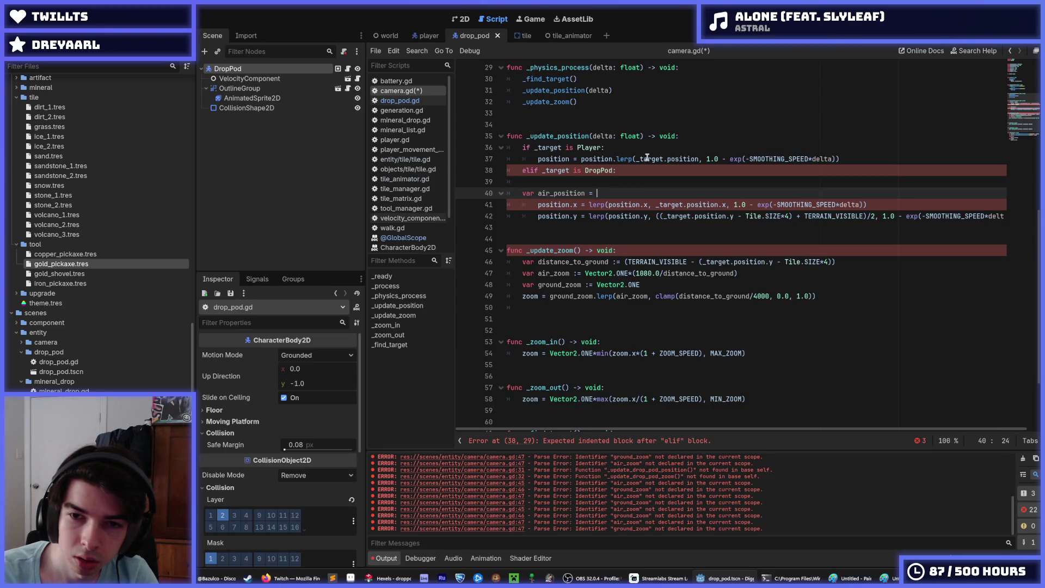
key("ctrl+y")
key("ctrl+y")
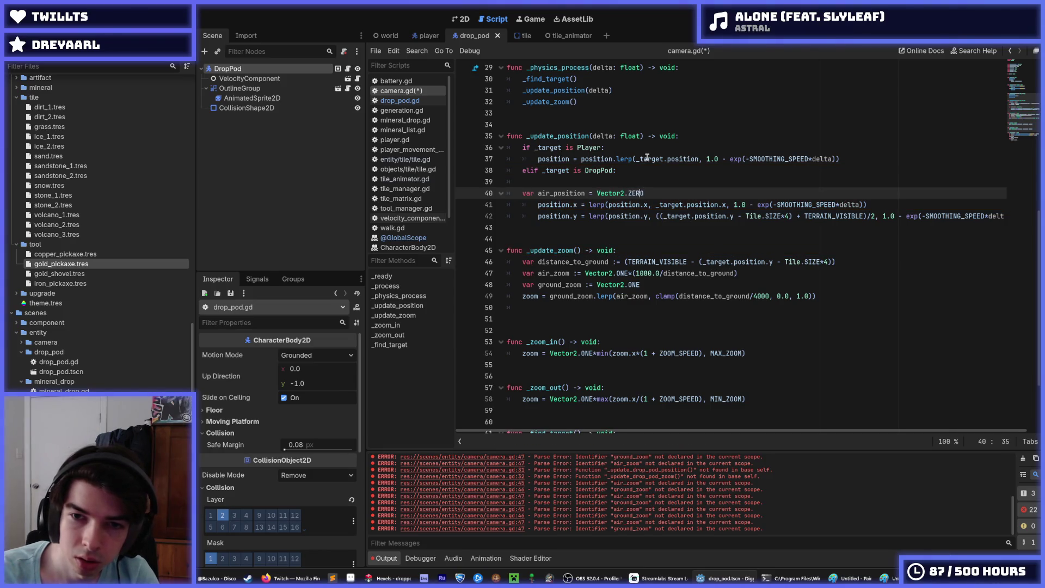
key("ctrl+Left")
key("ctrl+Left")
type(":")
Outdent the position.x and position.y lines and rename them to air_position.x and air_position.y.
key("Down")
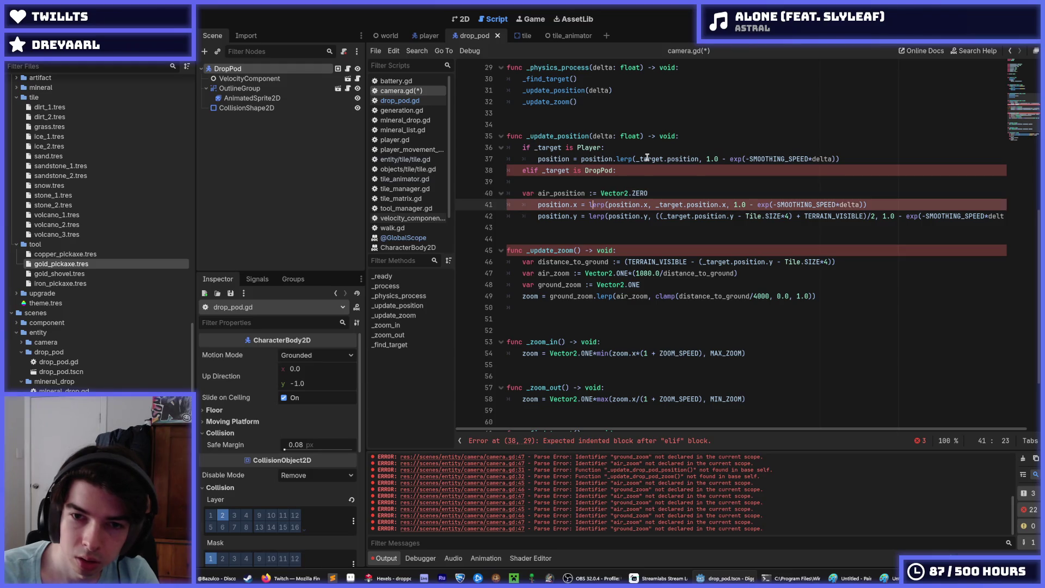
key("BackSpace")
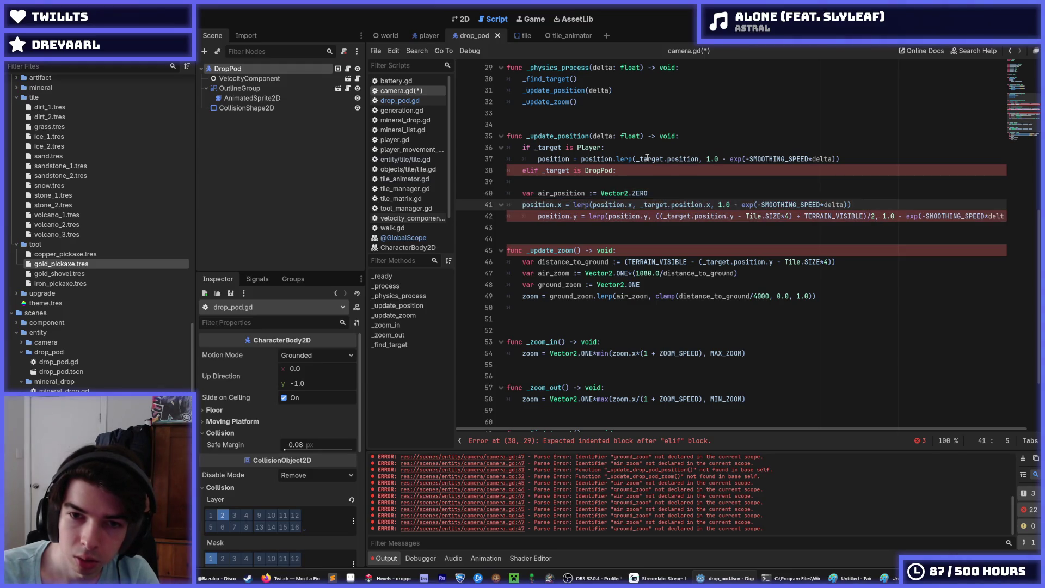
type("air_")
key("Down")
key("BackSpace")
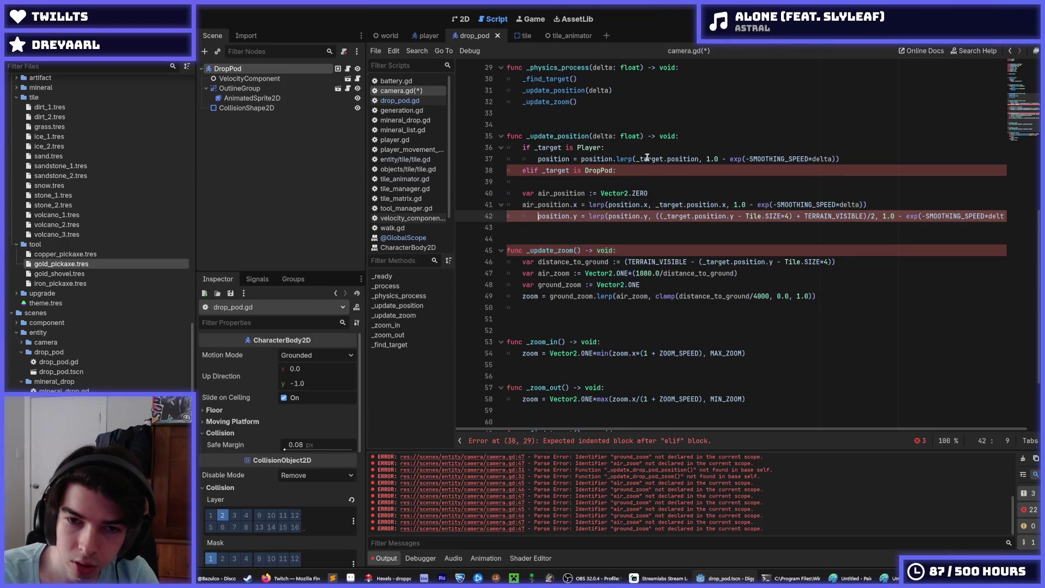
type("air_")
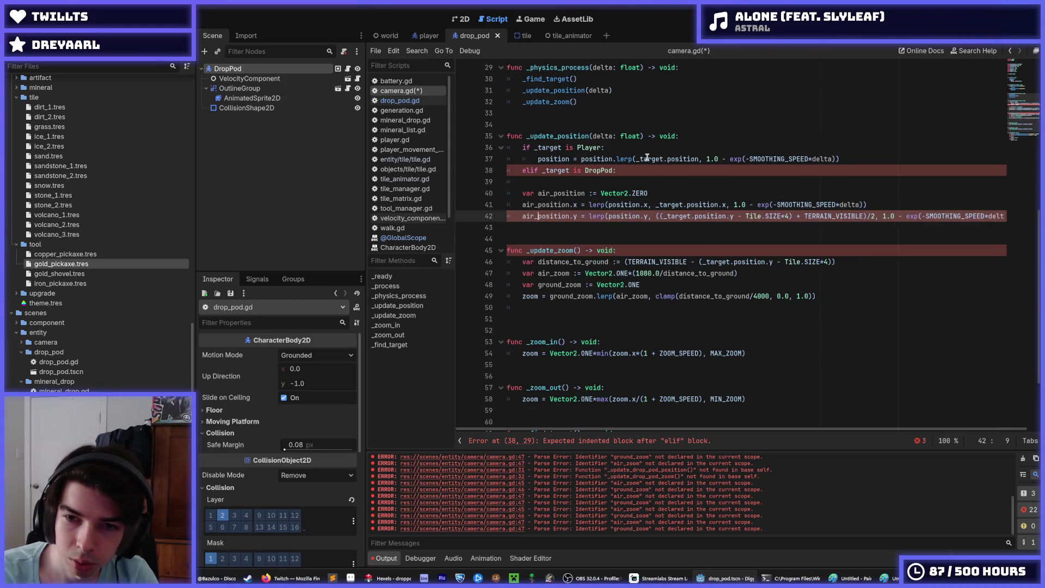
Add 'var ground_position =' followed by the player's lerp expression copied from line 37.
key("End")
key("Return")
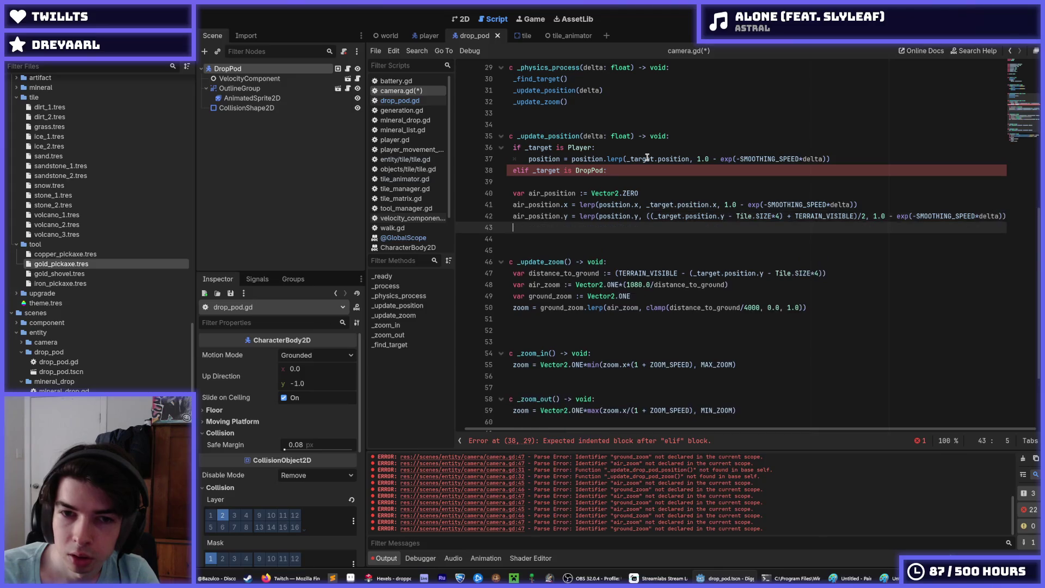
type("var ground")
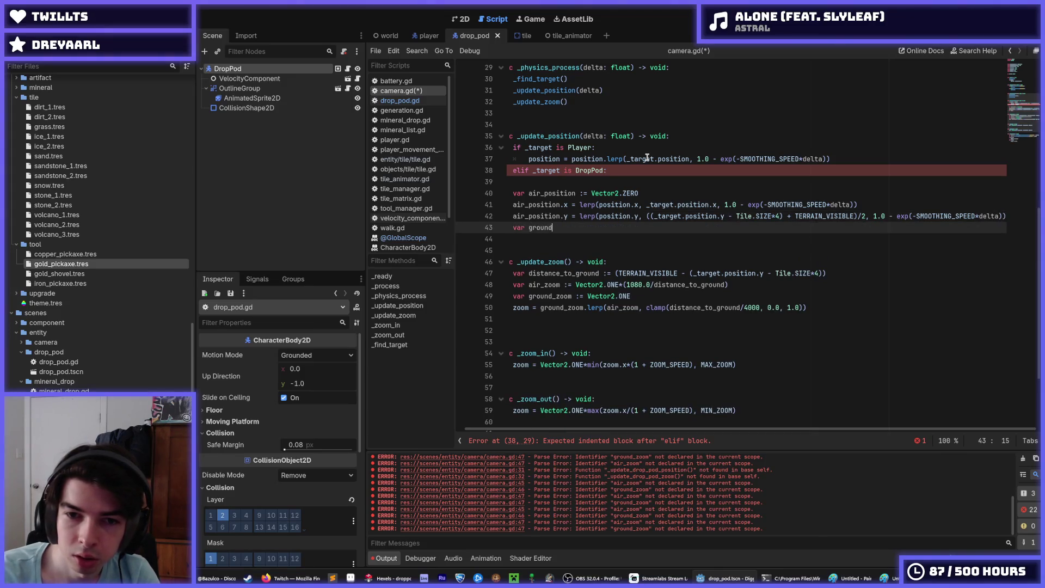
type("_position ")
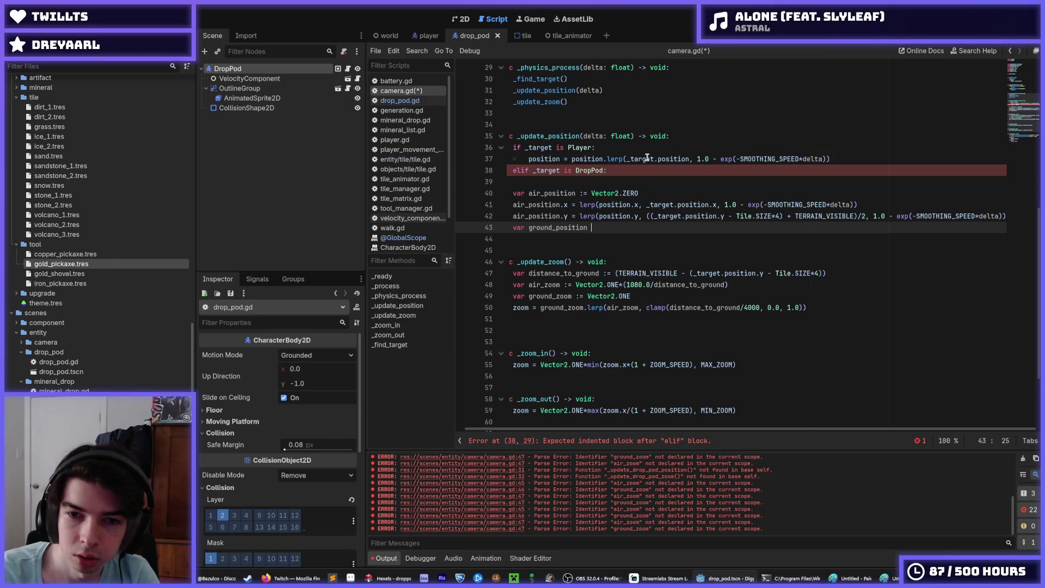
type("=")
left_click_drag(831, 158, 531, 159)
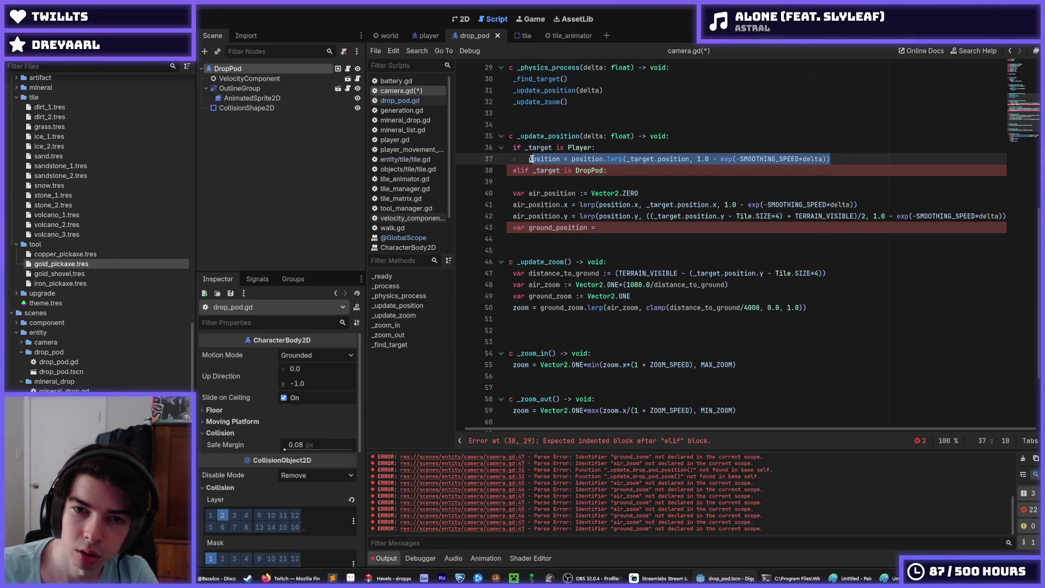
key("ctrl+c")
left_click(607, 227)
key("ctrl+v")
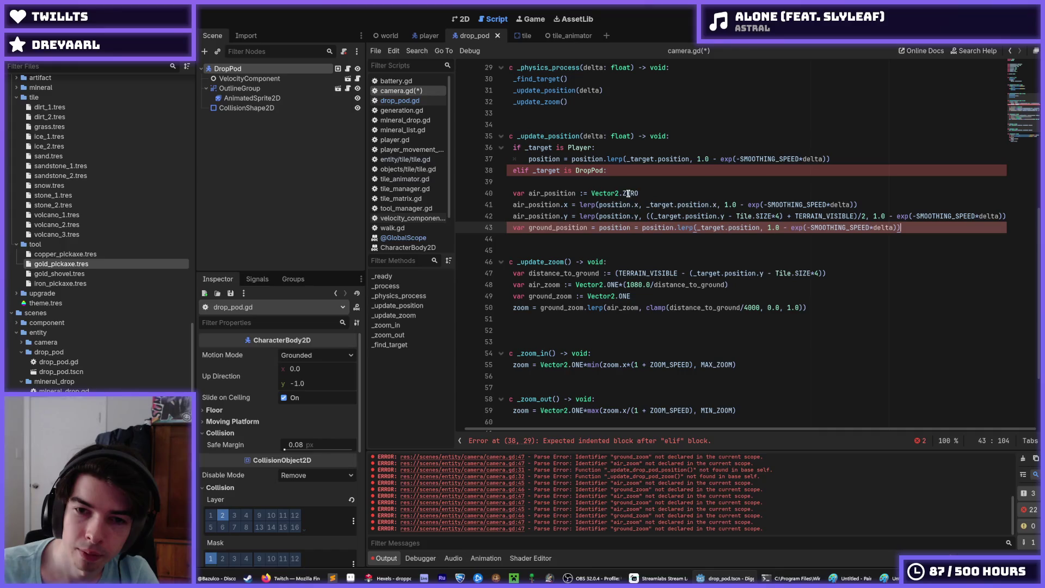
mouse_move(845, 159)
left_mouse_down()
mouse_move(715, 170)
mouse_move(463, 150)
left_mouse_up()
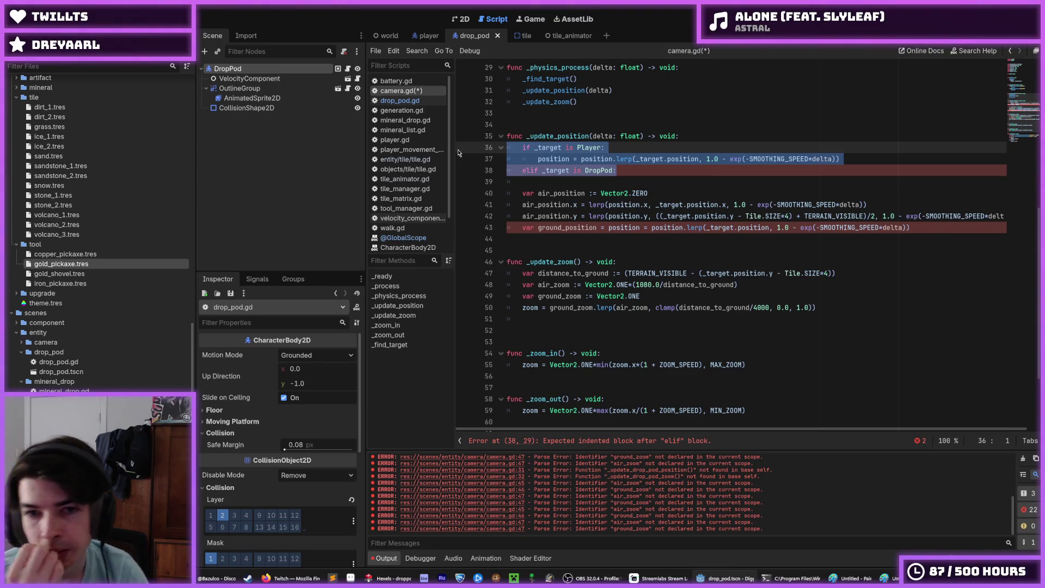
Delete the if/elif target-type checks and copy the position lerp assignment onto line 41.
key("BackSpace")
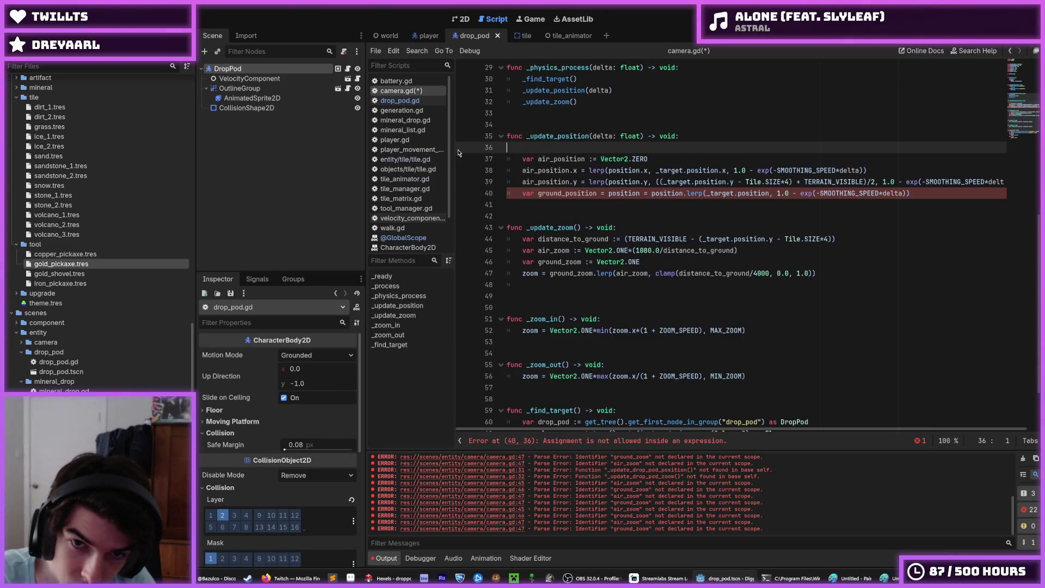
key("Delete")
key("End")
key("Down")
key("Down")
key("Down")
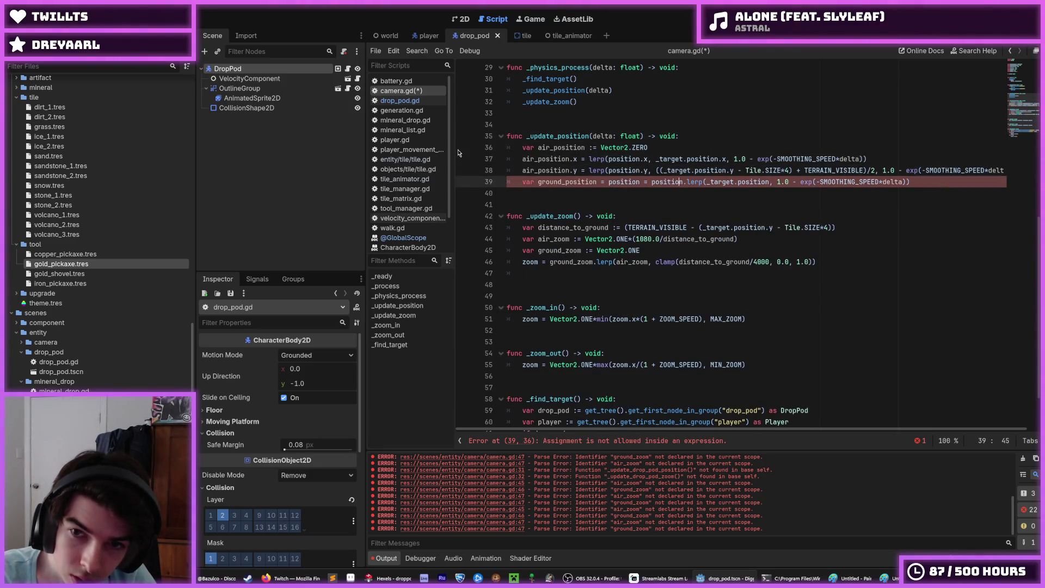
key("End")
key("Return")
key("Return")
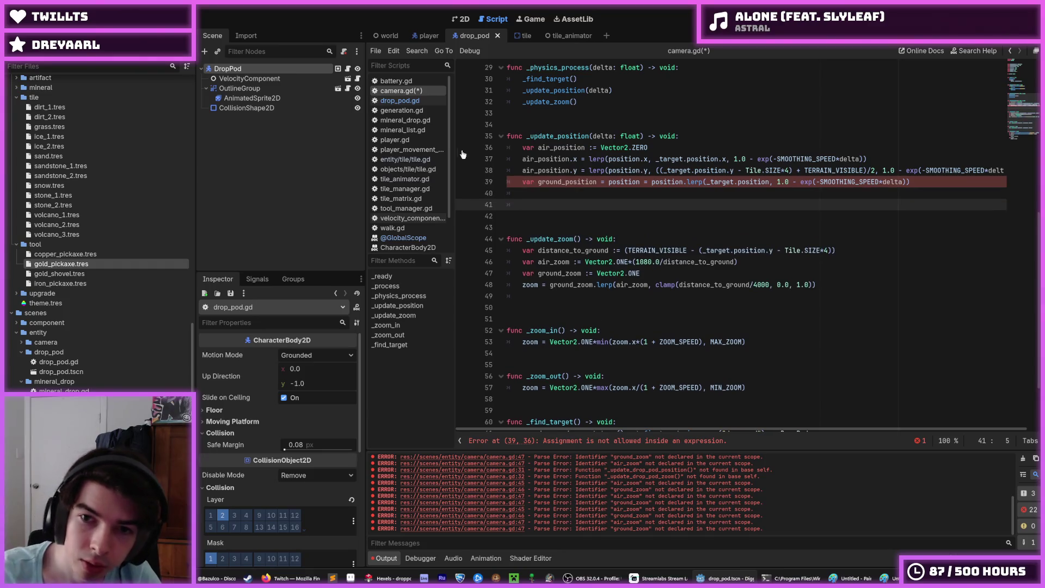
left_click_drag(910, 182, 609, 182)
key("ctrl+c")
left_click(585, 204)
key("ctrl+v")
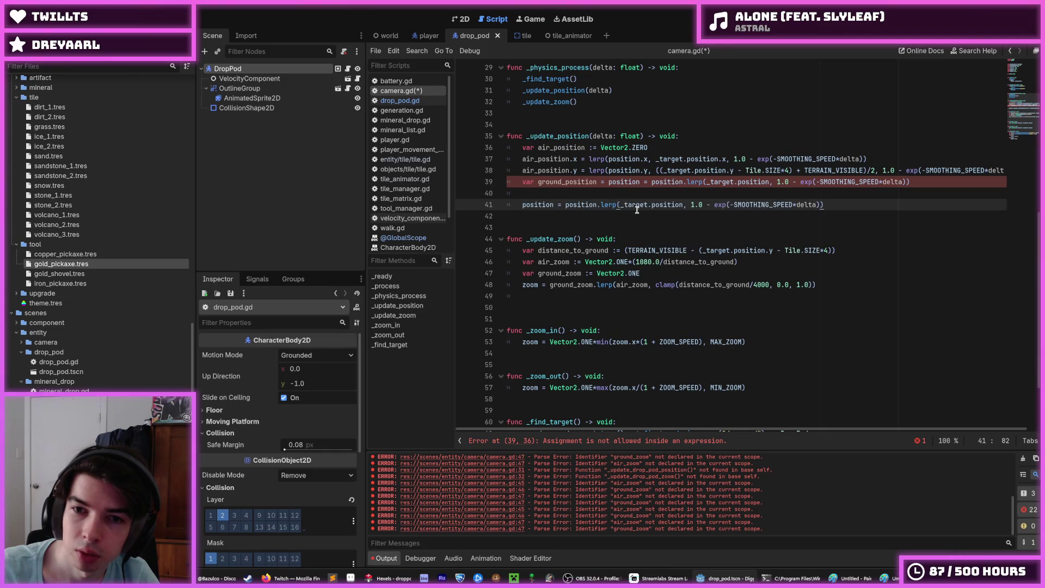
Add 'var target_position = Vector2' as the first line of _update_position.
left_click(698, 137)
key("Return")
type("v")
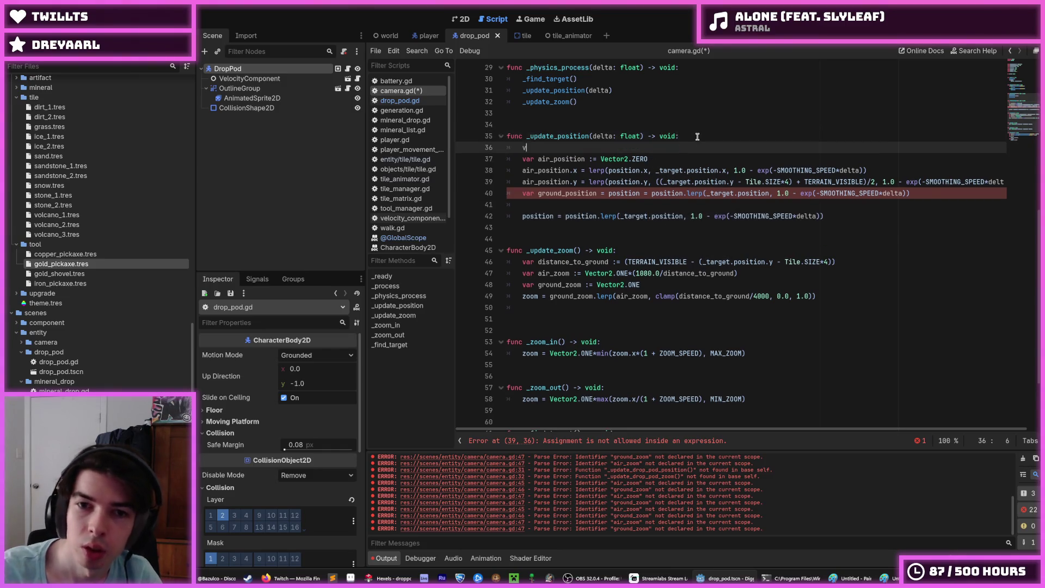
type("ar target_p")
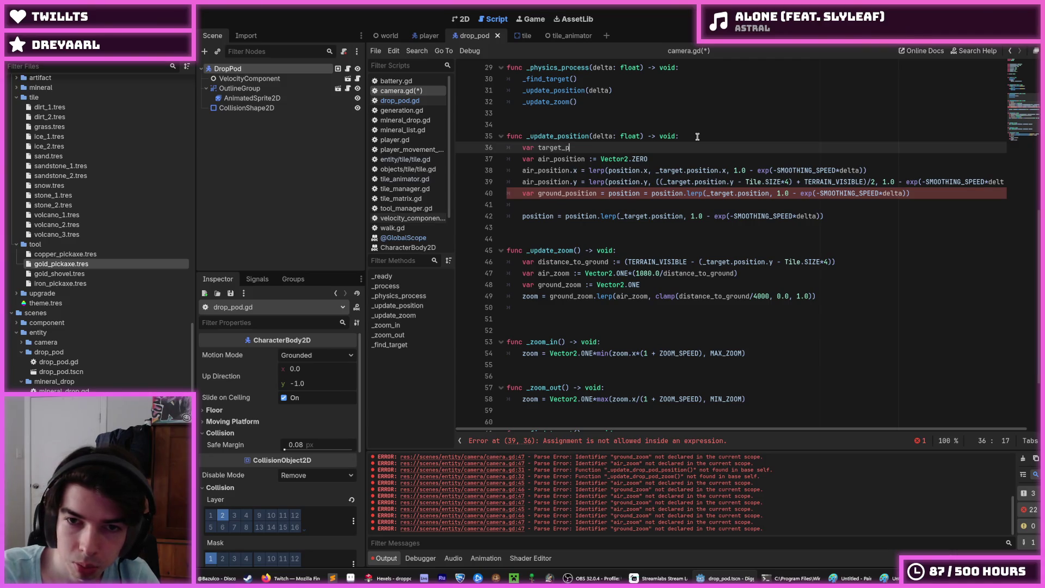
type("osition ")
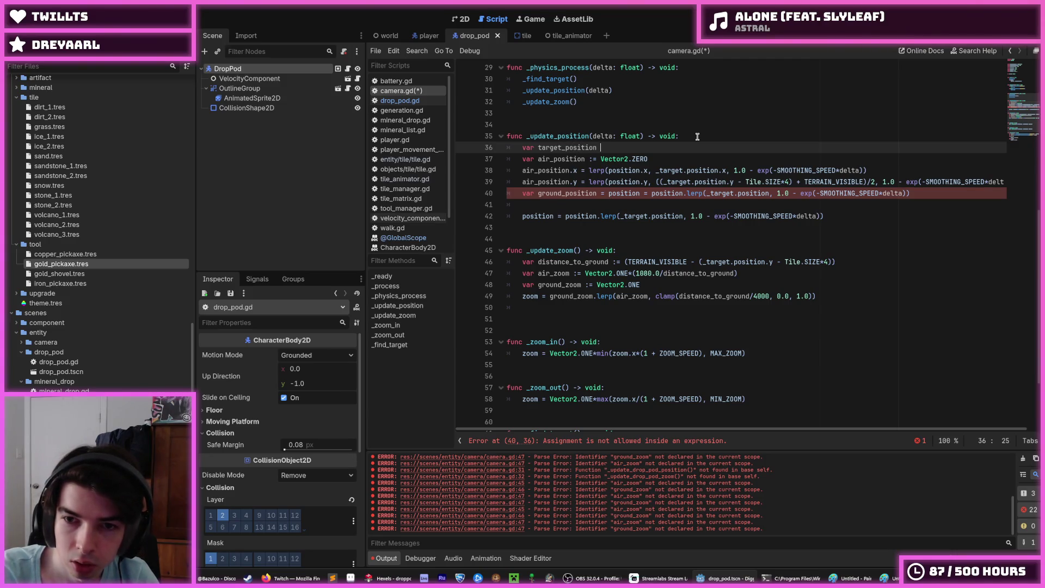
type("= ")
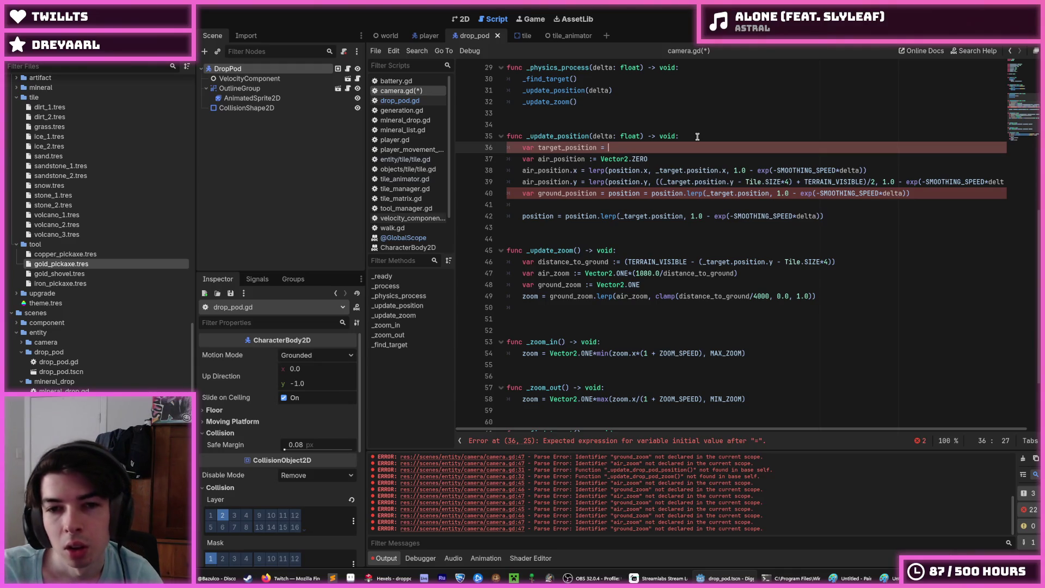
type("Vector2")
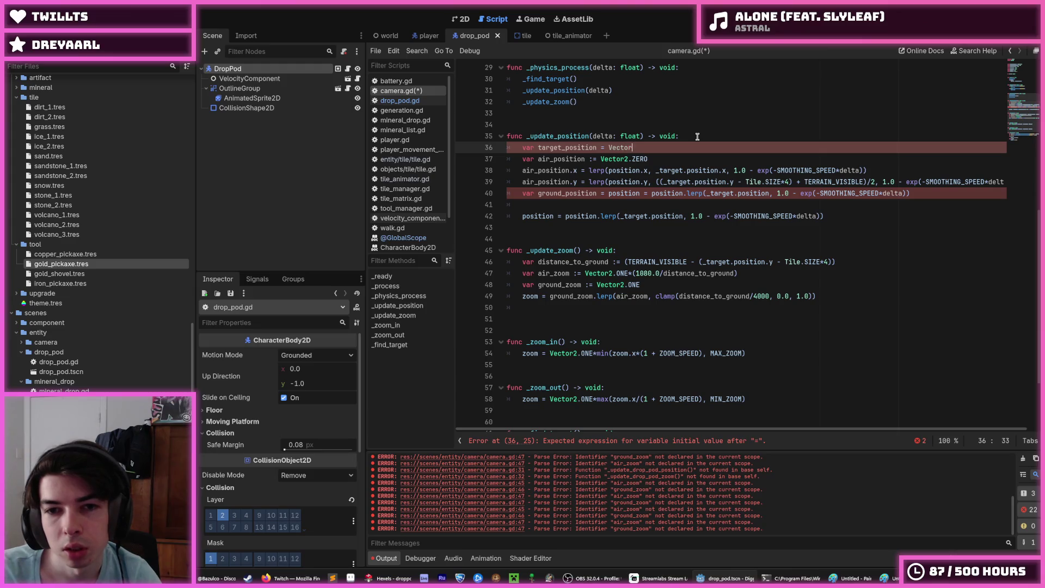
key("Escape")
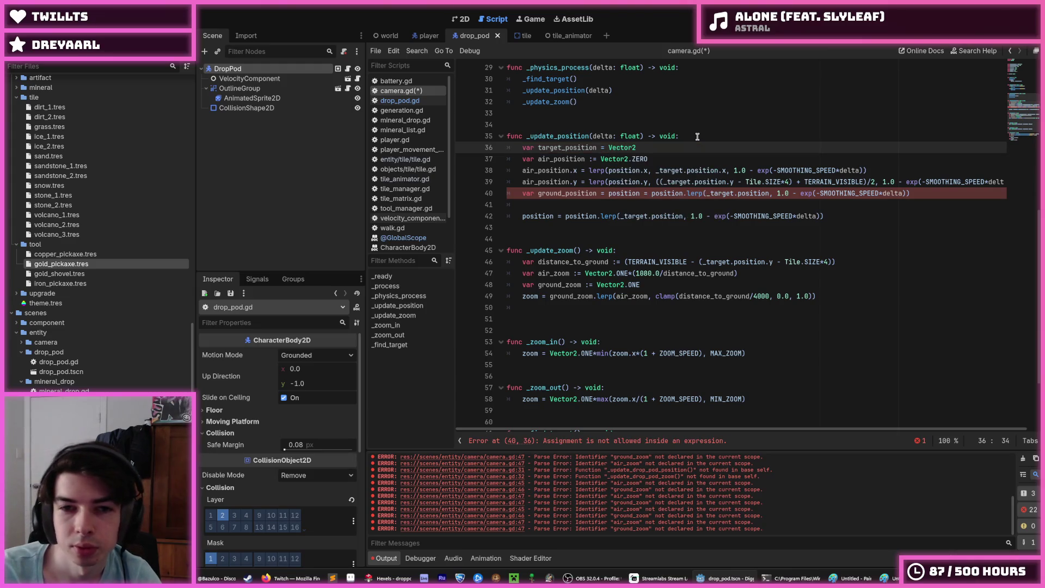
Rename air_position to air_target_position and ground_position to ground_target_position on lines 37–40.
left_click(537, 159)
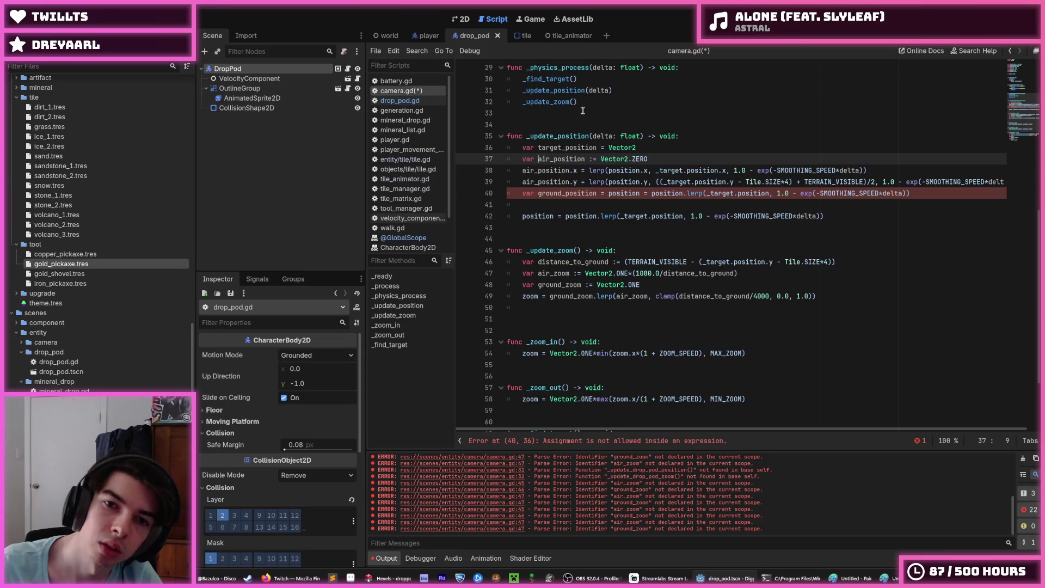
type("_target")
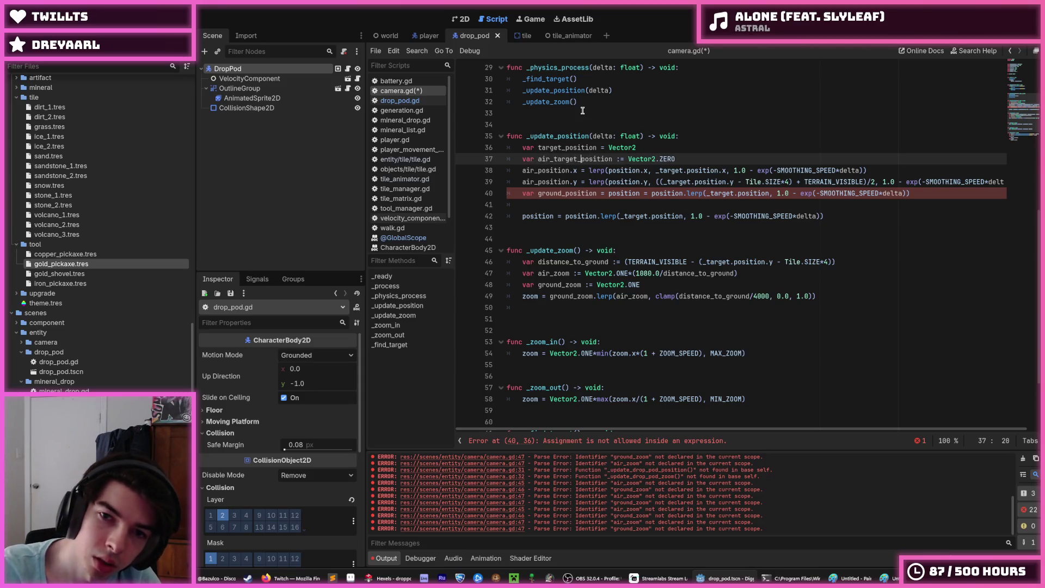
double_click(561, 170)
key("ctrl+v")
double_click(560, 181)
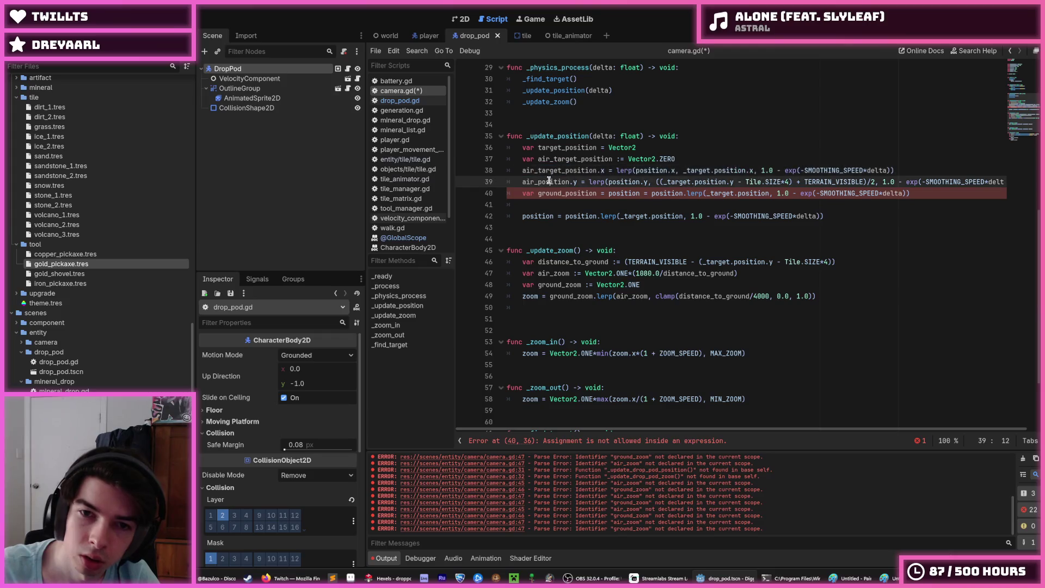
key("ctrl+v")
left_click(562, 193)
type("target_")
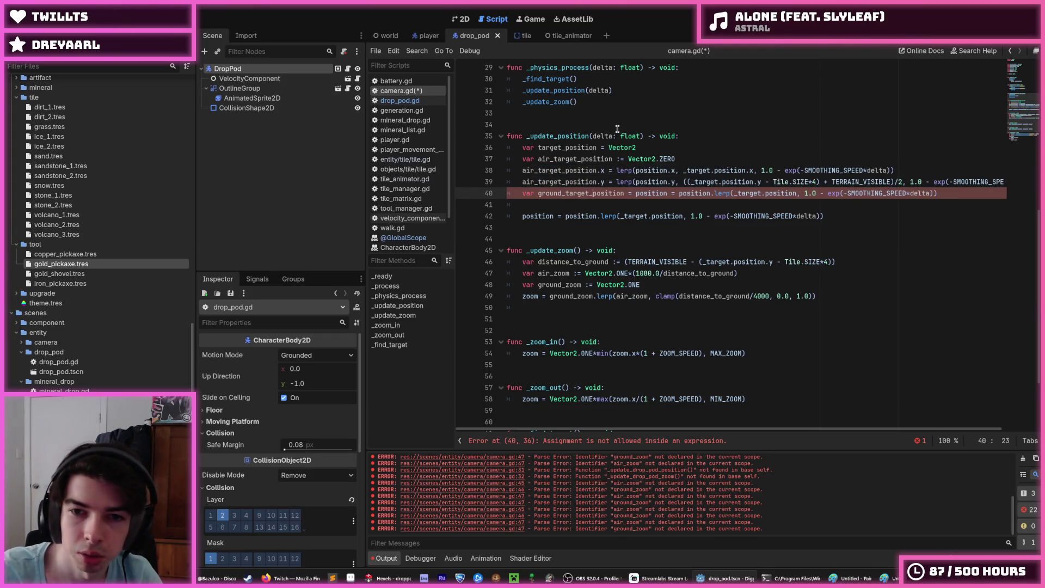
key("End")
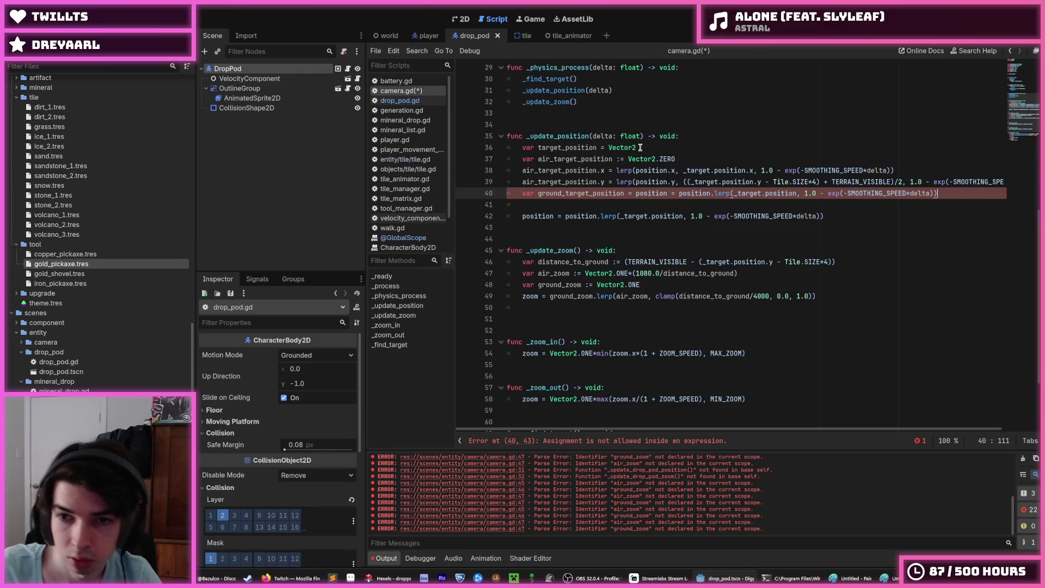
Remove the doubled 'position = position' assignment on line 40.
left_click(635, 171)
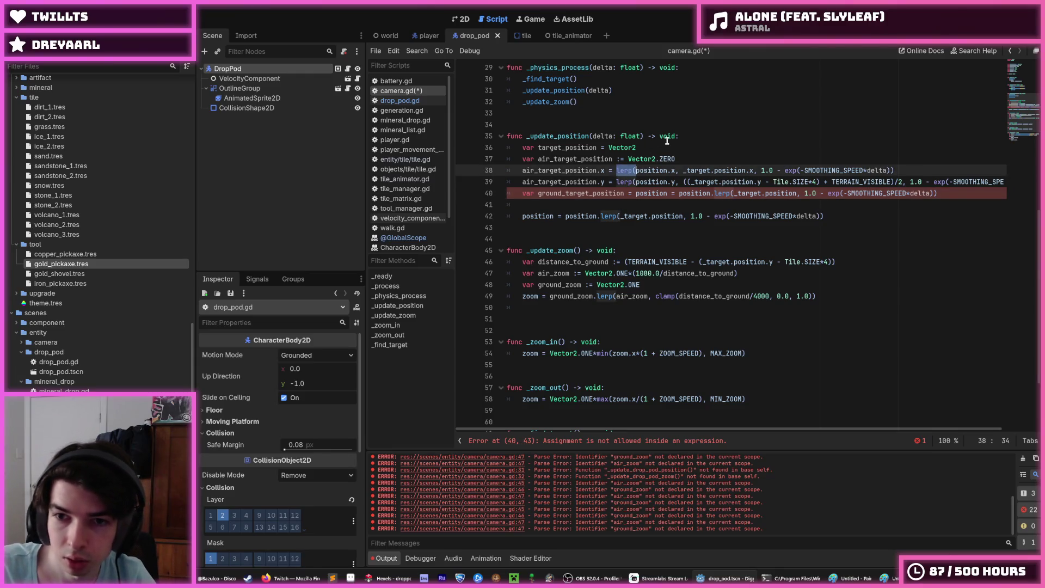
left_click_drag(635, 193, 710, 193)
type("position")
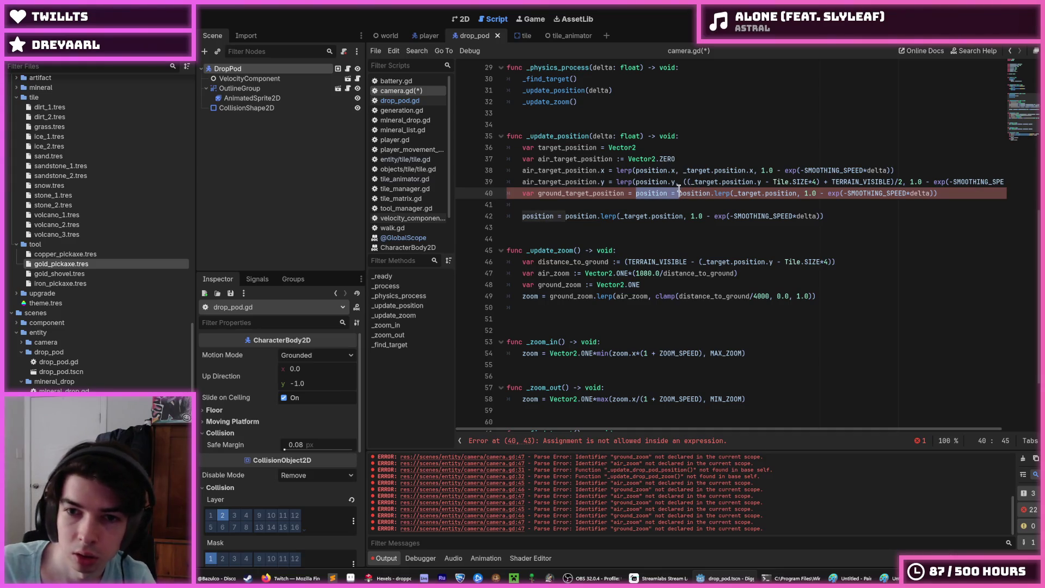
key("ctrl+Left")
left_click(675, 182)
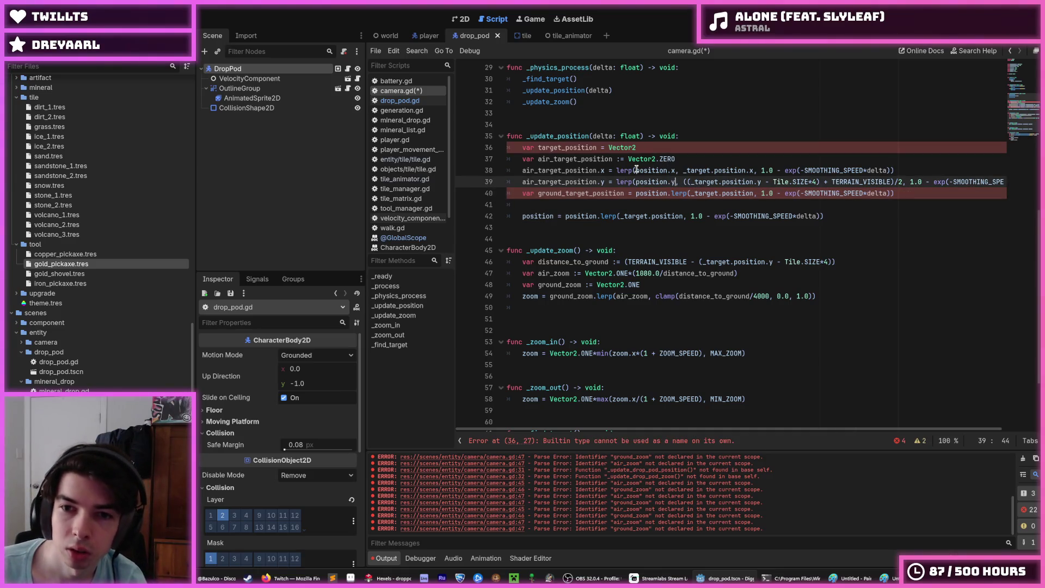
Strip the lerp wrappers and smoothing terms from the x and y lines 38 and 39.
mouse_move(616, 171)
left_mouse_down()
mouse_move(637, 170)
mouse_move(635, 182)
left_mouse_up()
key("BackSpace")
key("BackSpace")
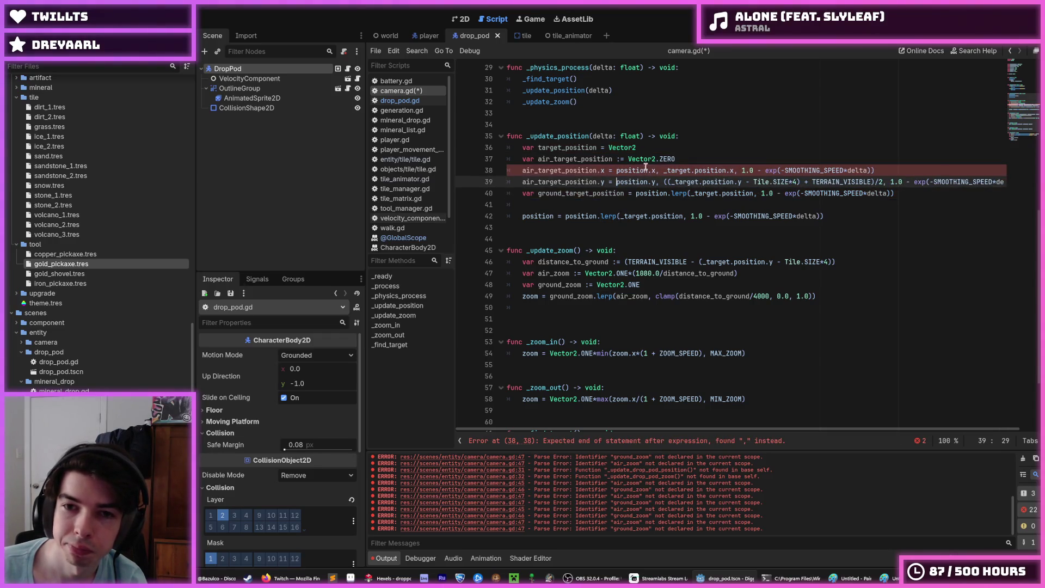
left_click(740, 169)
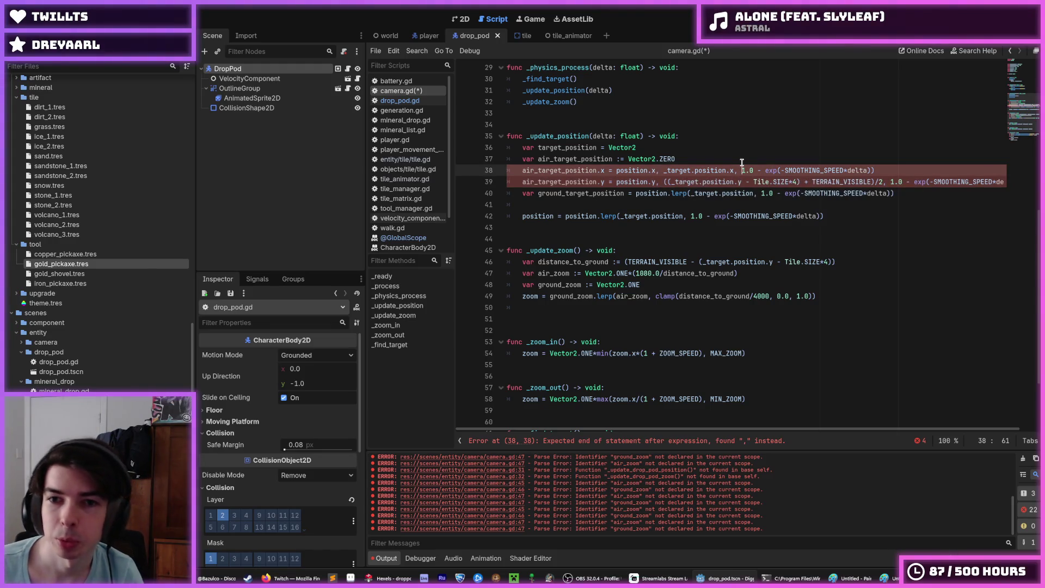
key("ctrl+z")
key("ctrl+z")
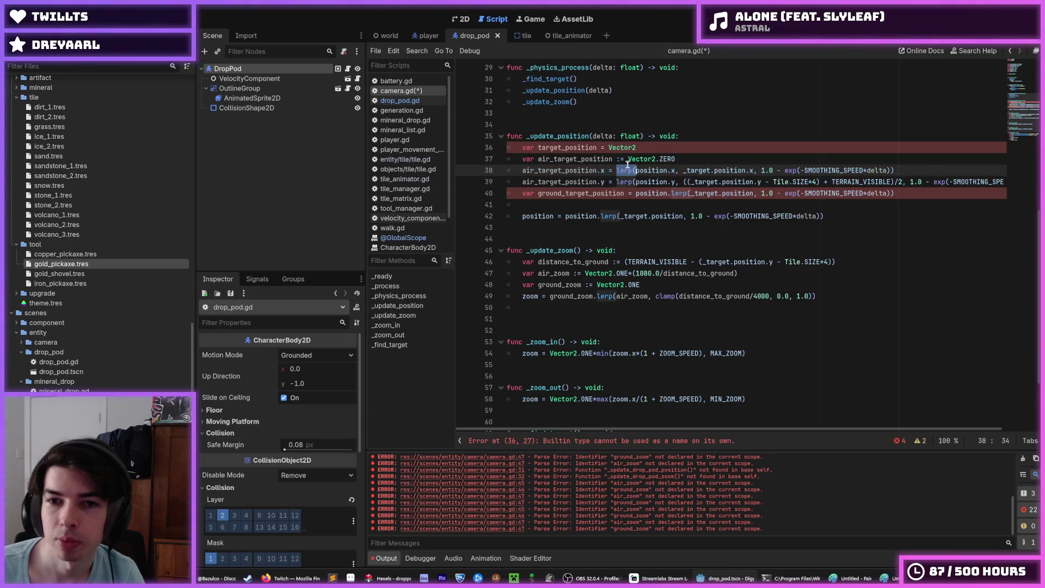
left_click_drag(616, 171, 683, 171)
key("BackSpace")
left_click(616, 183)
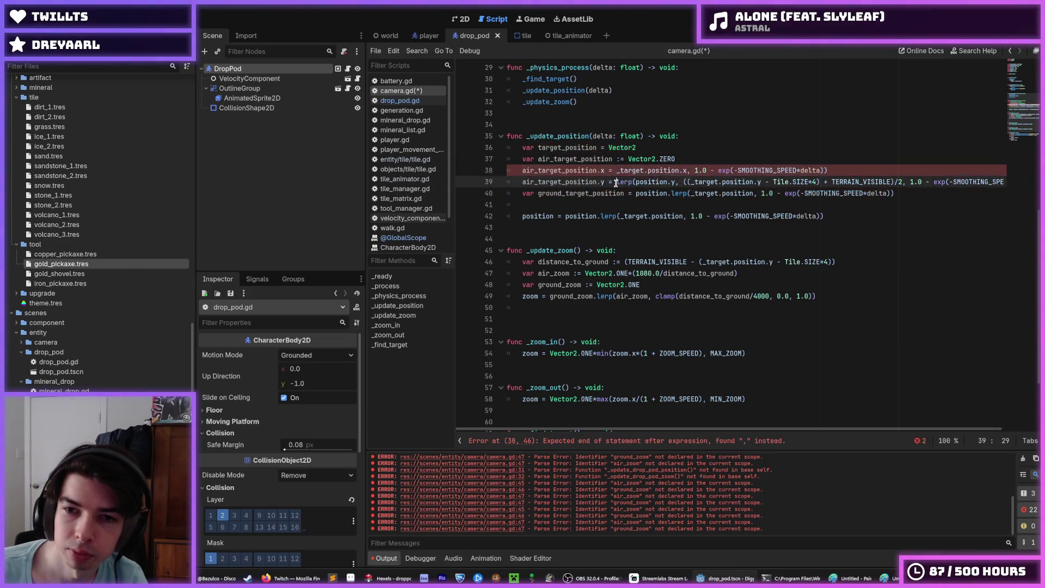
left_click_drag(616, 183, 683, 182)
key("BackSpace")
left_click_drag(828, 170, 687, 170)
key("BackSpace")
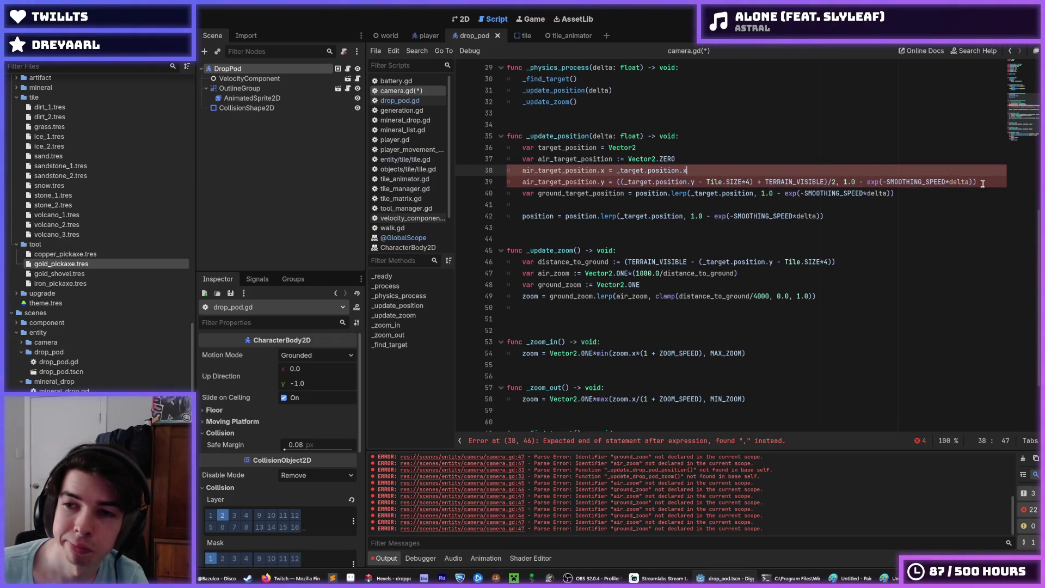
left_click_drag(983, 183, 754, 182)
key("BackSpace")
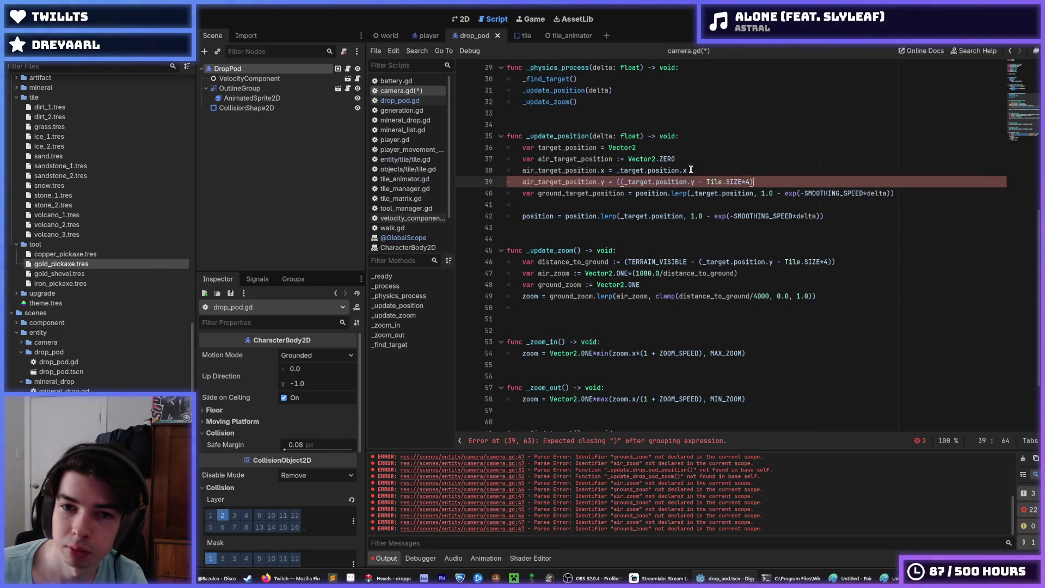
Change Vector2.ZERO on line 37 to Vector2(_target.position.x, _target.position.y - Tile.SIZE*4).
left_click_drag(689, 169, 614, 170)
key("ctrl+c")
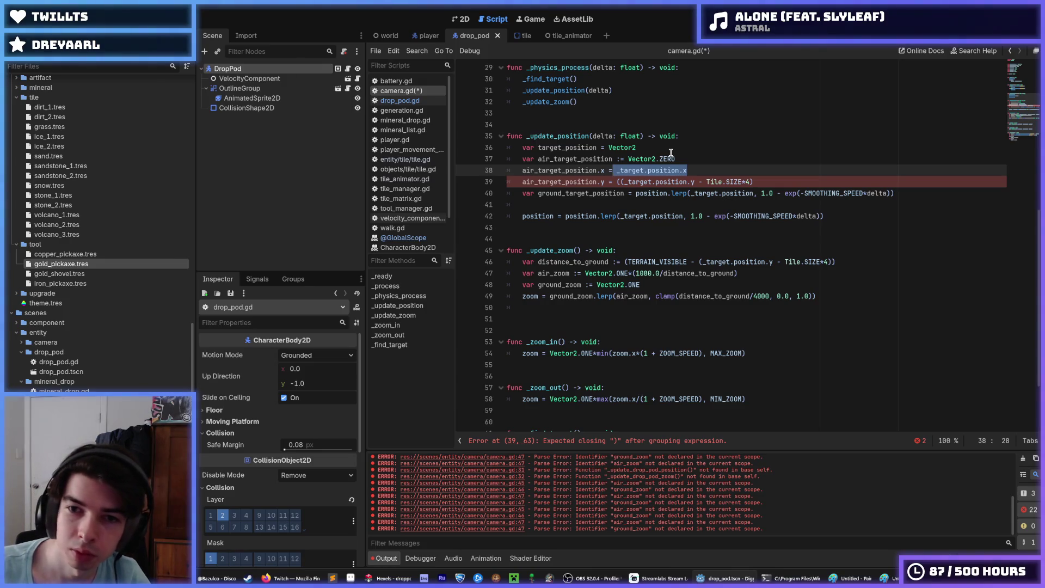
left_click(687, 155)
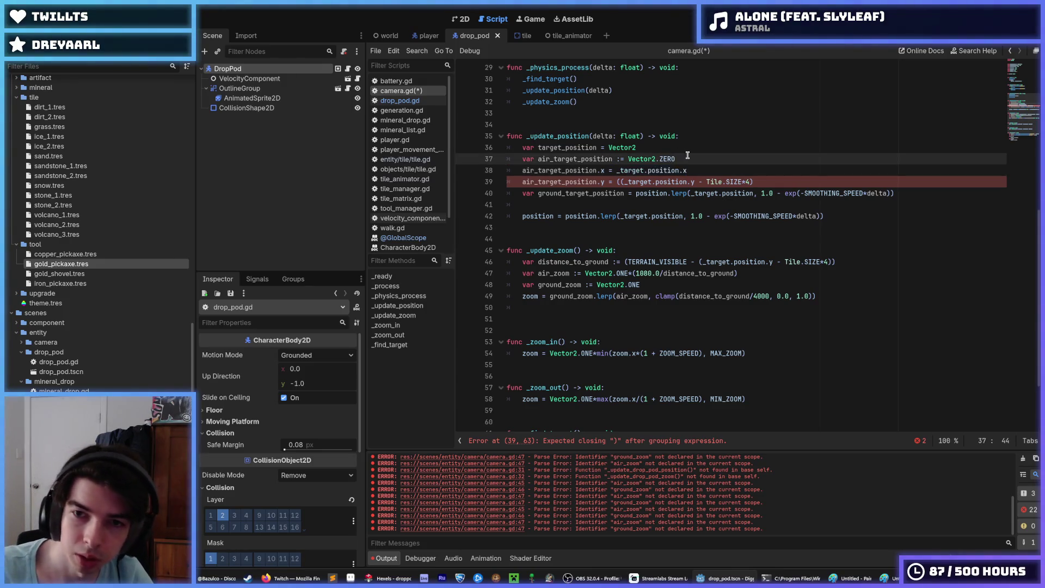
key("BackSpace")
key("BackSpace")
key("BackSpace")
type("(")
key("ctrl+v")
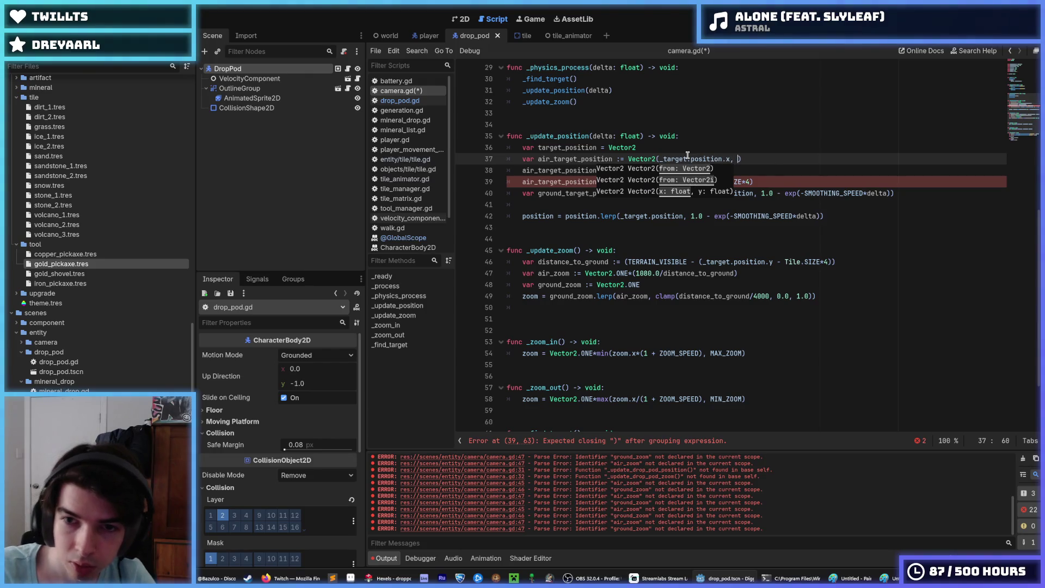
left_click(621, 182)
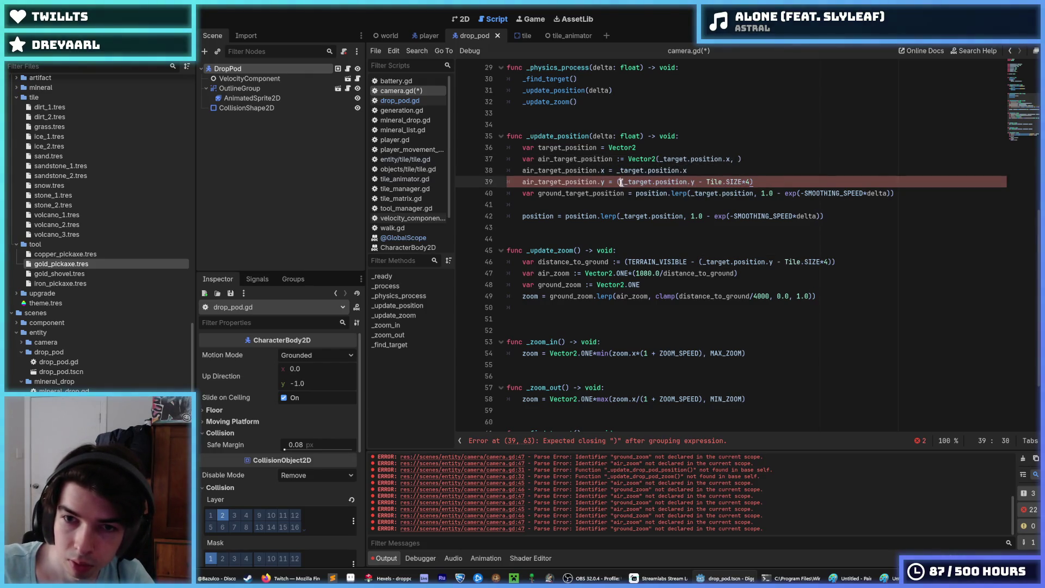
left_click_drag(621, 182, 752, 182)
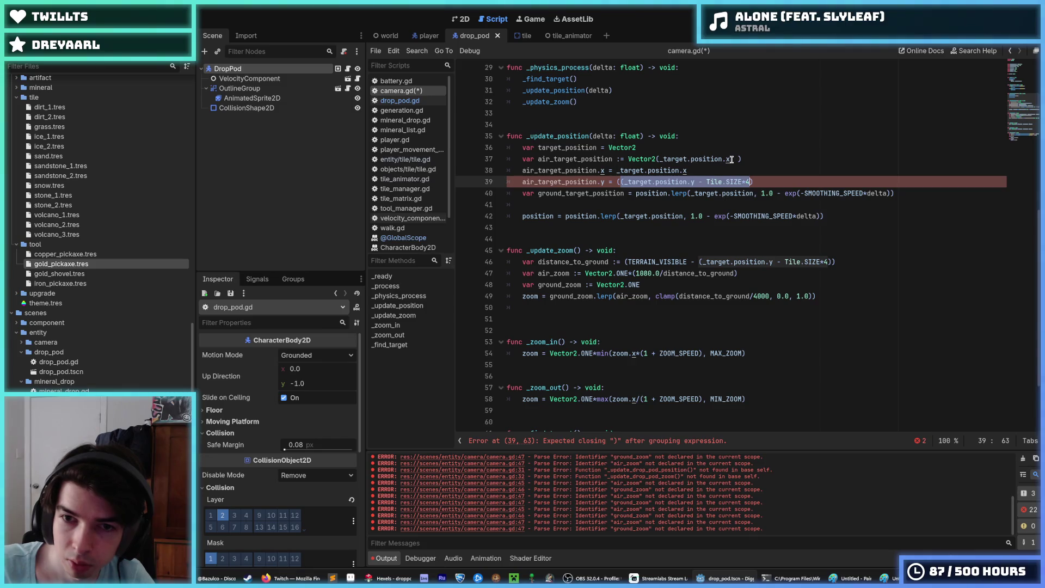
key("ctrl+c")
left_click(734, 160)
key("ctrl+v")
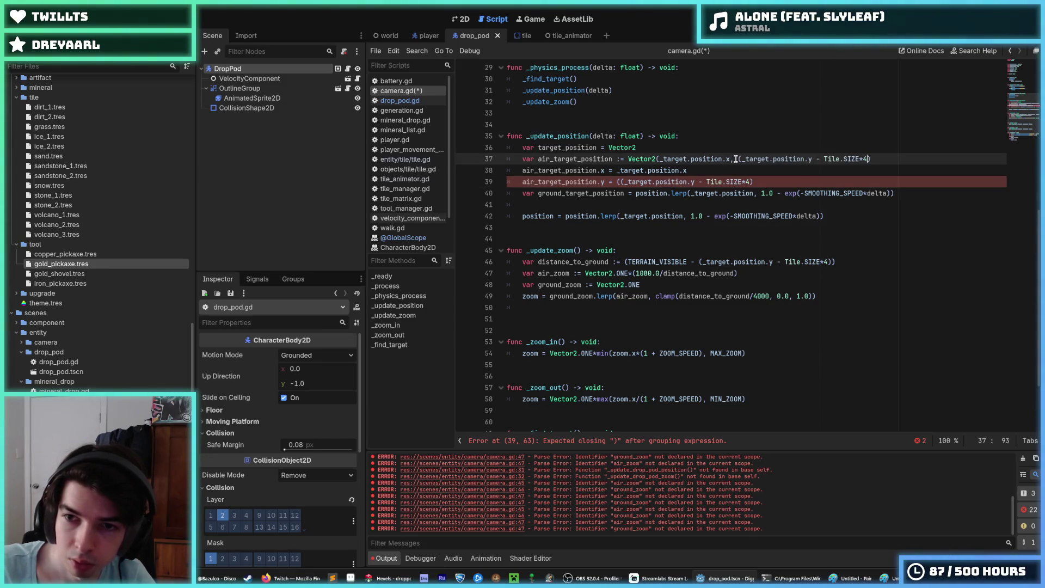
left_click(737, 160)
key("Delete")
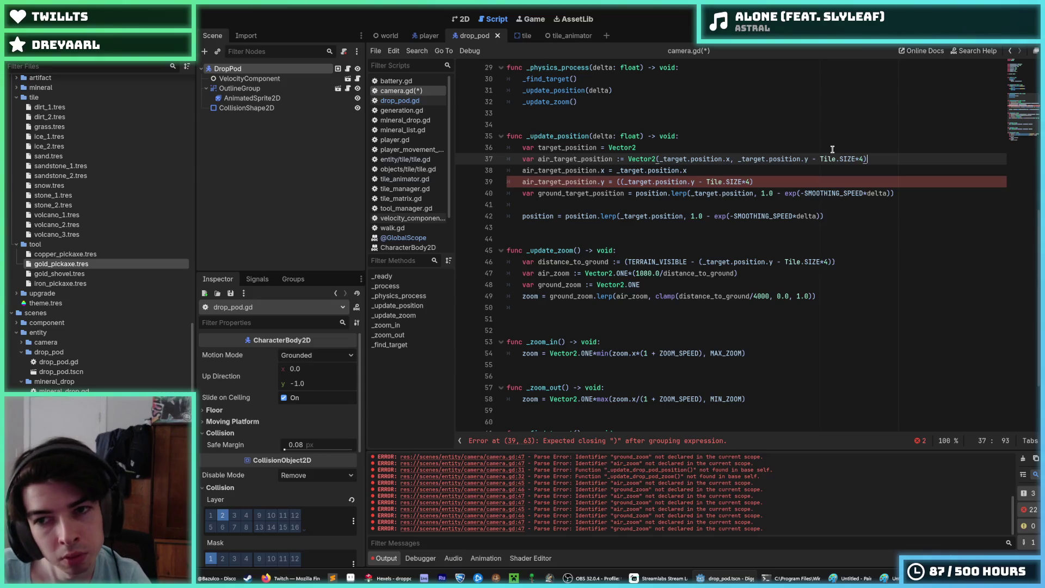
Delete the now-redundant separate x and y assignment lines.
key("Down")
key("Down")
key("End")
key("shift+Up")
key("shift+Up")
key("shift+End")
key("BackSpace")
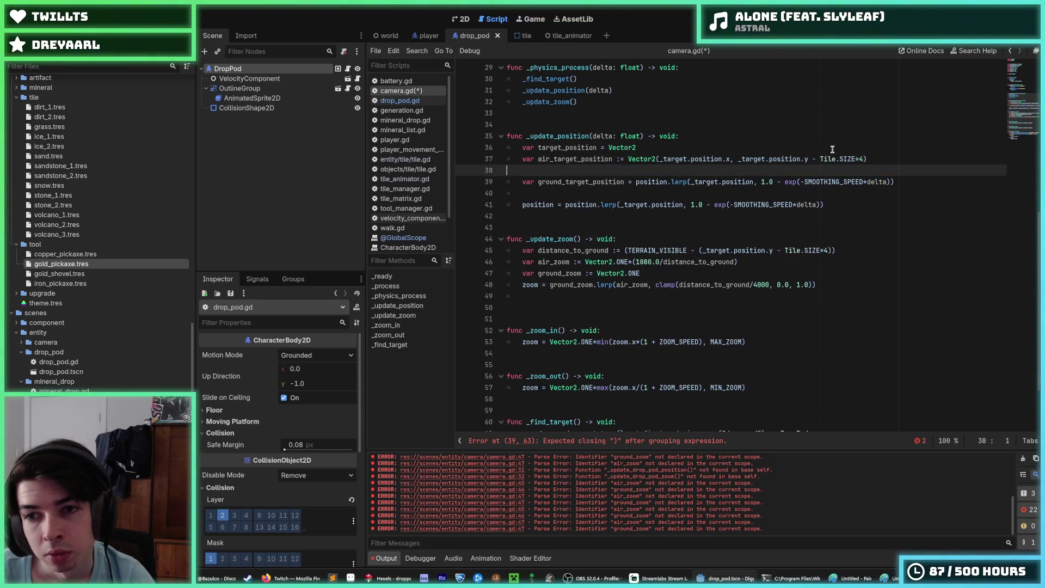
Remove 'position.lerp(' and the ', 1.0 - exp(-SMOOTHING_SPEED*delta))' tail, leaving '_target.position' on line 38.
key("Down")
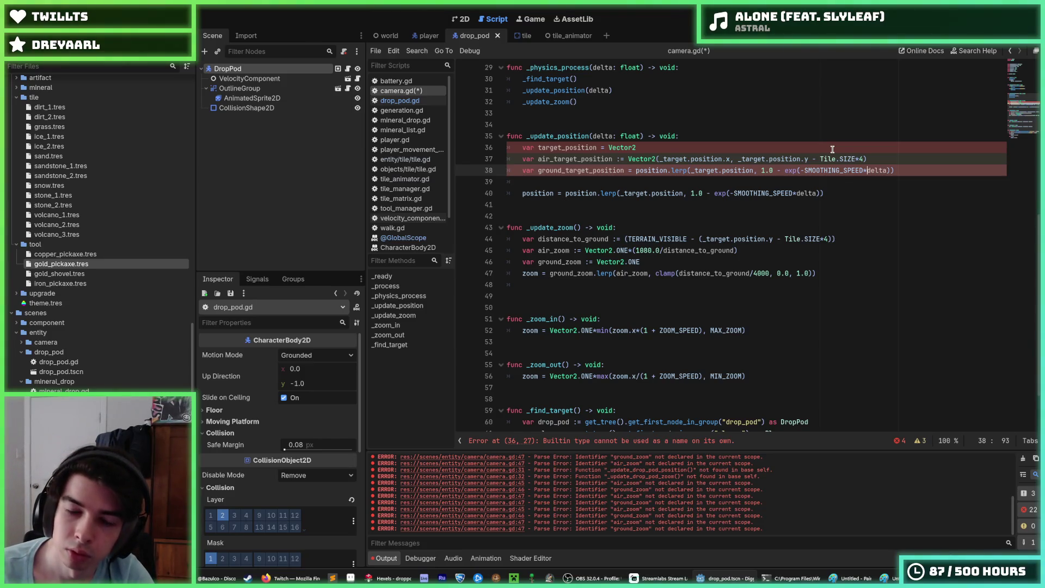
key("Up")
key("Up")
key("Up")
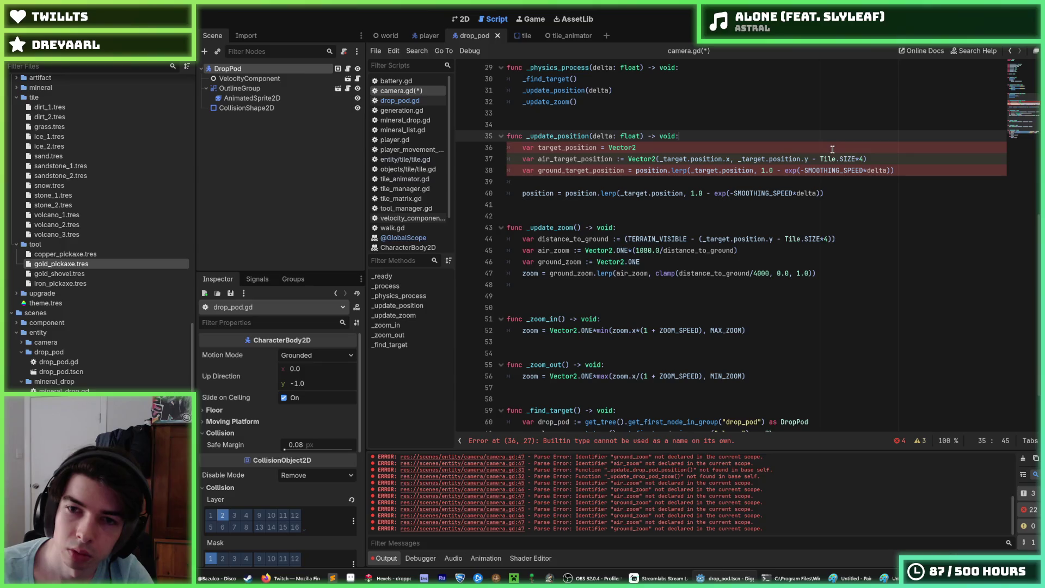
key("Down")
key("Down")
key("Down")
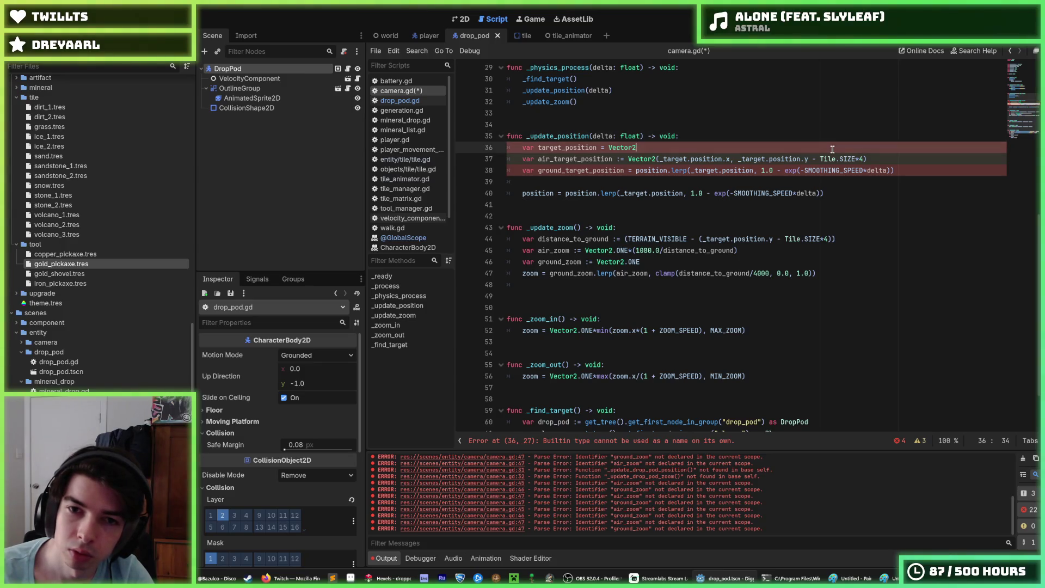
key("End")
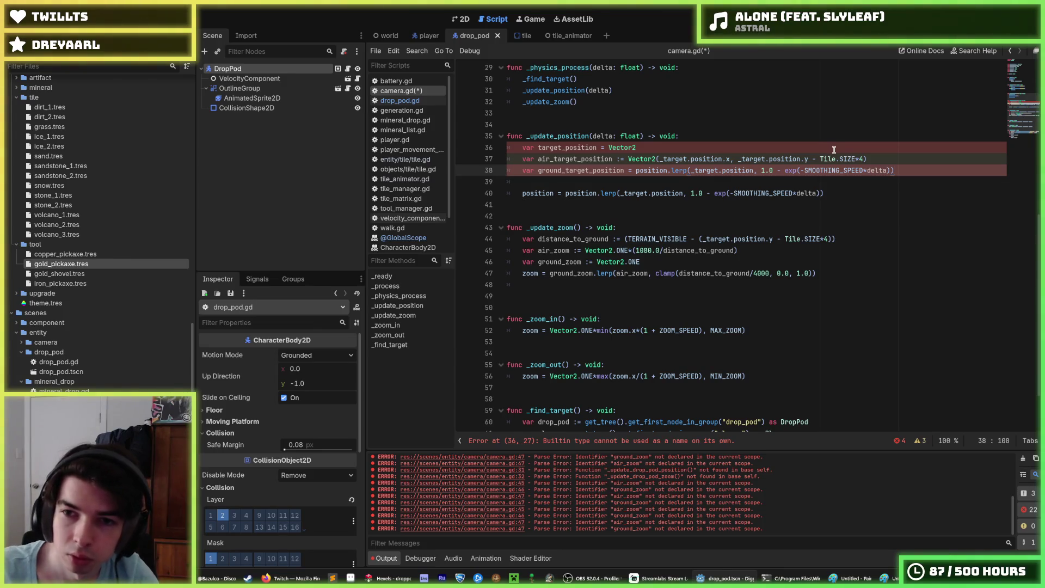
left_click_drag(690, 170, 635, 165)
key("BackSpace")
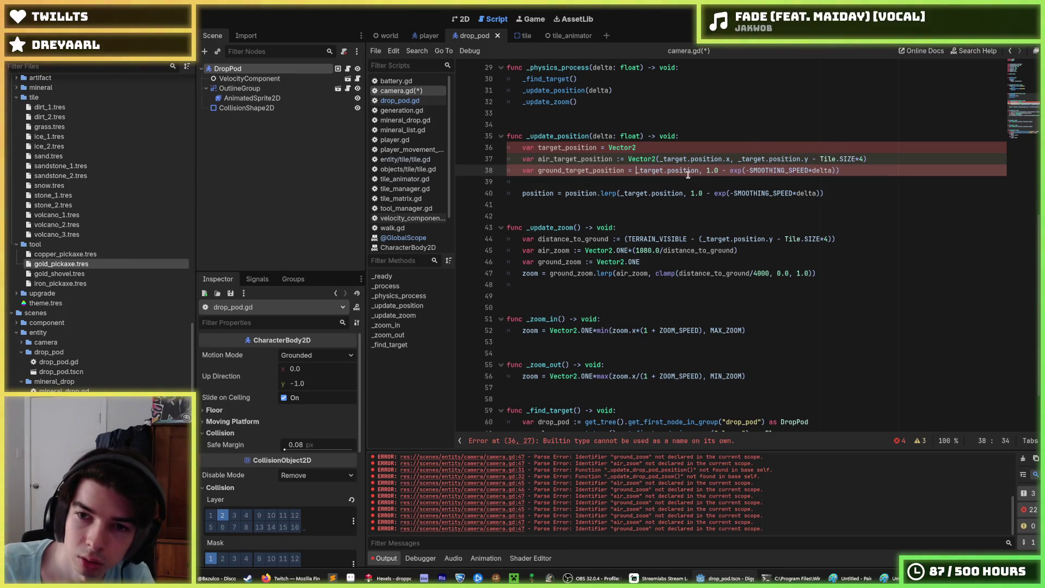
left_click_drag(699, 171, 865, 170)
key("BackSpace")
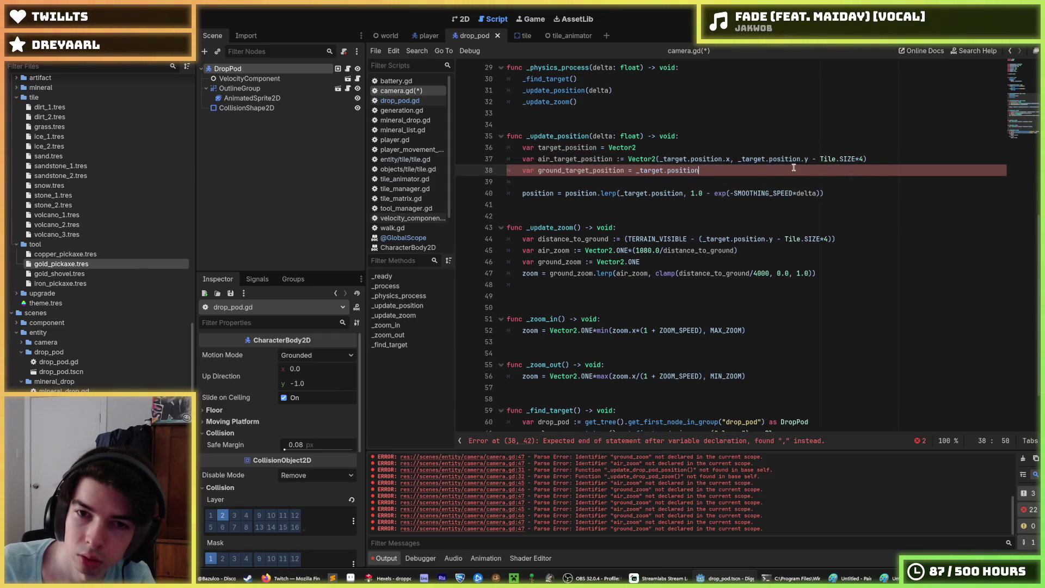
left_click_drag(702, 170, 636, 171)
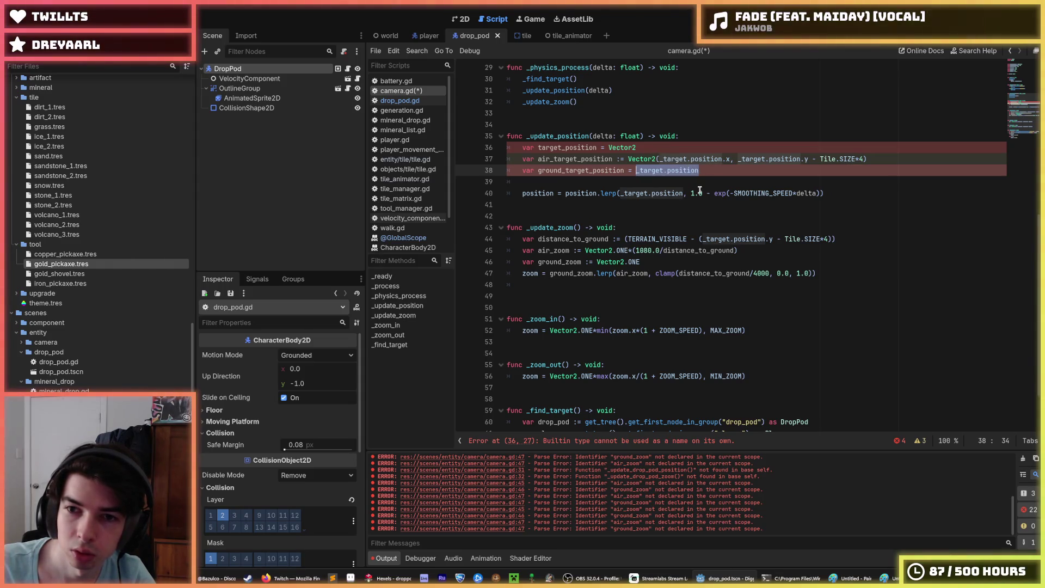
left_click(714, 171)
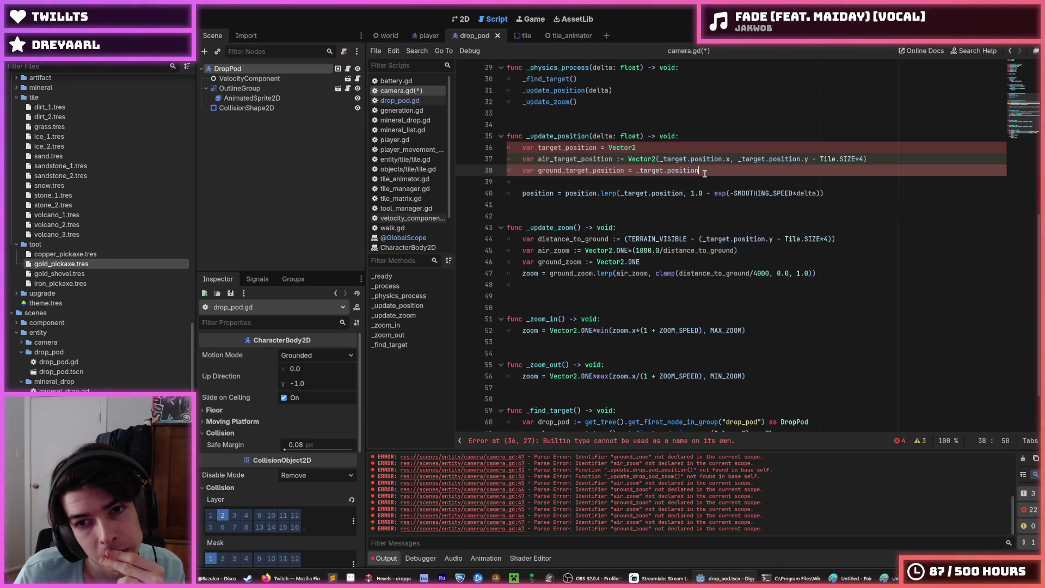
Undo and redo through earlier versions to the three target position variables, then save camera.gd.
scroll(705, 173, "up", 10)
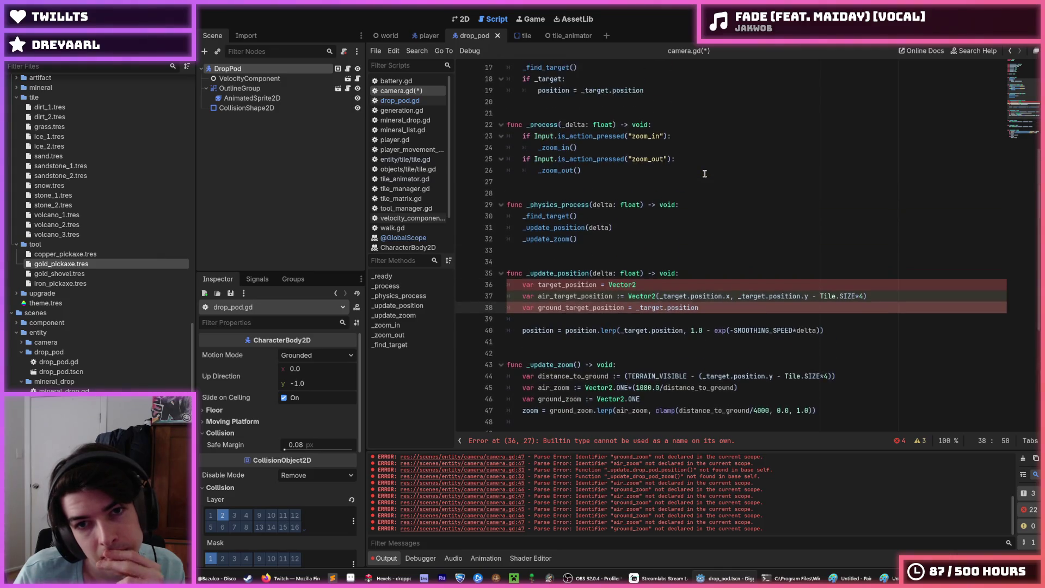
scroll(695, 184, "down", 11)
scroll(692, 170, "down", 1)
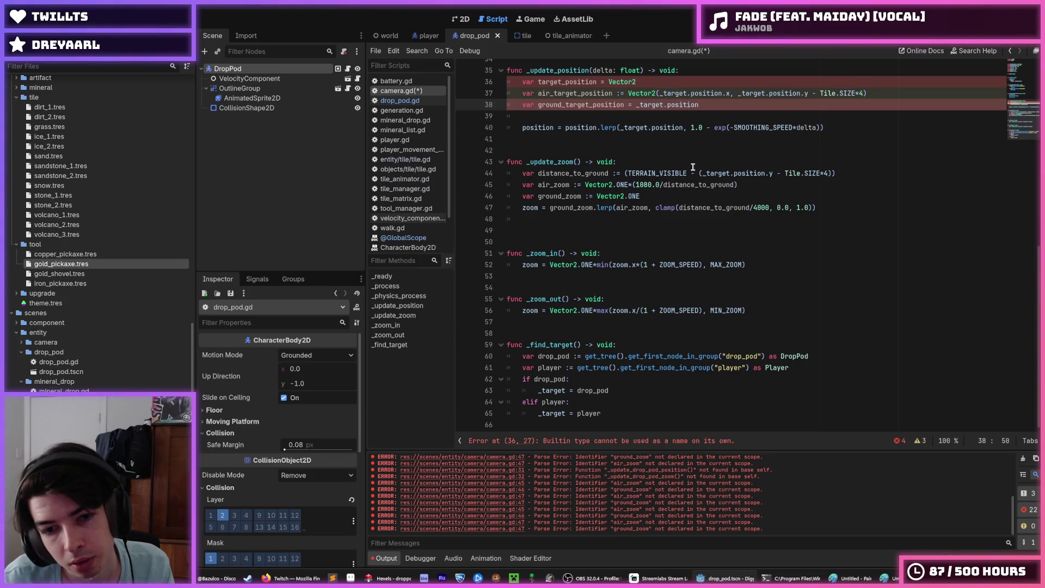
key("ctrl+z")
key("ctrl+z")
key("ctrl+z")
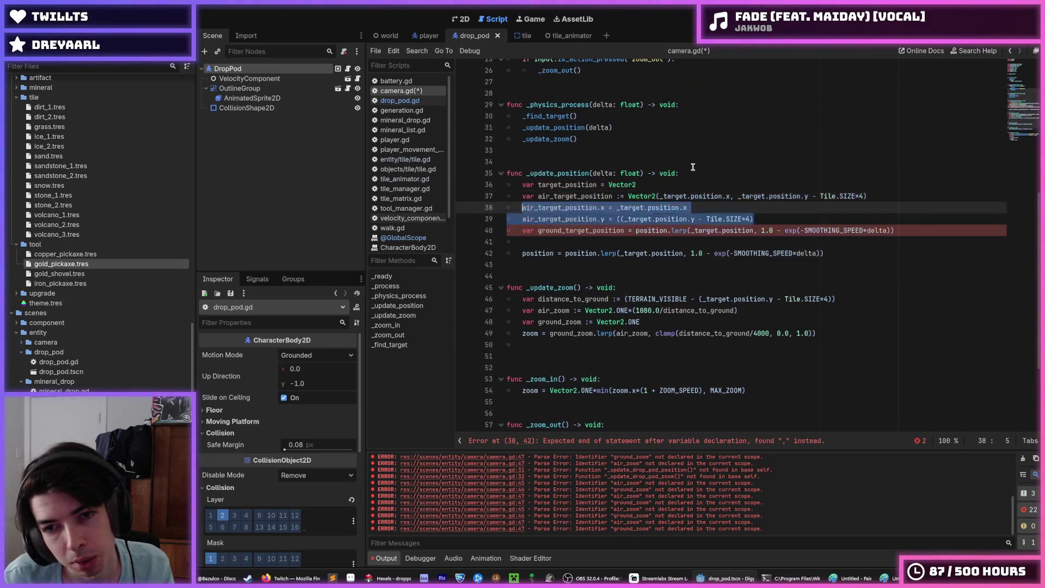
key("ctrl+z")
key("ctrl+z")
key("ctrl+z")
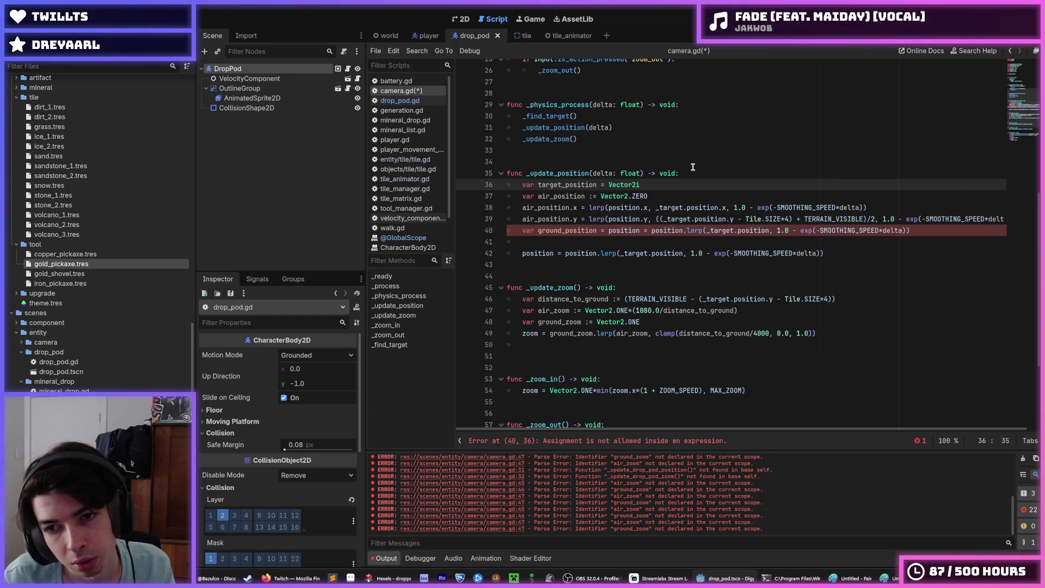
key("ctrl+z")
key("ctrl+z")
key("ctrl+z")
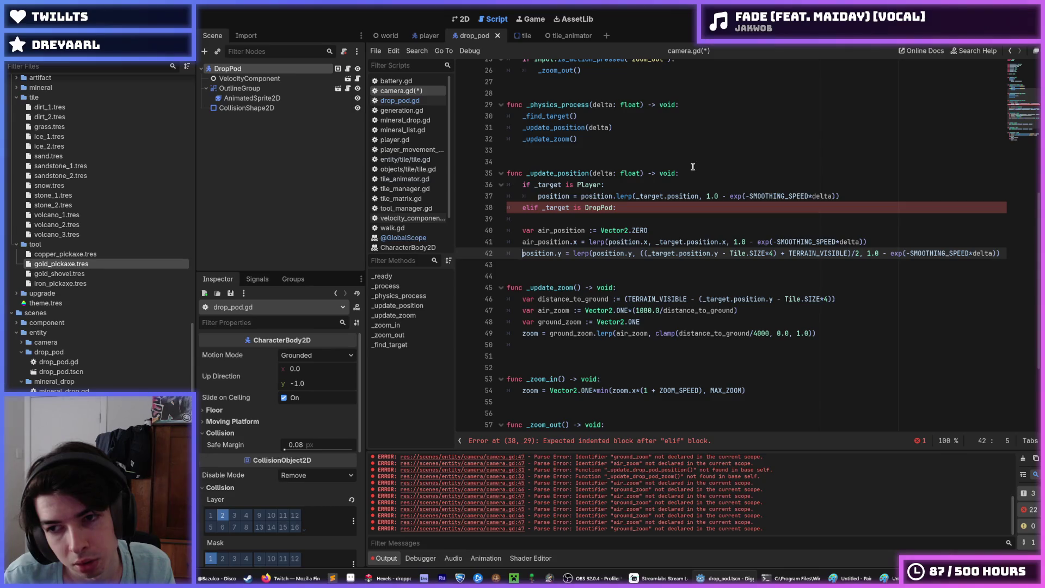
key("ctrl+y")
key("ctrl+y")
key("ctrl+y")
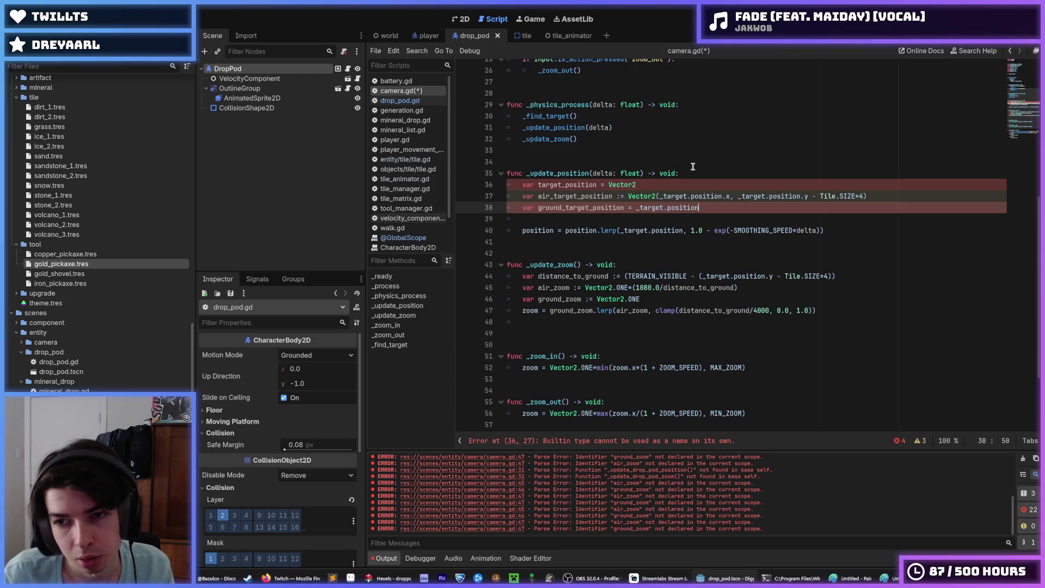
key("ctrl+s")
Copy all of camera.gd's code into a blank Sublime Text window.
scroll(693, 158, "up", 8)
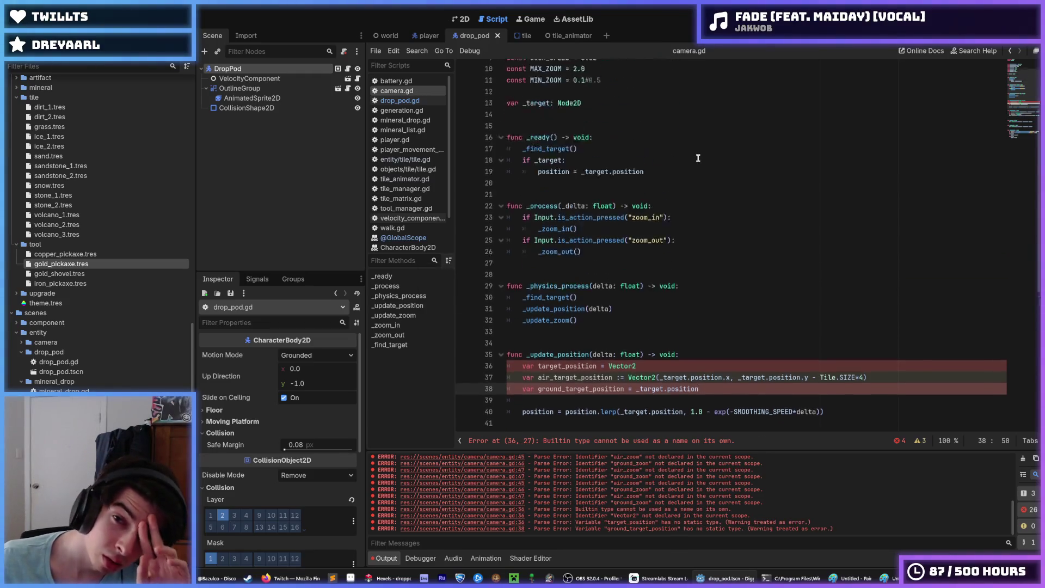
scroll(693, 153, "down", 11)
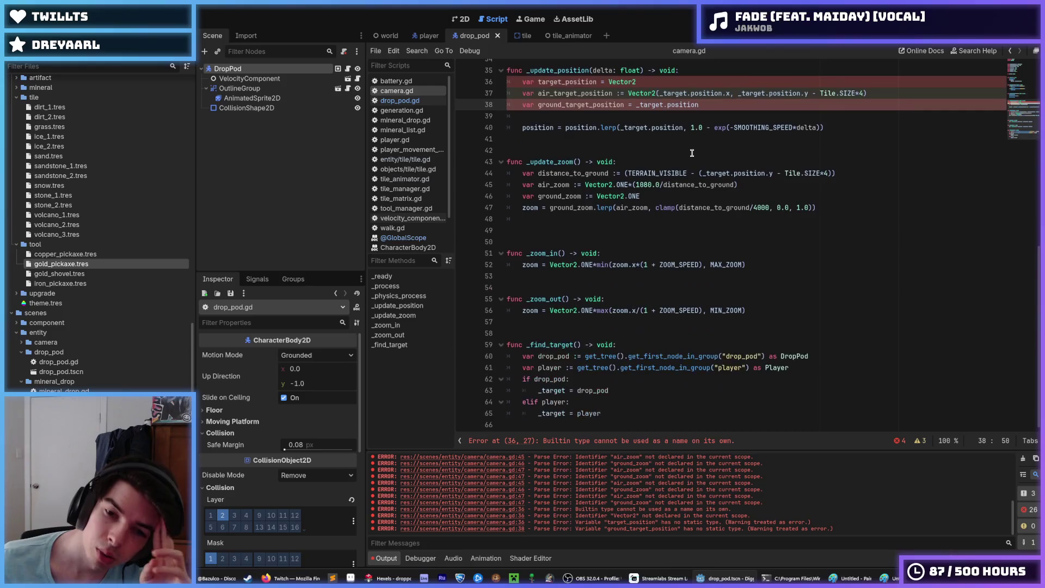
scroll(691, 153, "up", 3)
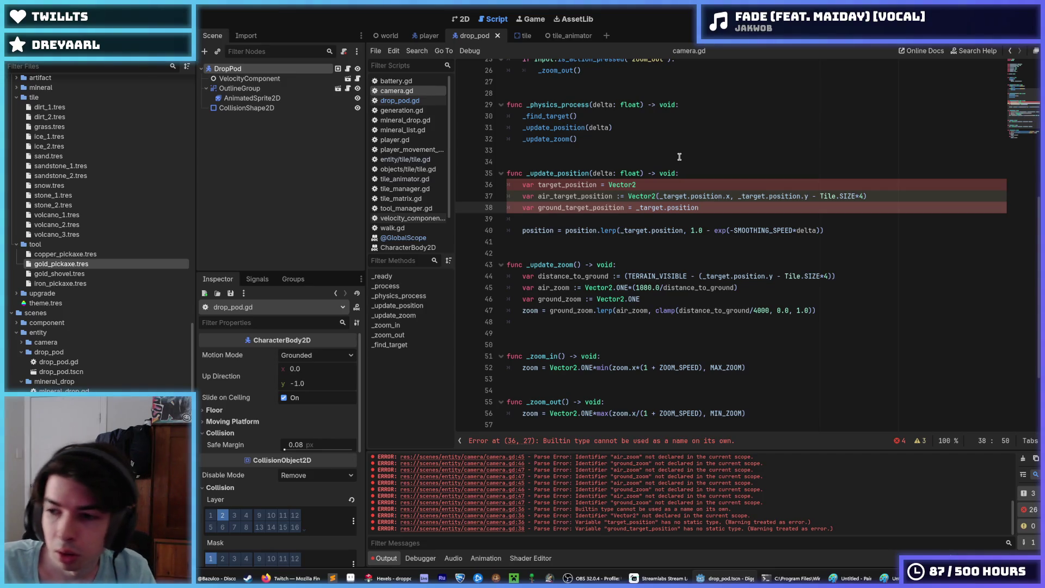
key("ctrl+a")
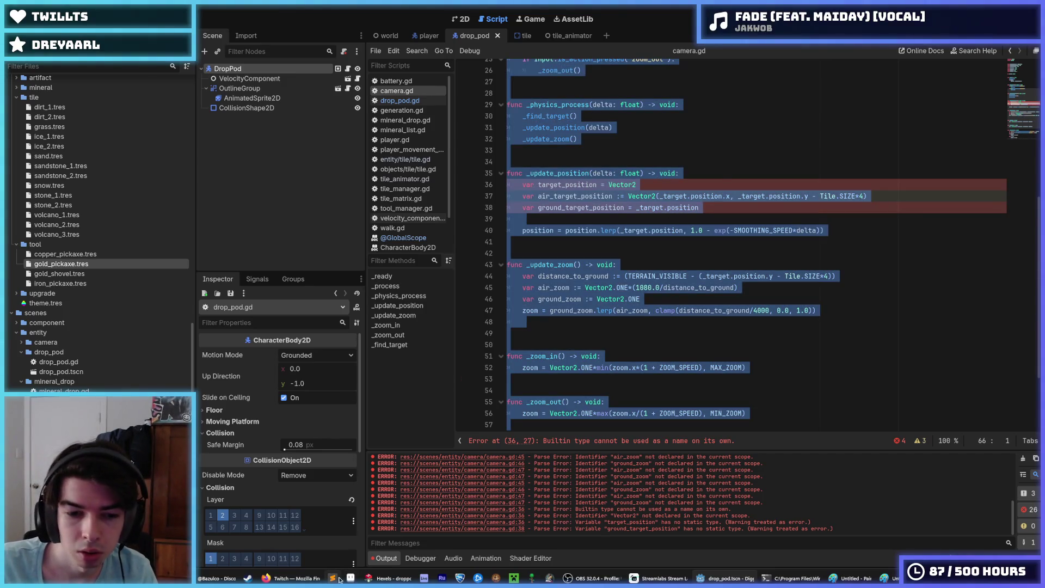
key("alt+Tab")
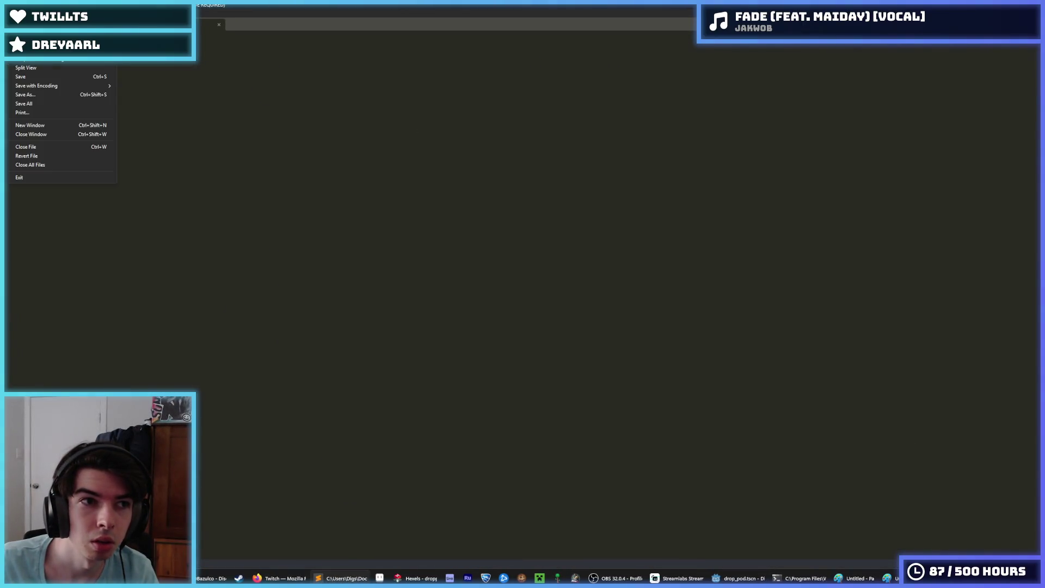
key("ctrl+v")
key("alt+Tab")
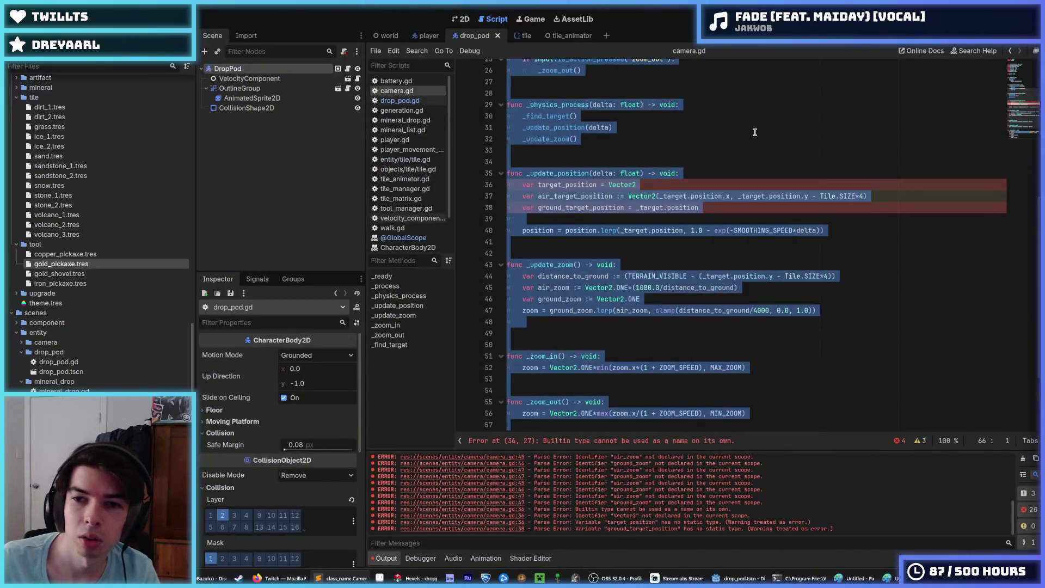
Undo _update_position back to the Vector2.ZERO air_target_position version with lerped ground_target_position.
left_click(758, 134)
key("ctrl+z")
key("ctrl+z")
key("ctrl+z")
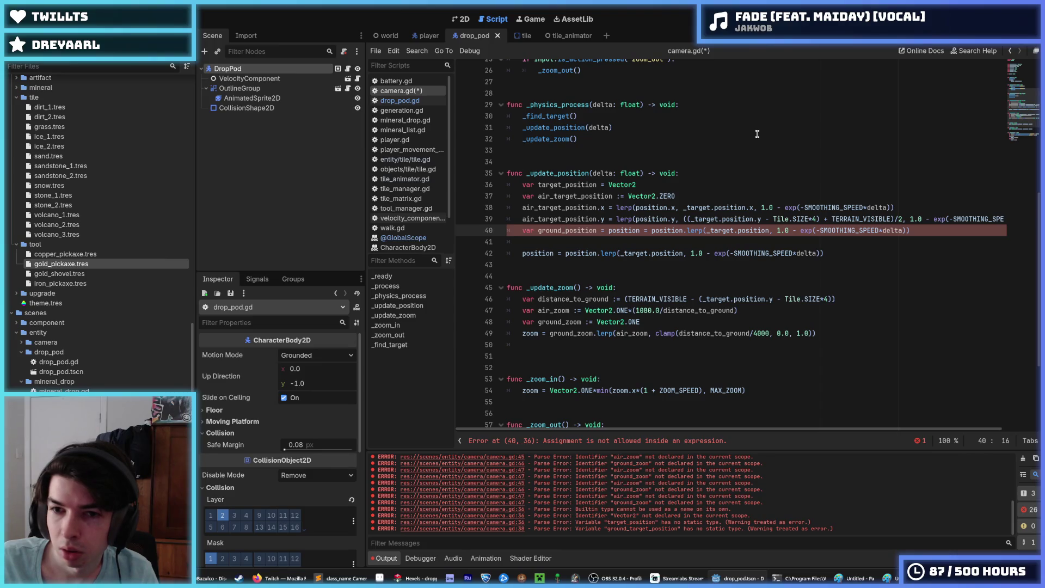
key("ctrl+z")
key("ctrl+z")
key("ctrl+z")
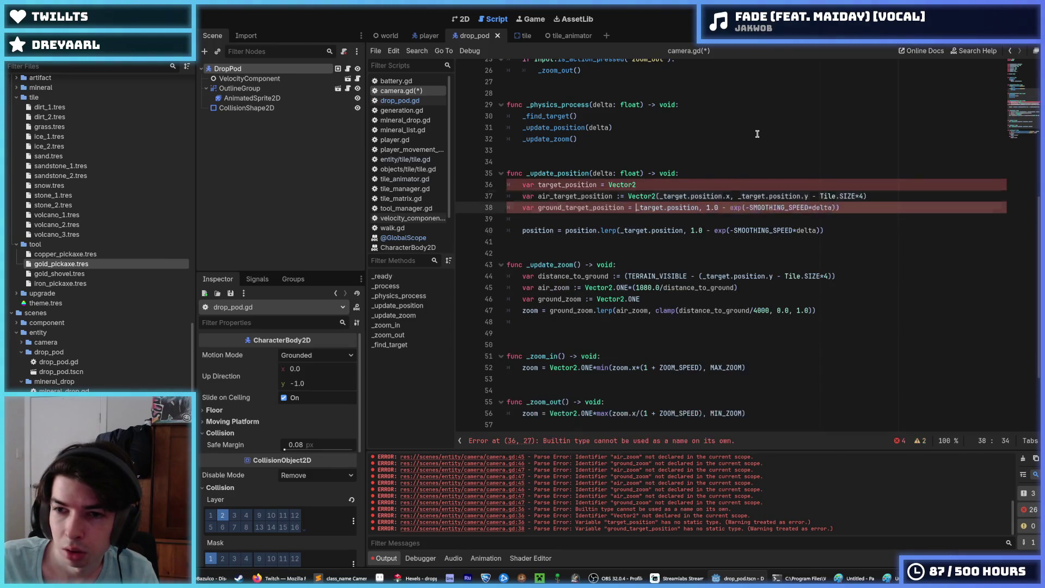
key("ctrl+z")
key("ctrl+z")
key("ctrl+z")
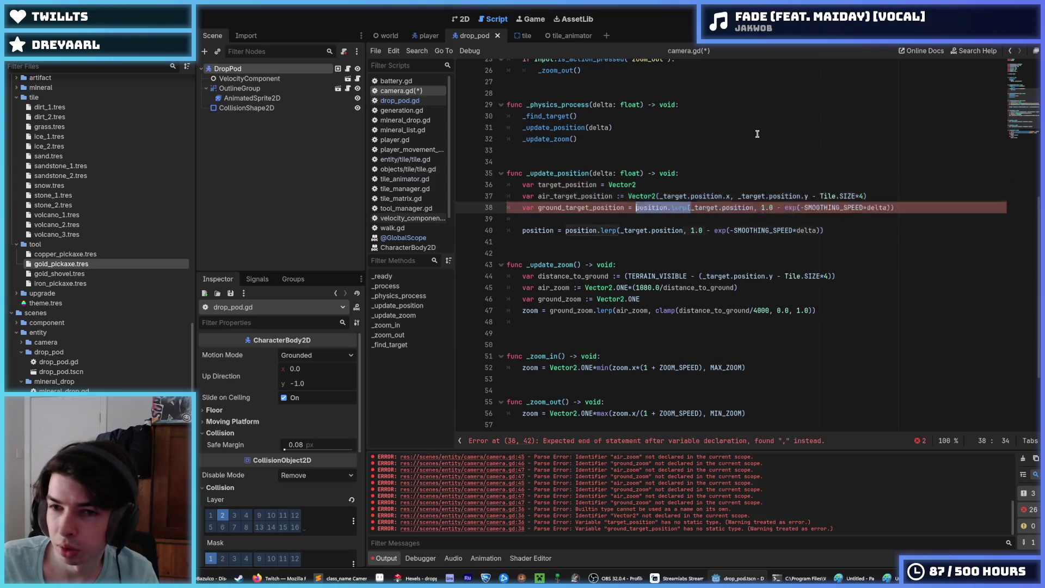
key("ctrl+z")
key("ctrl+z")
key("ctrl+z")
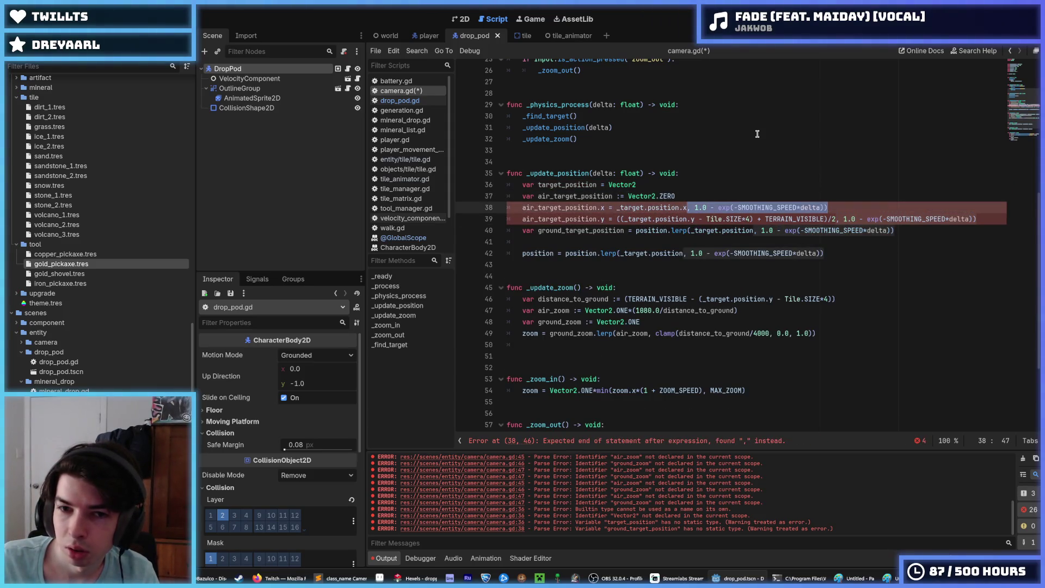